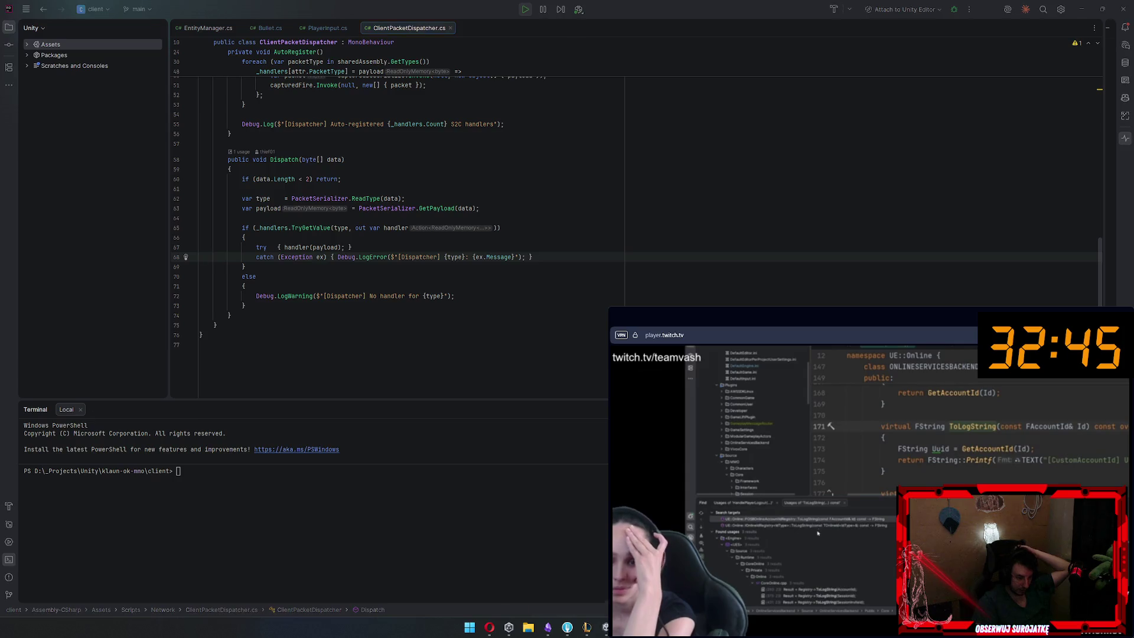
Follow the Dispatcher LoginResult error's GameNetworkClient.cs:48 stack-trace link from Unity's Console into Rider
click(547, 562)
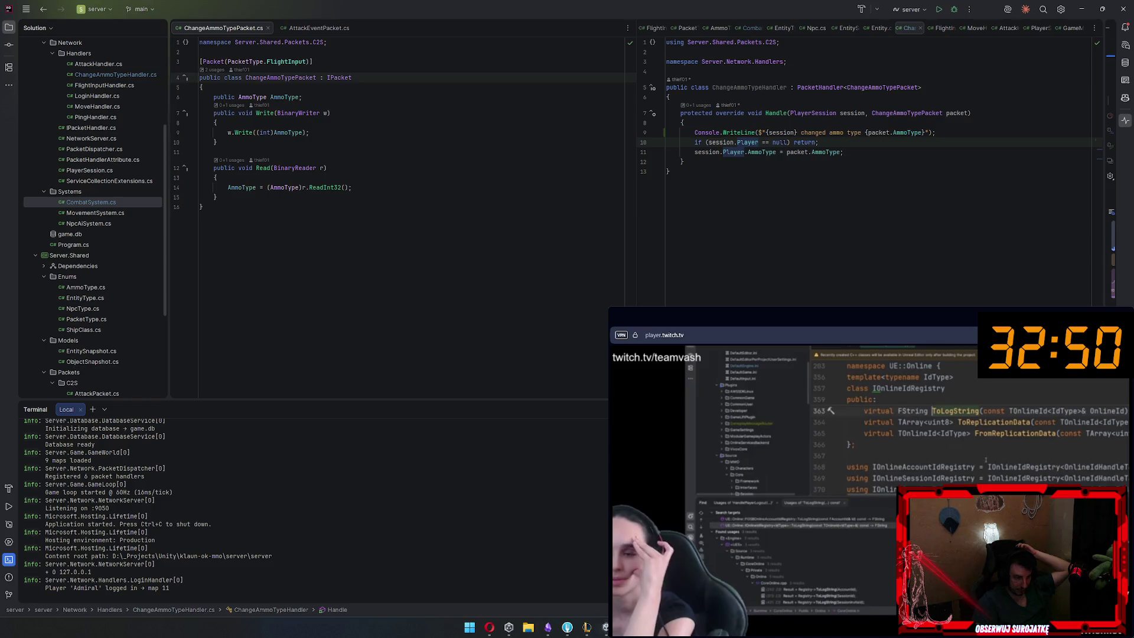
key(alt+Tab)
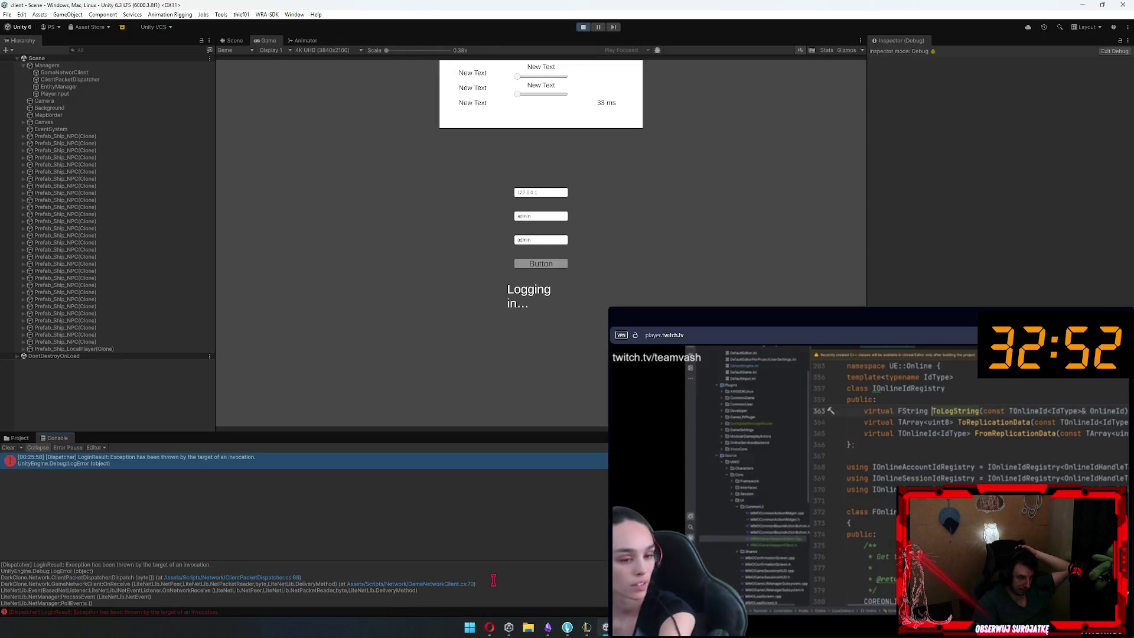
scroll(473, 582, down, 1)
scroll(455, 581, up, 1)
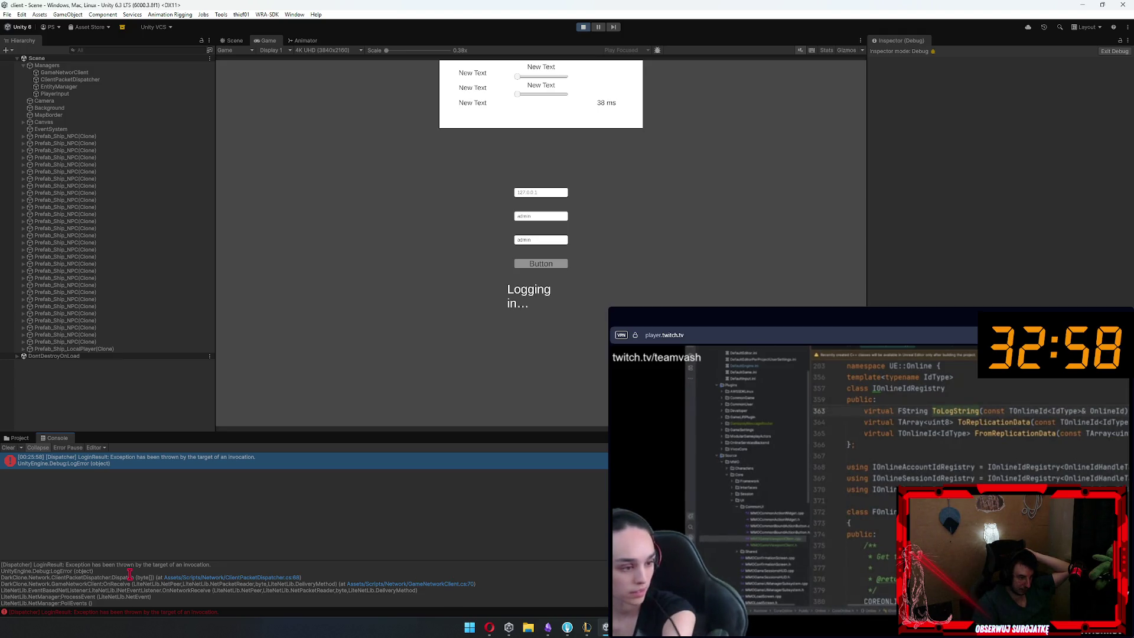
scroll(130, 573, down, 1)
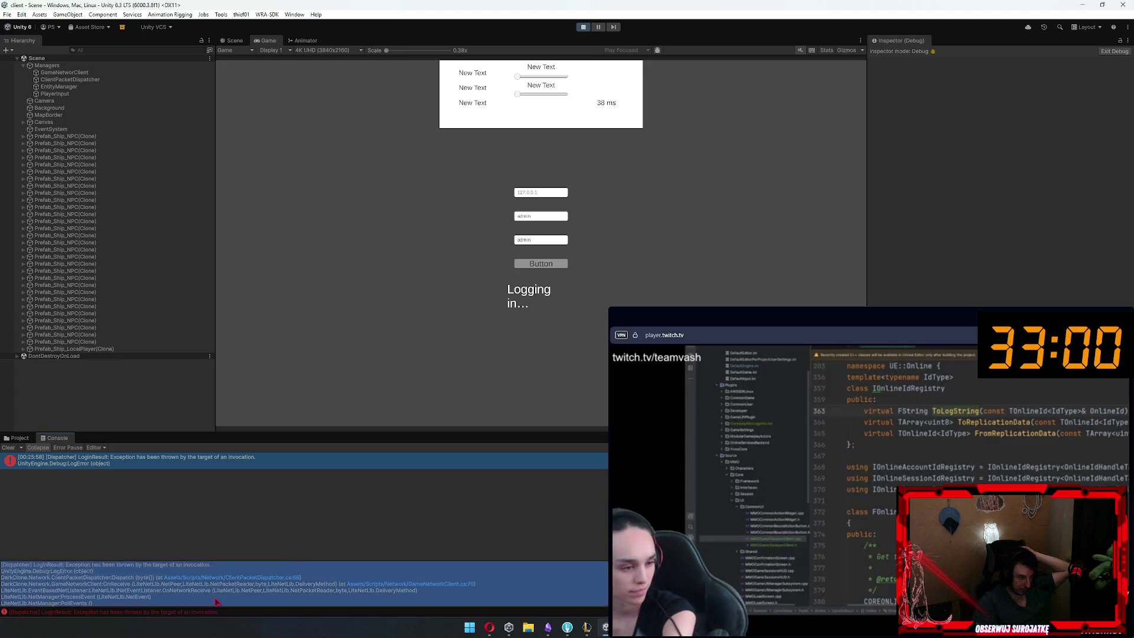
click(225, 597)
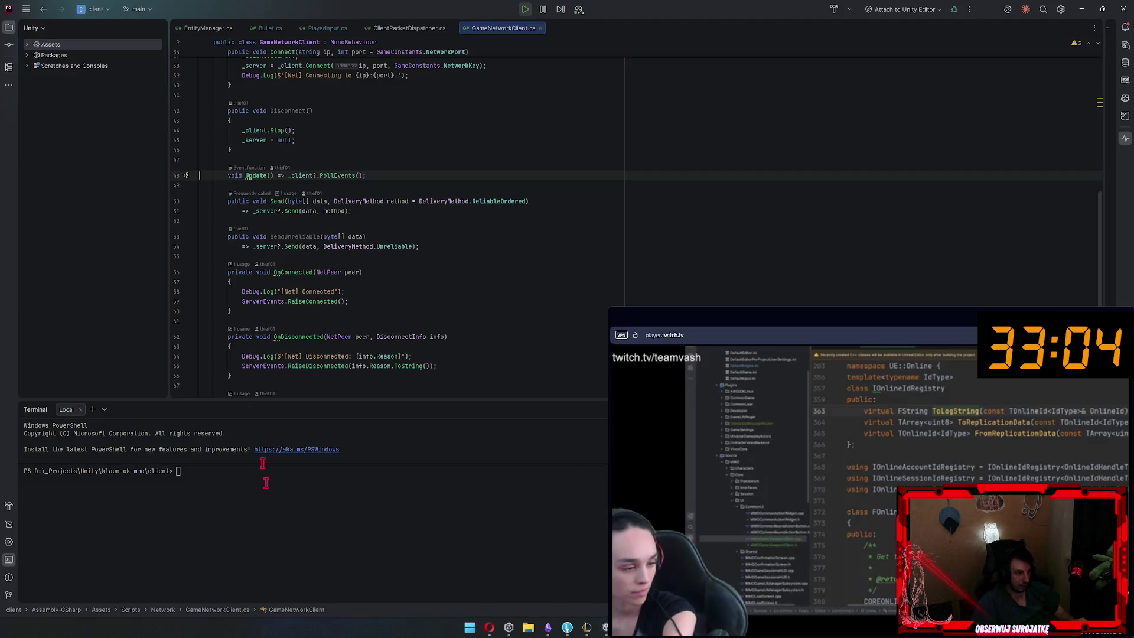
Open GameNetworkClient.cs line 70 (OnReceive) in Rider from Unity's Console stack trace
key(alt+Tab)
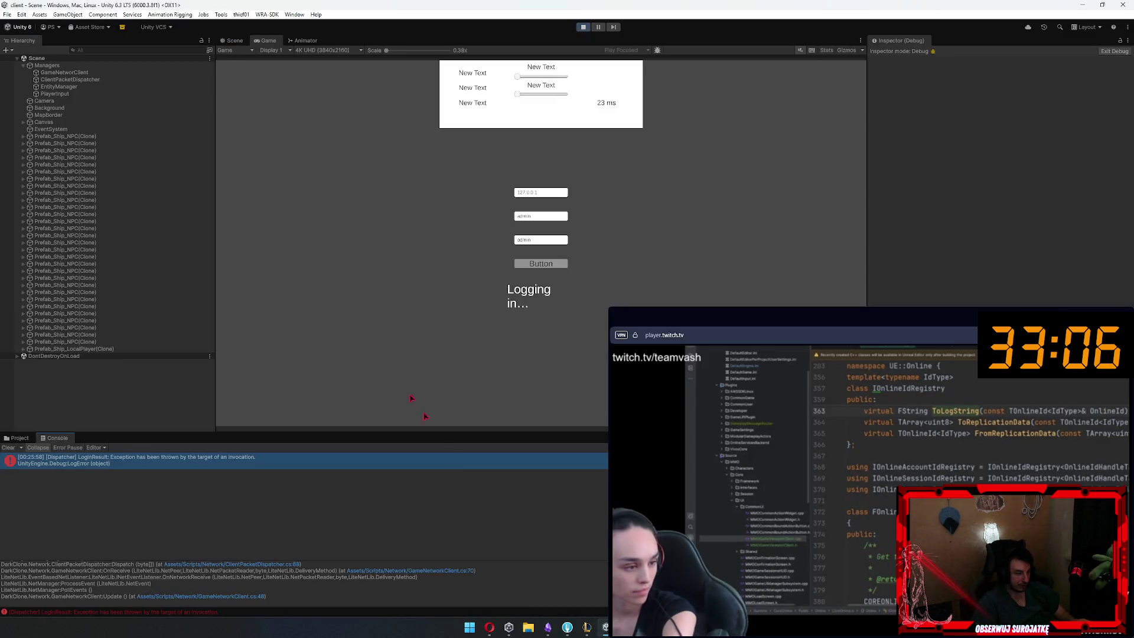
click(451, 571)
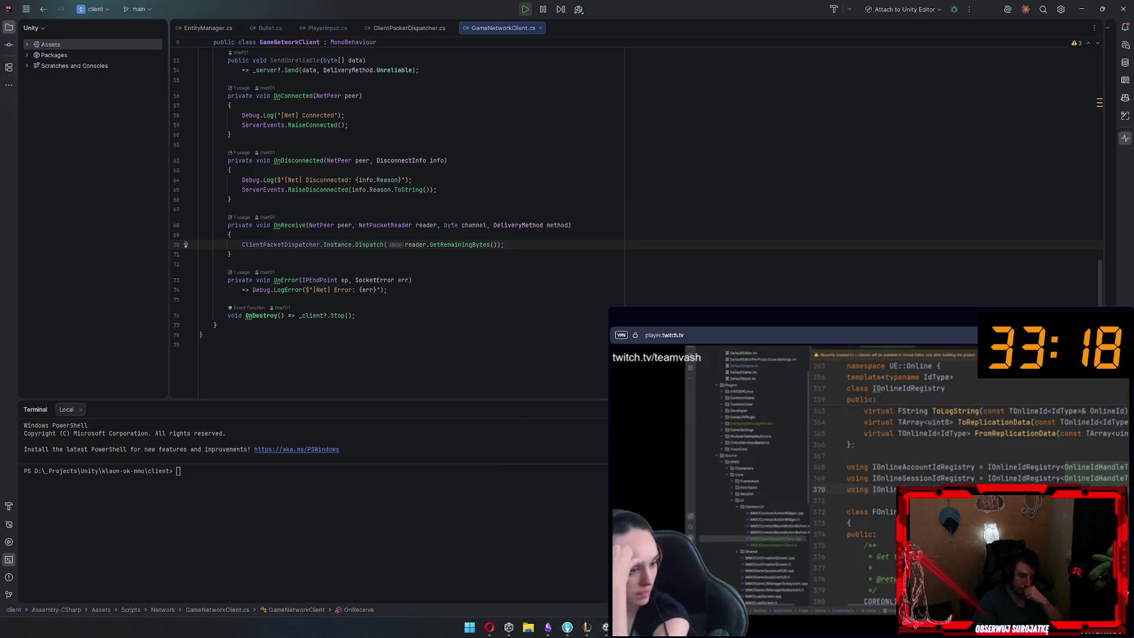
mouse_move(605, 628)
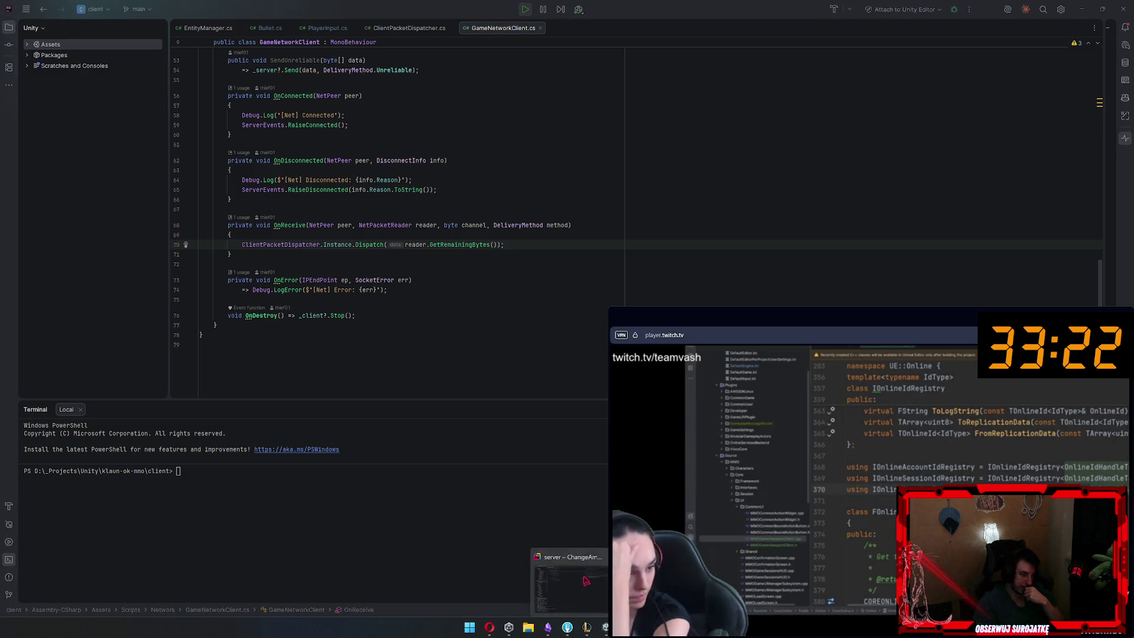
Stop the server and comment out the ammo-change Console.WriteLine in ChangeAmmoTypeHandler
click(570, 582)
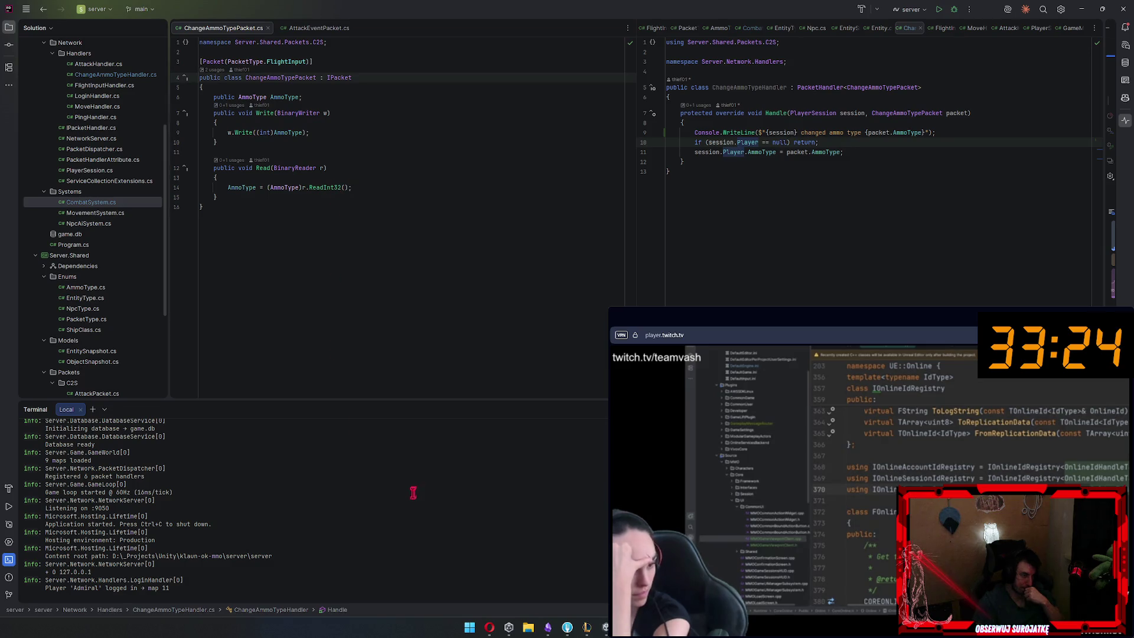
key(ctrl+c)
click(684, 132)
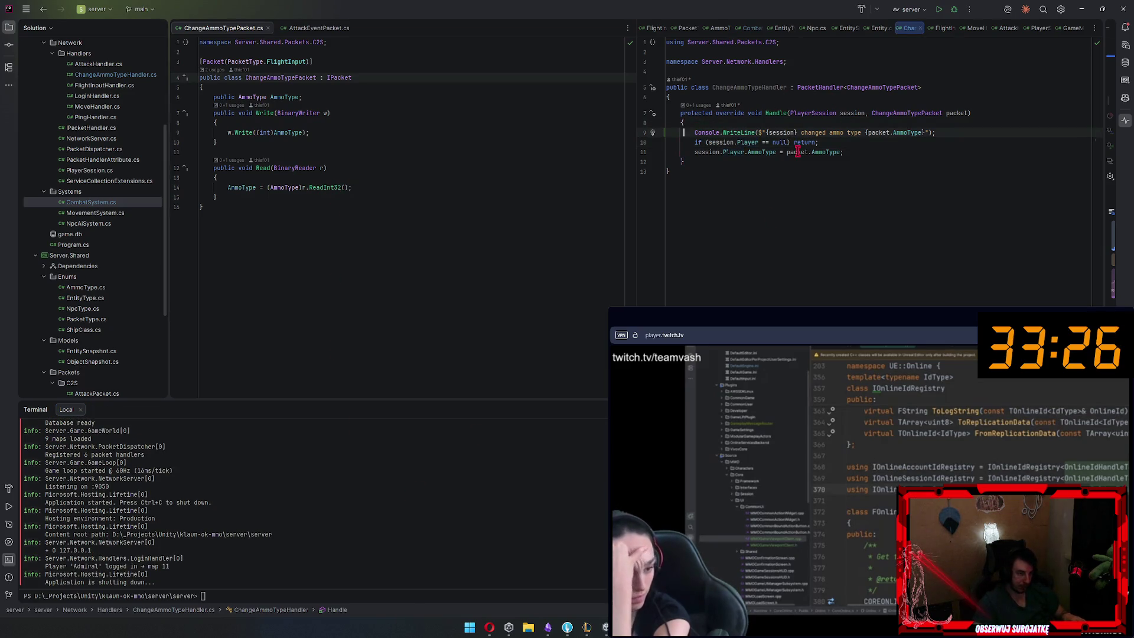
key(ctrl+slash)
Rebuild the server with dotnet build and run it again
click(402, 516)
text(dotnet build)
key(Return)
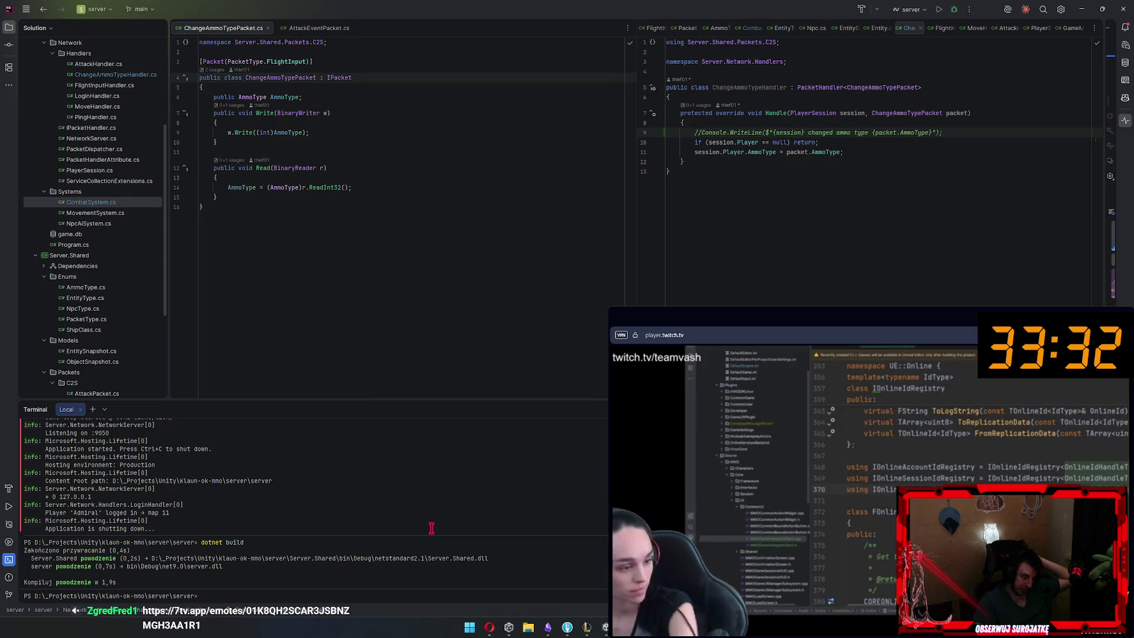
text(dotnet run)
key(Return)
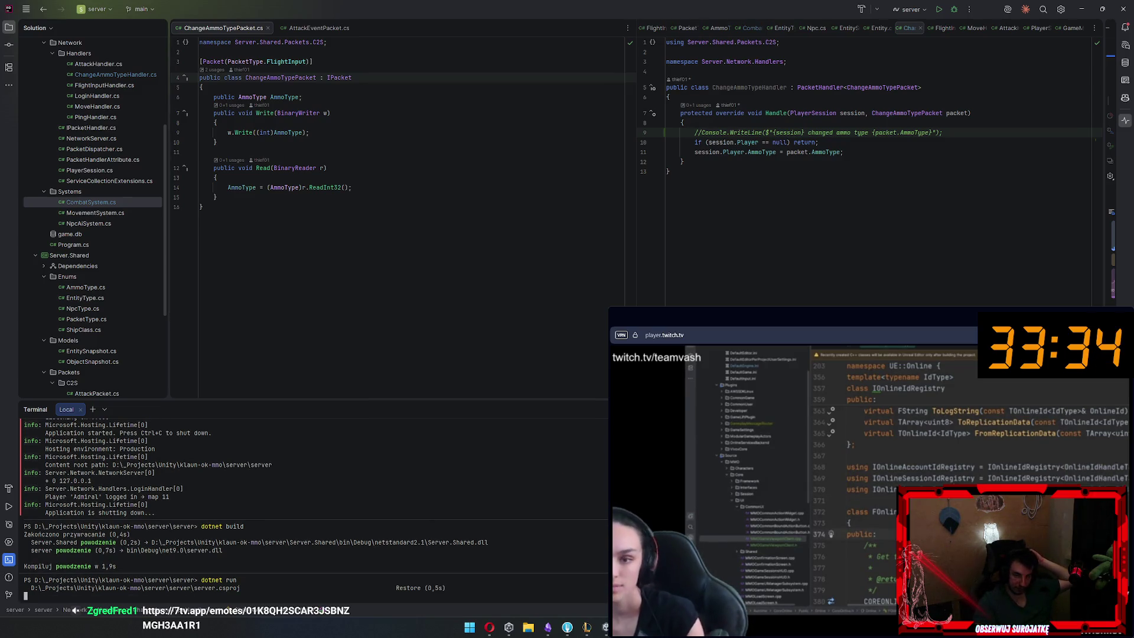
click(960, 461)
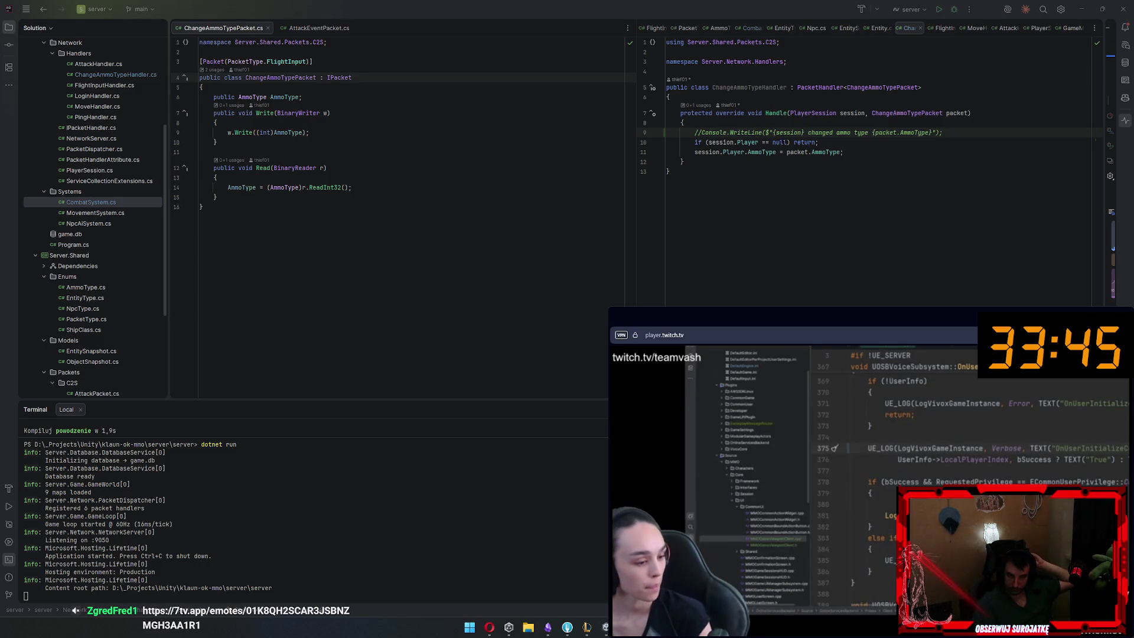
mouse_move(686, 319)
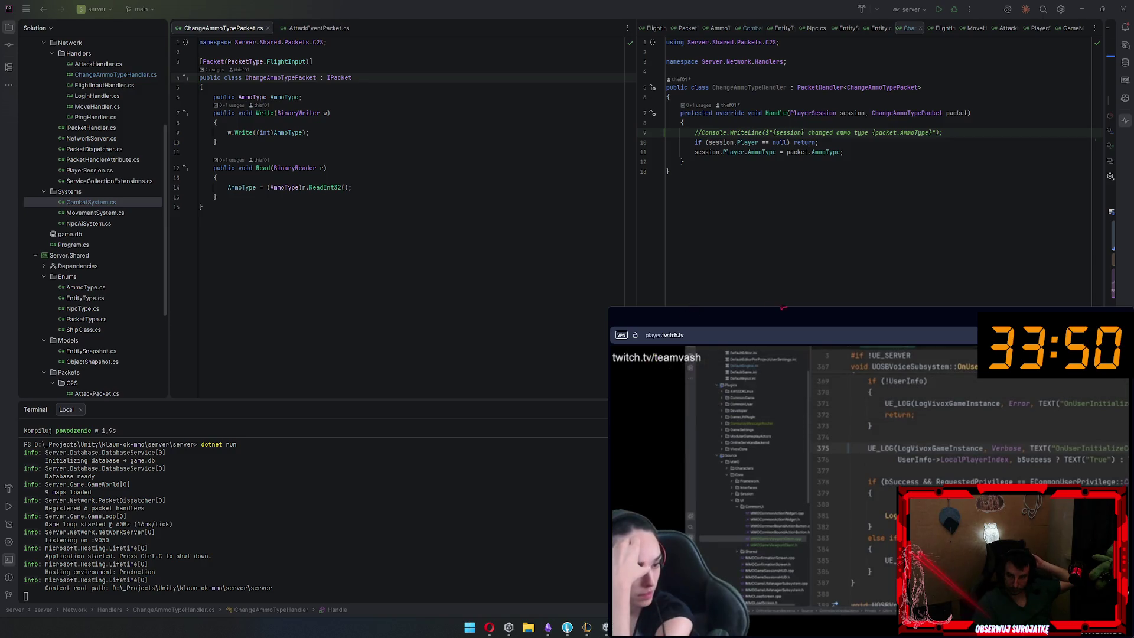
mouse_move(757, 316)
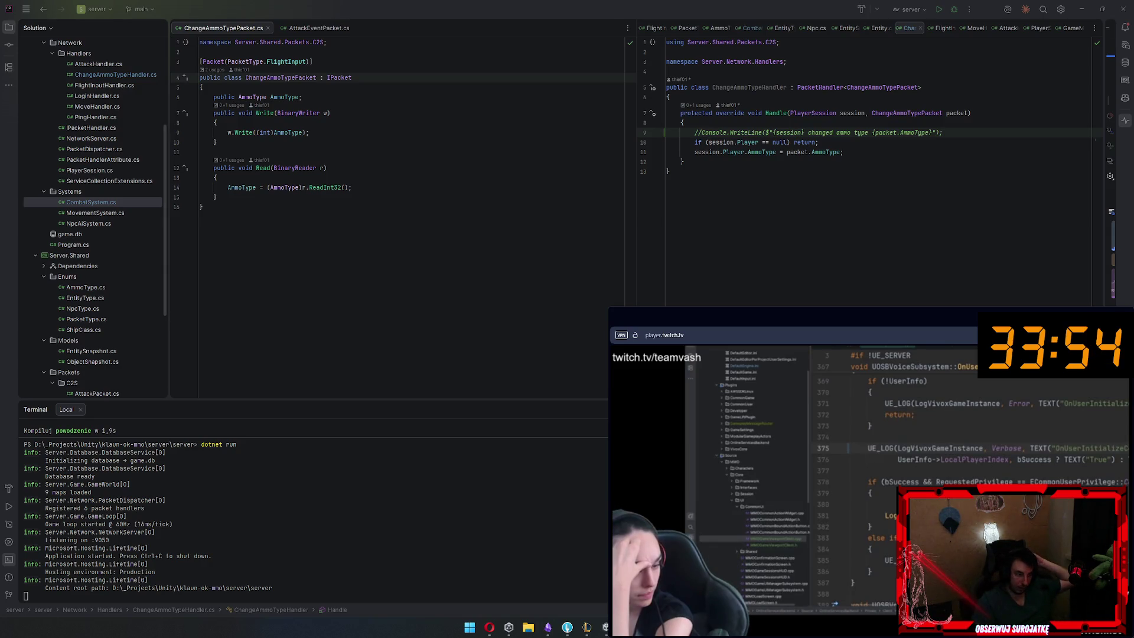
click(350, 501)
Rerun the game in Unity, try logging in, and inspect the Dispatcher exception's full stack trace
click(601, 630)
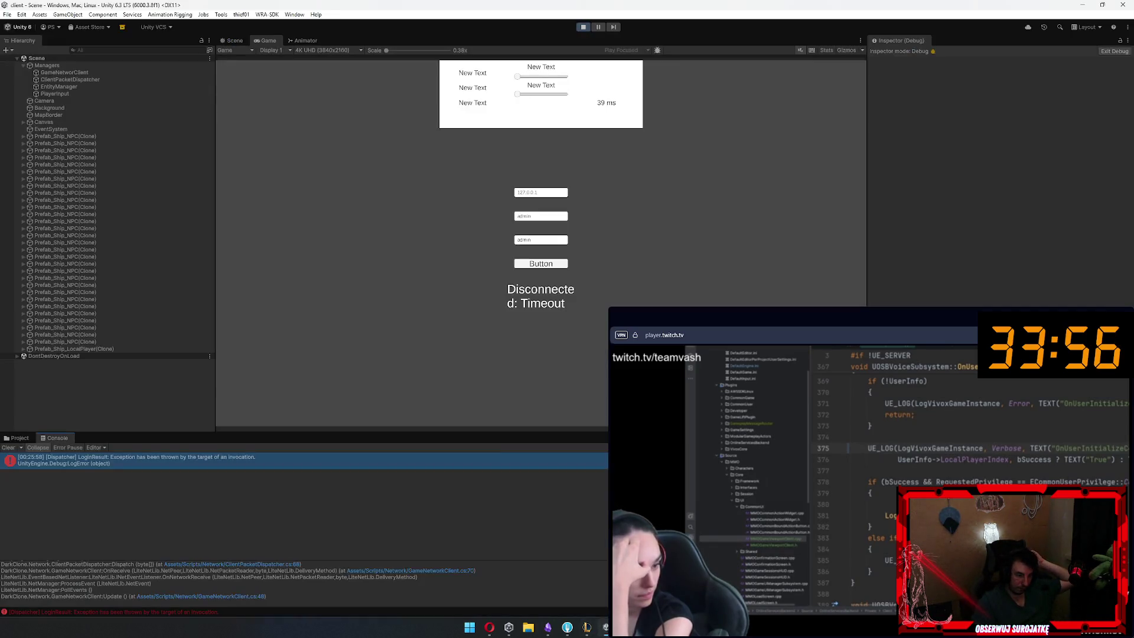
click(583, 26)
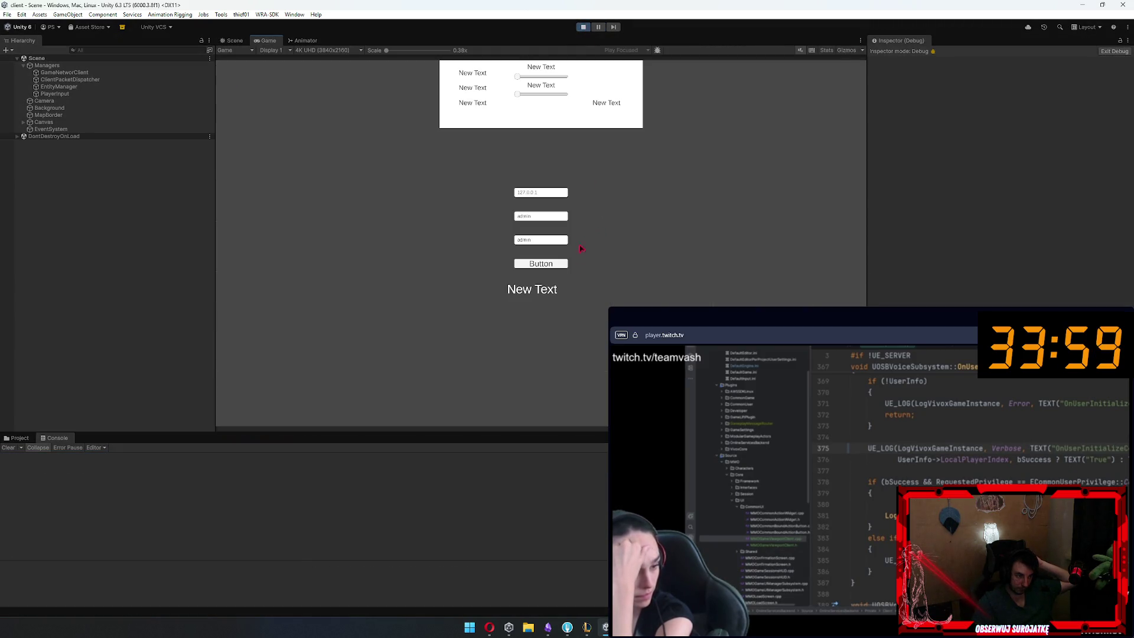
click(545, 264)
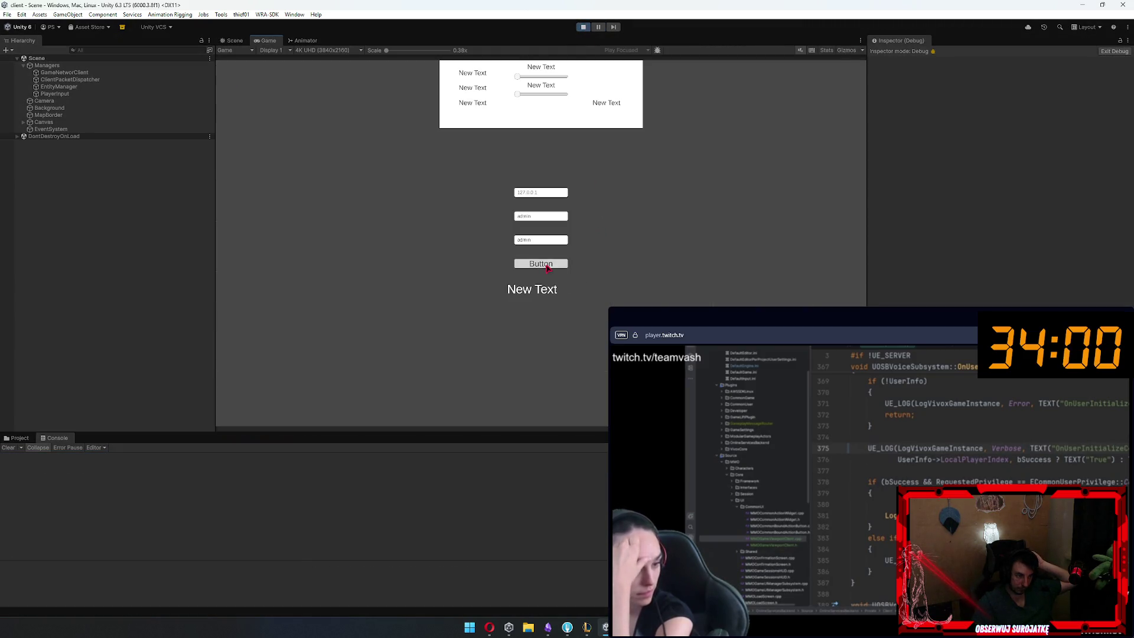
click(236, 455)
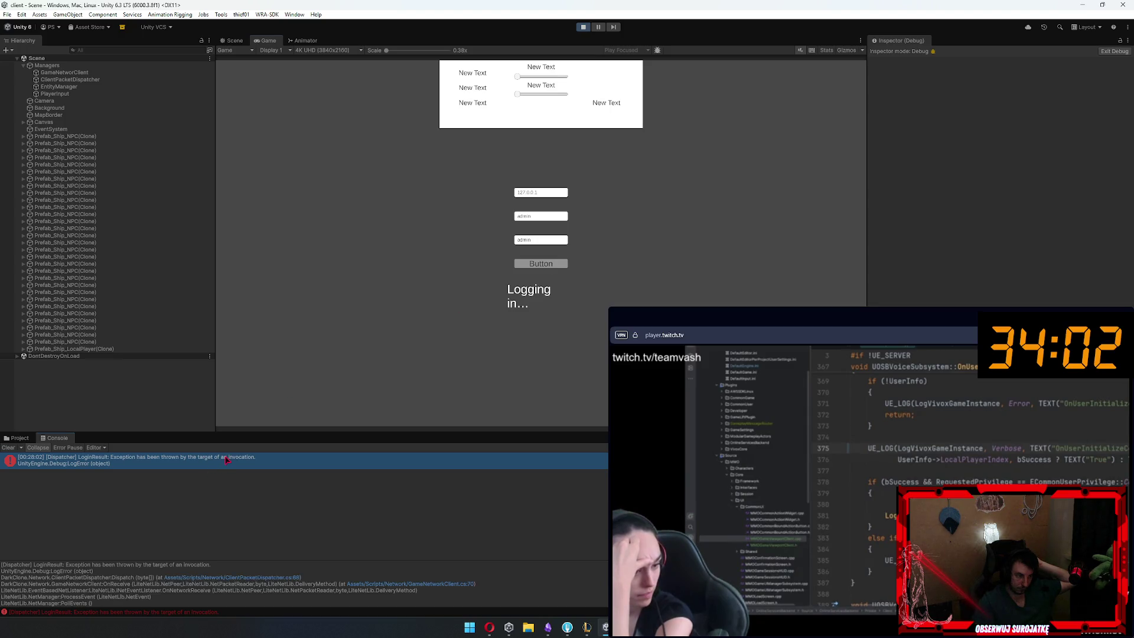
click(583, 26)
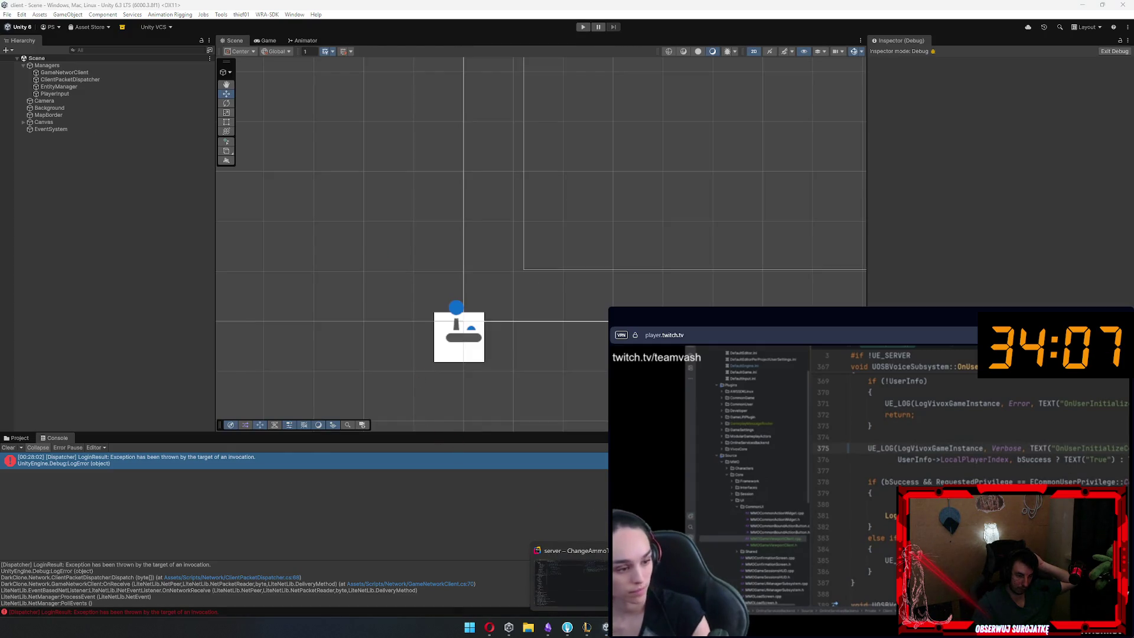
Retry the login once more, then open ClientPacketDispatcher.cs:68 from the stack trace
click(548, 627)
mouse_move(567, 628)
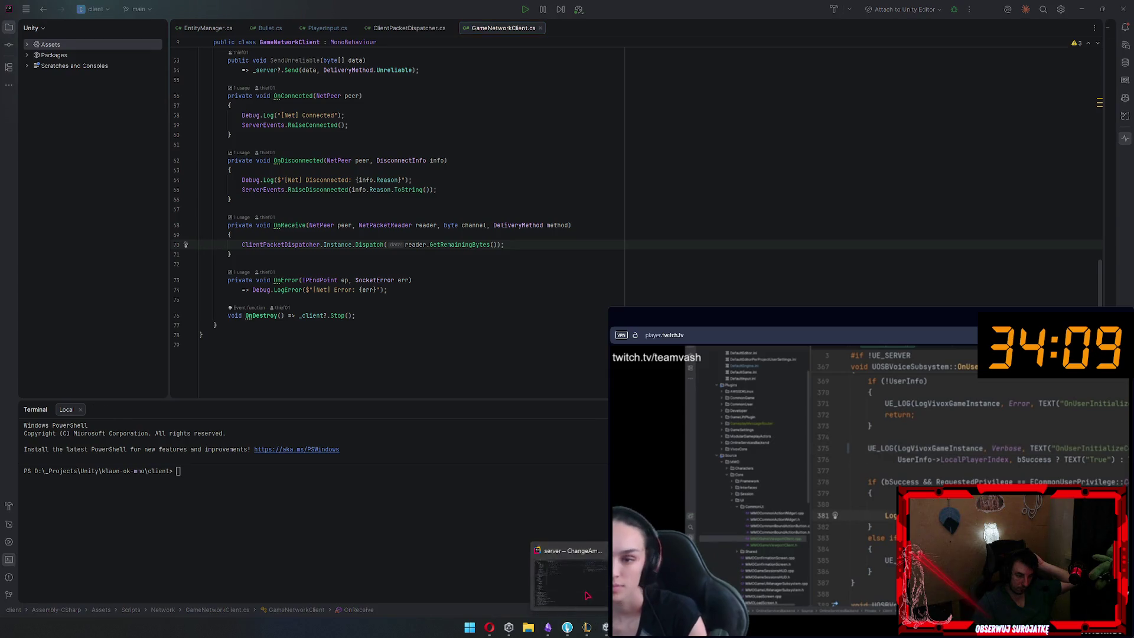
click(564, 561)
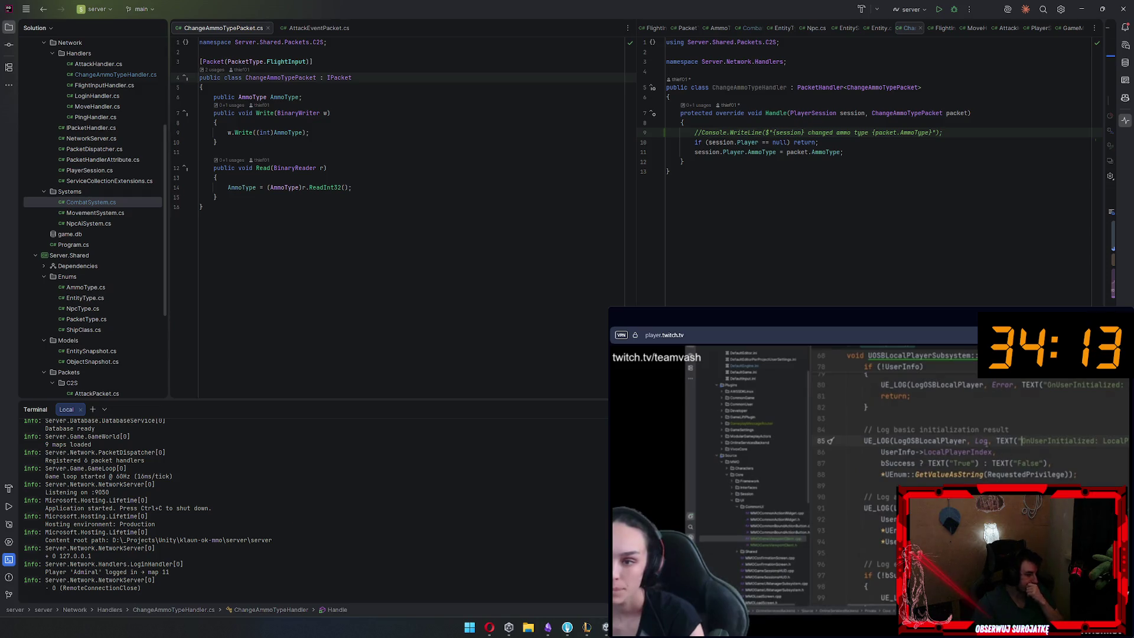
click(602, 630)
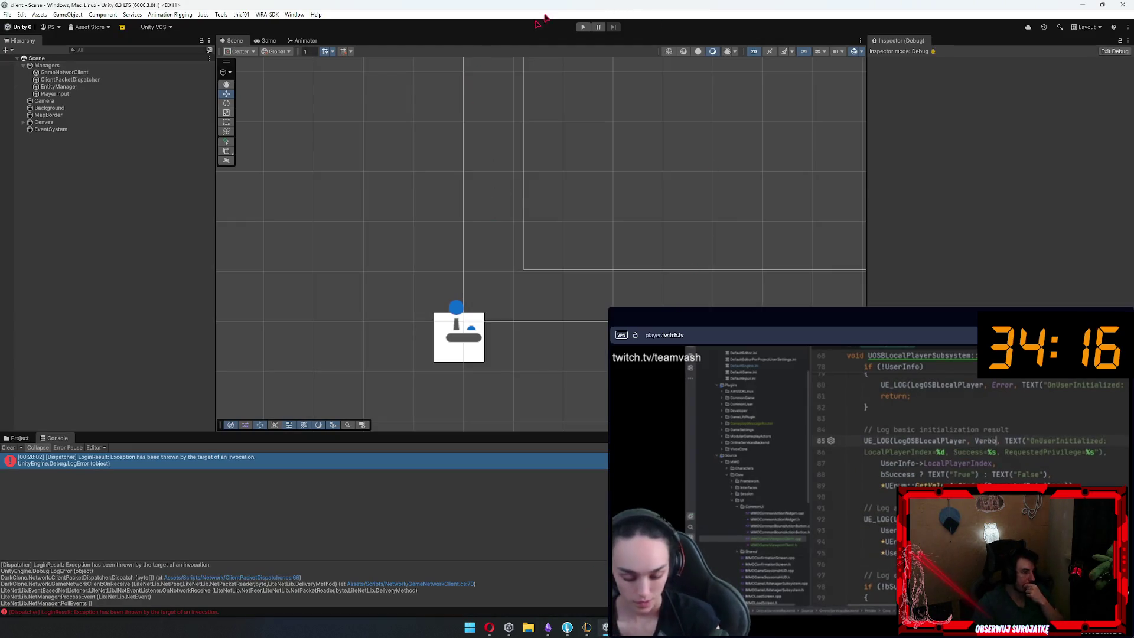
click(583, 27)
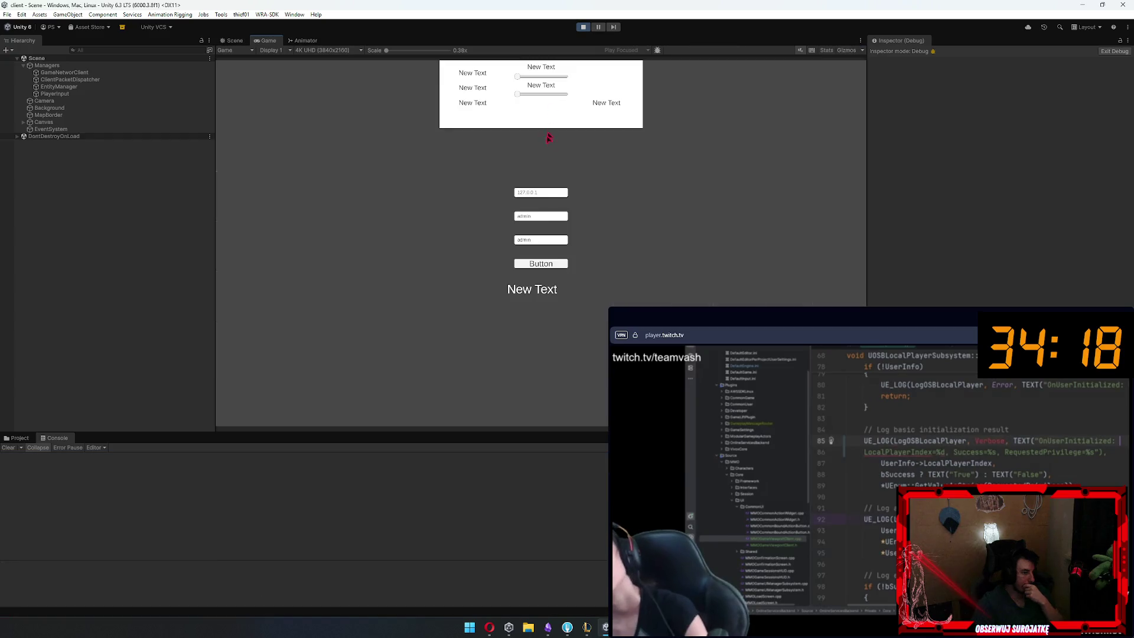
click(551, 266)
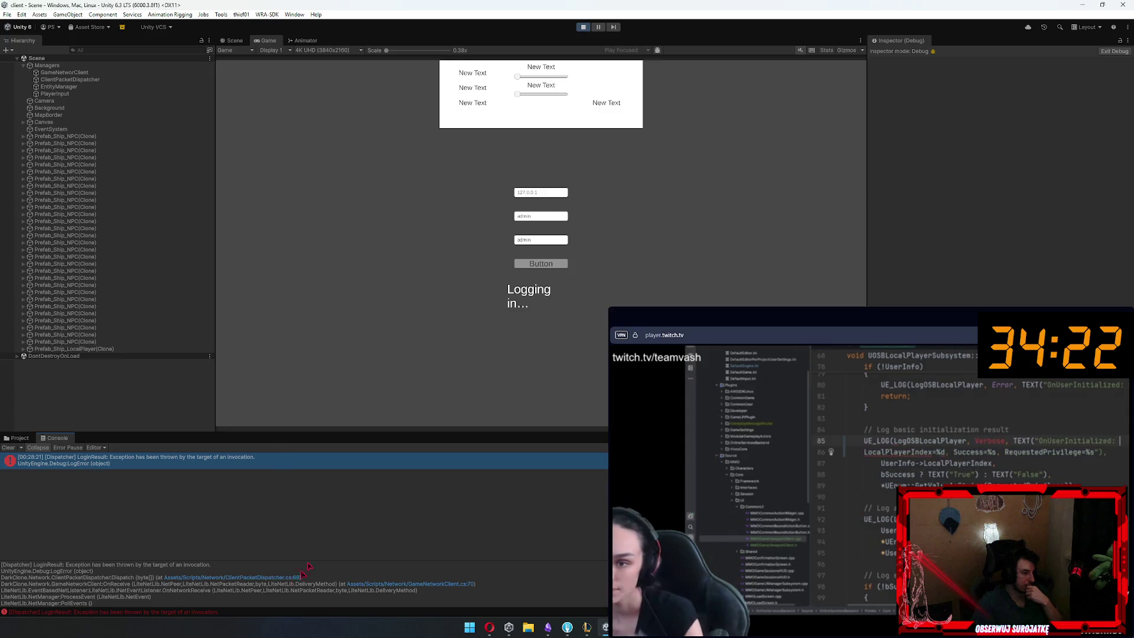
click(583, 28)
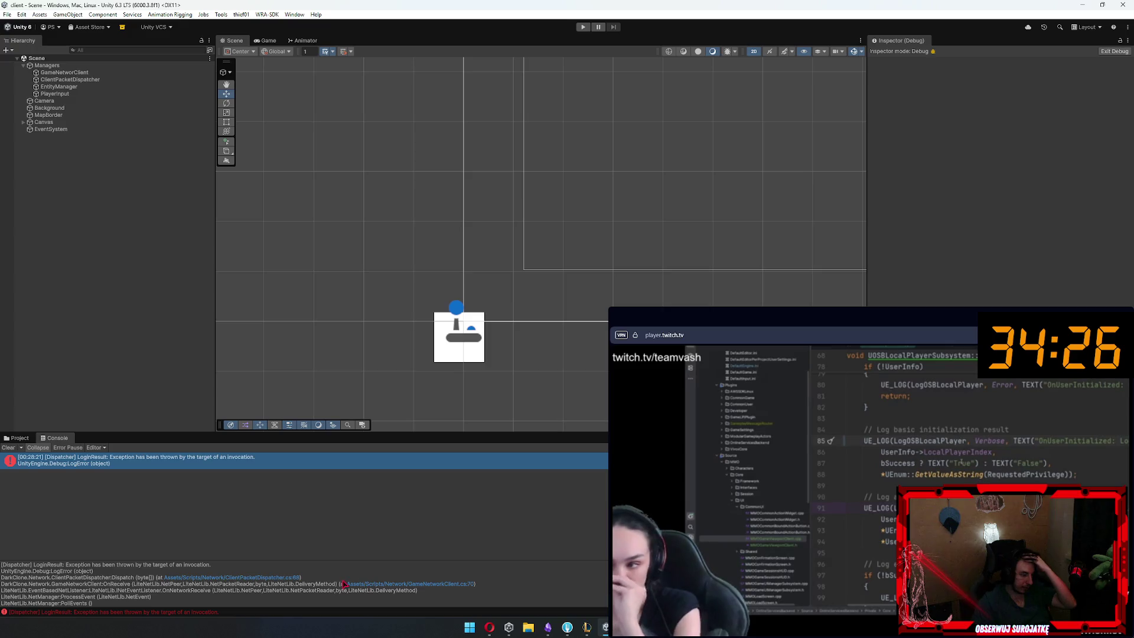
click(292, 578)
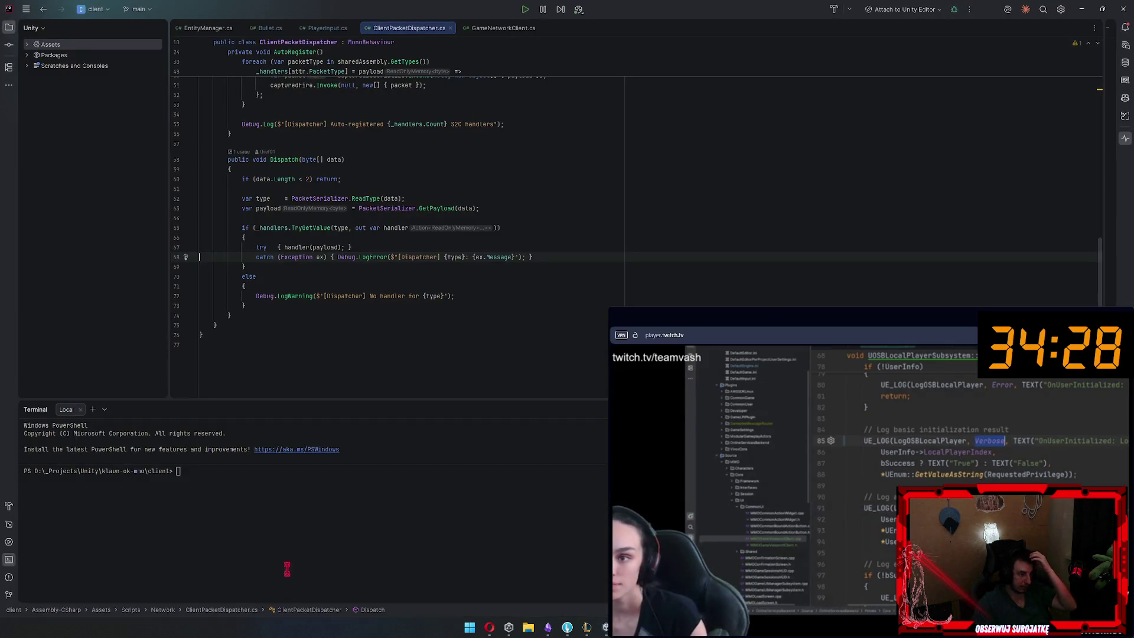
Reopen ClientPacketDispatcher.cs at its catch line and scroll up through the Dispatch method
key(alt+Tab)
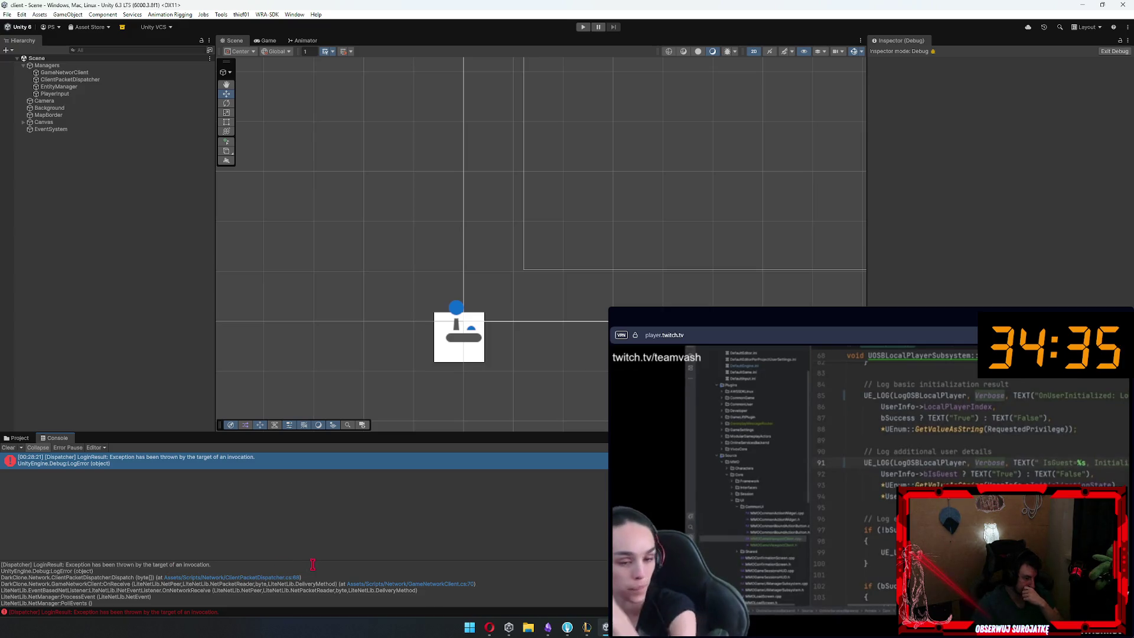
click(279, 579)
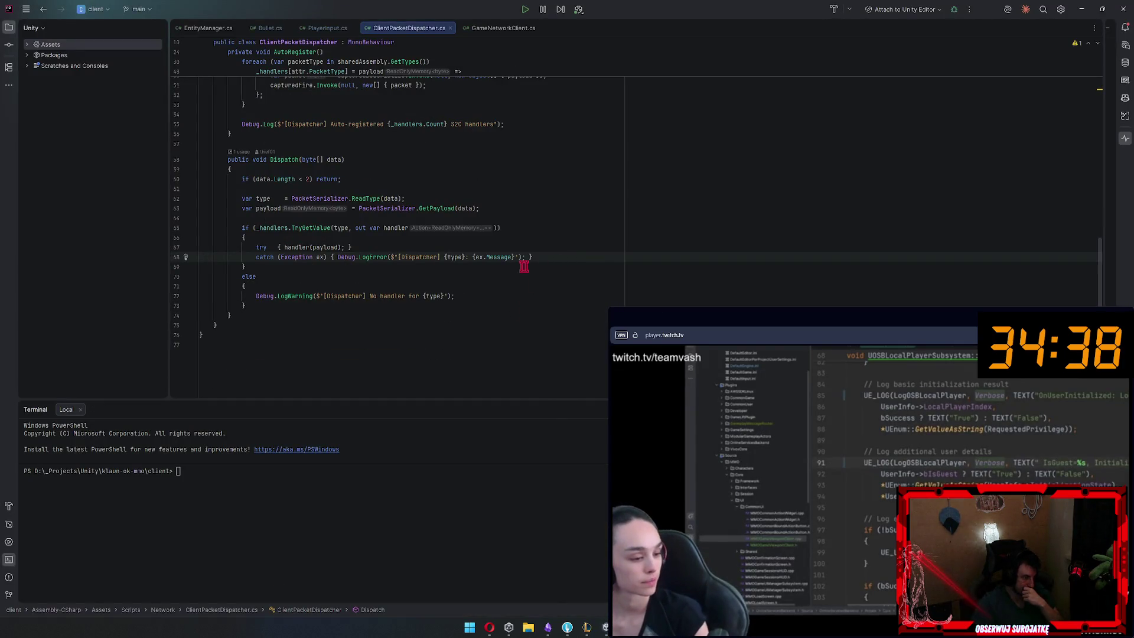
scroll(467, 264, up, 3)
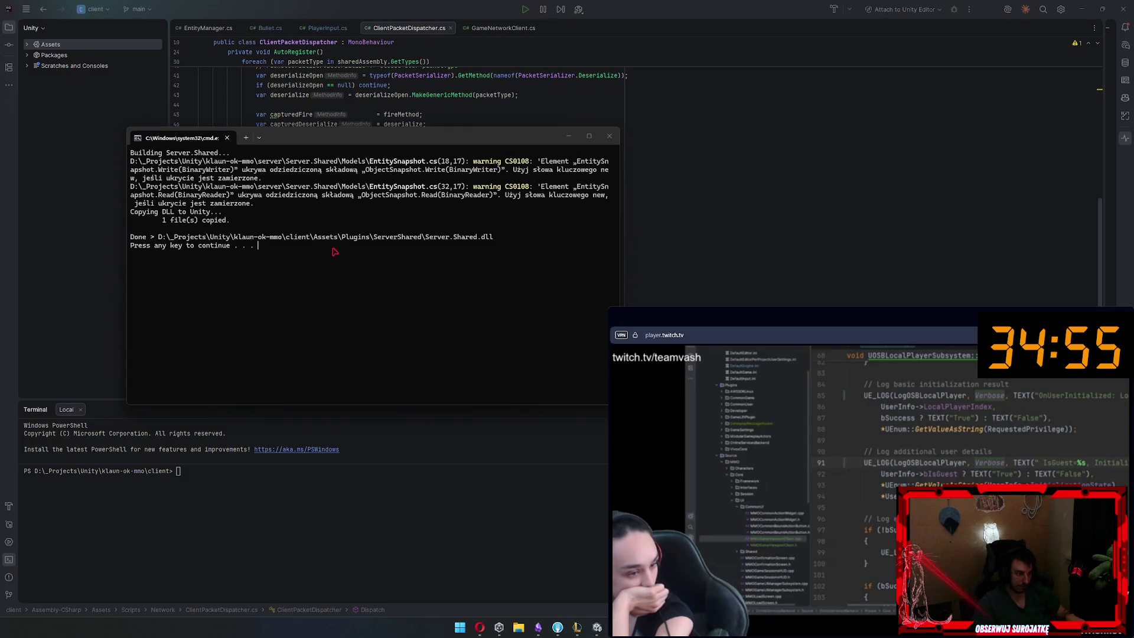
Close the finished Server.Shared build window and return to Unity so the scripts recompile
key(Return)
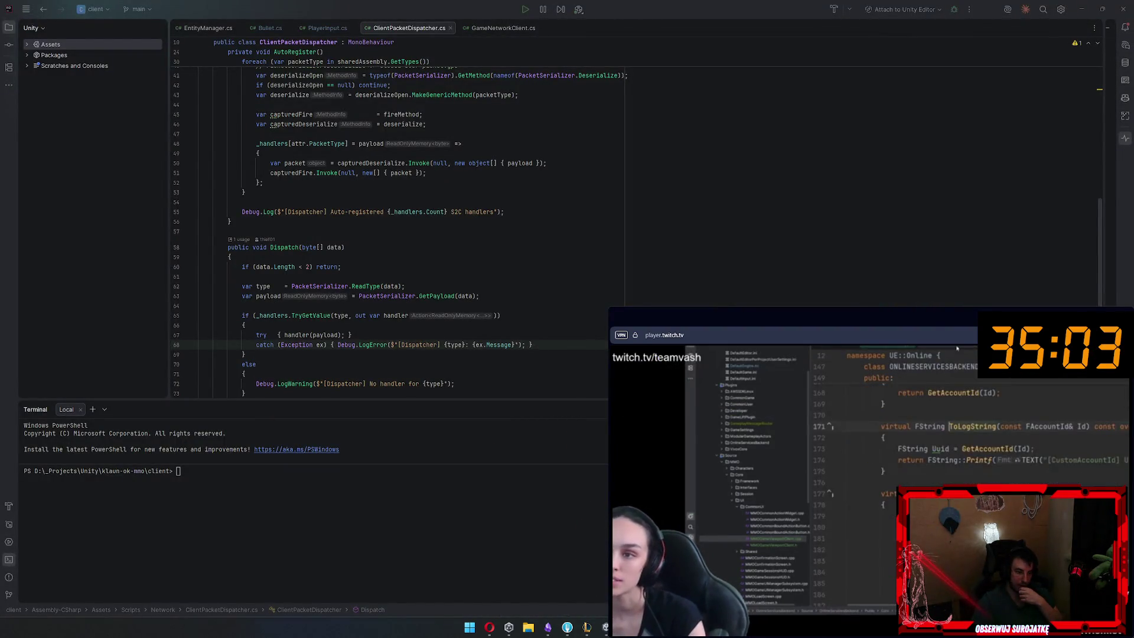
key(alt+Tab)
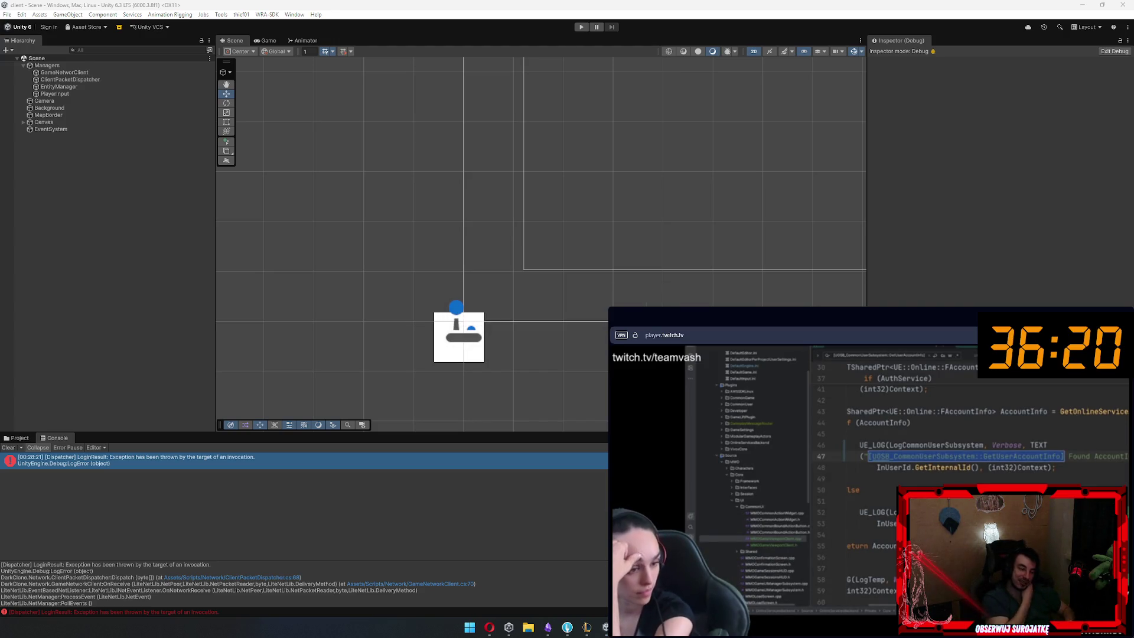
Enter Play mode and log in, spawning the player ship and NPC ships
click(582, 28)
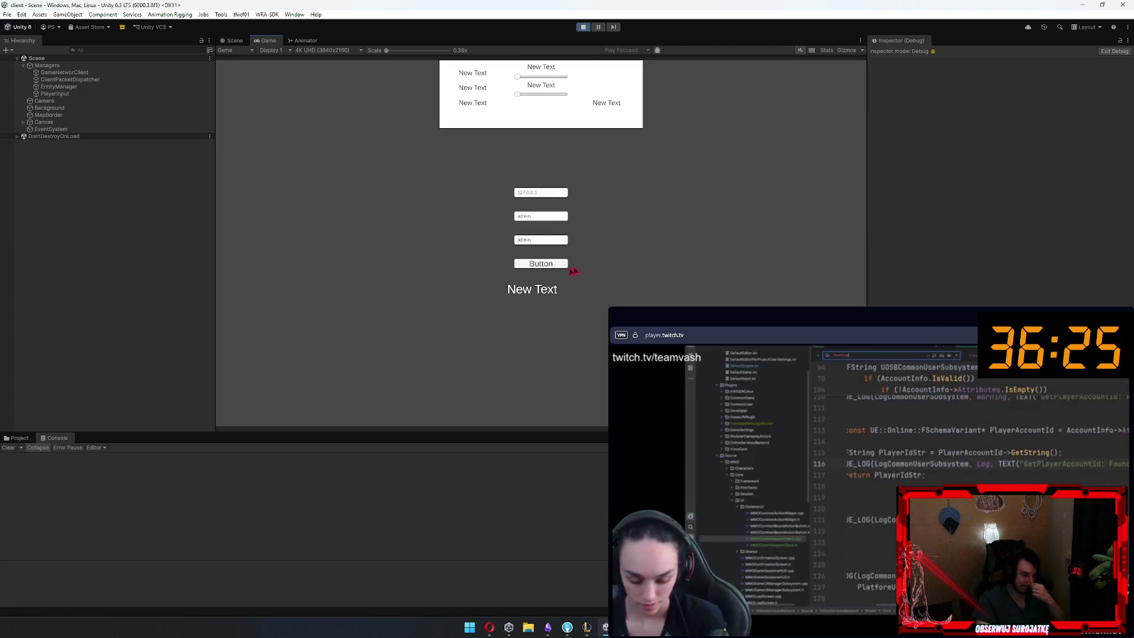
click(566, 265)
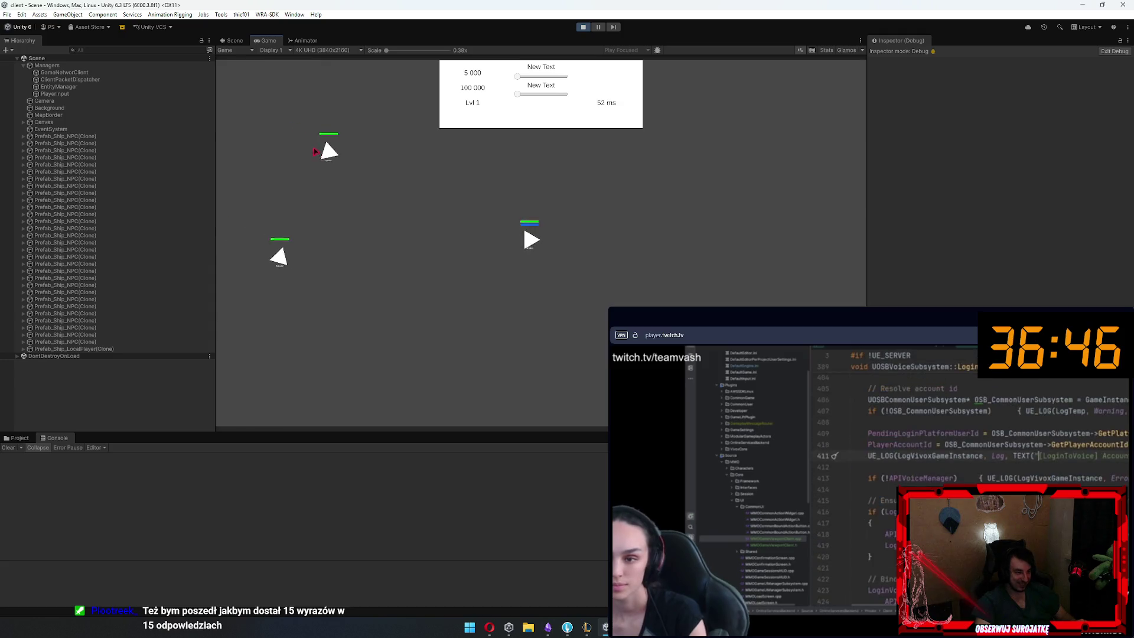
Steer the player ship left, down, right and up while firing bullets
key(space)
key(Down)
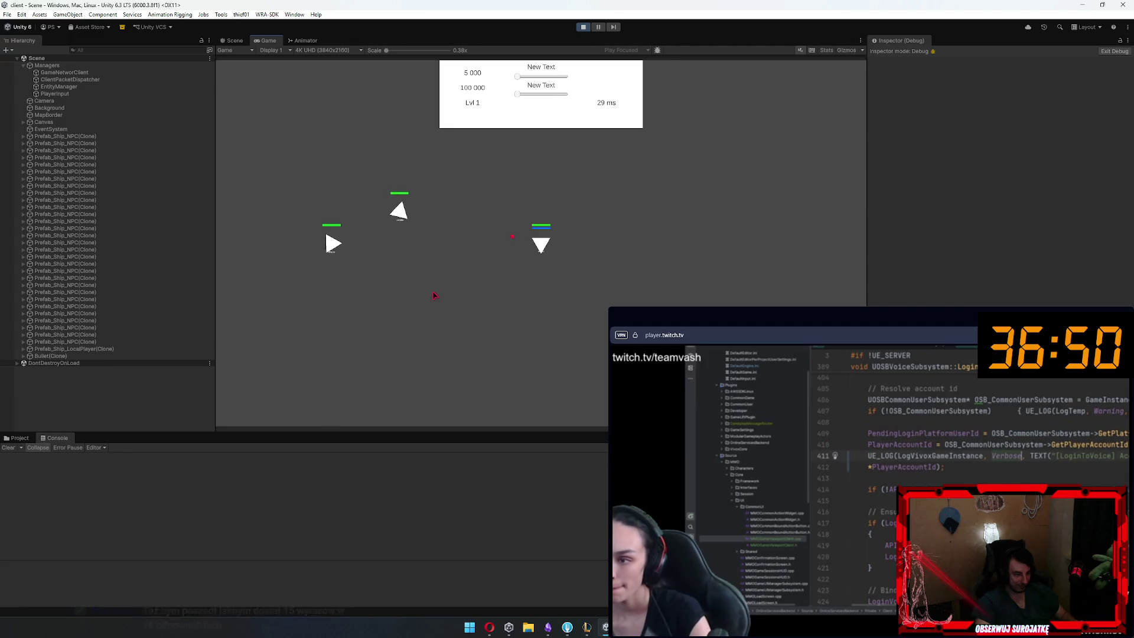
key(Right)
key(Up)
key(Left)
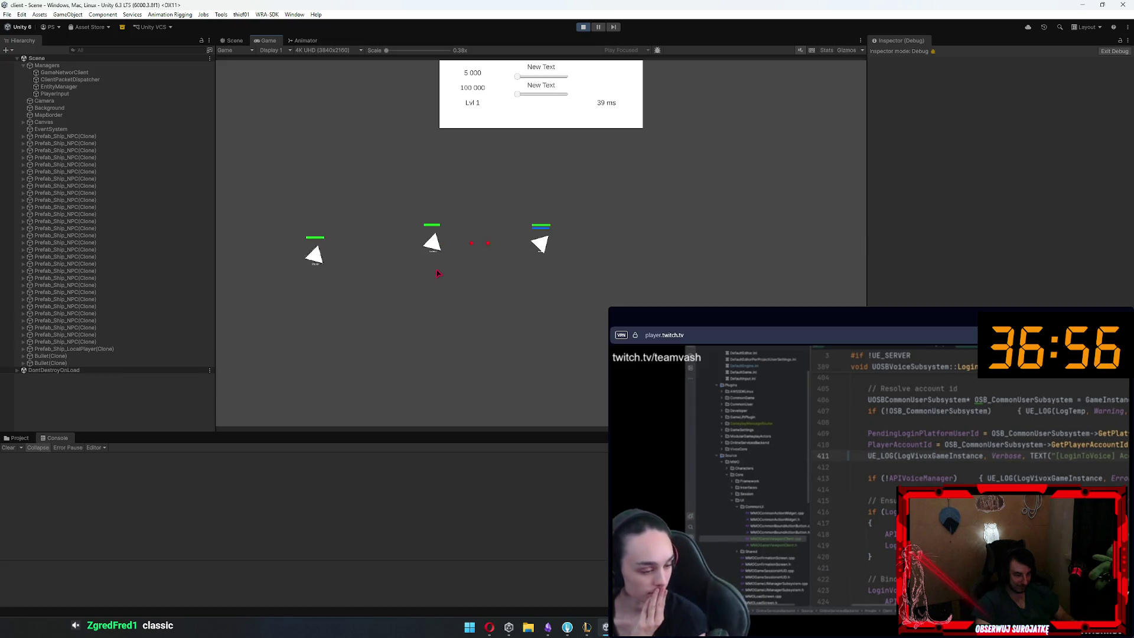
Check the running game in the Scene view, stop Play mode, and move to the AI chat
key(ctrl+1)
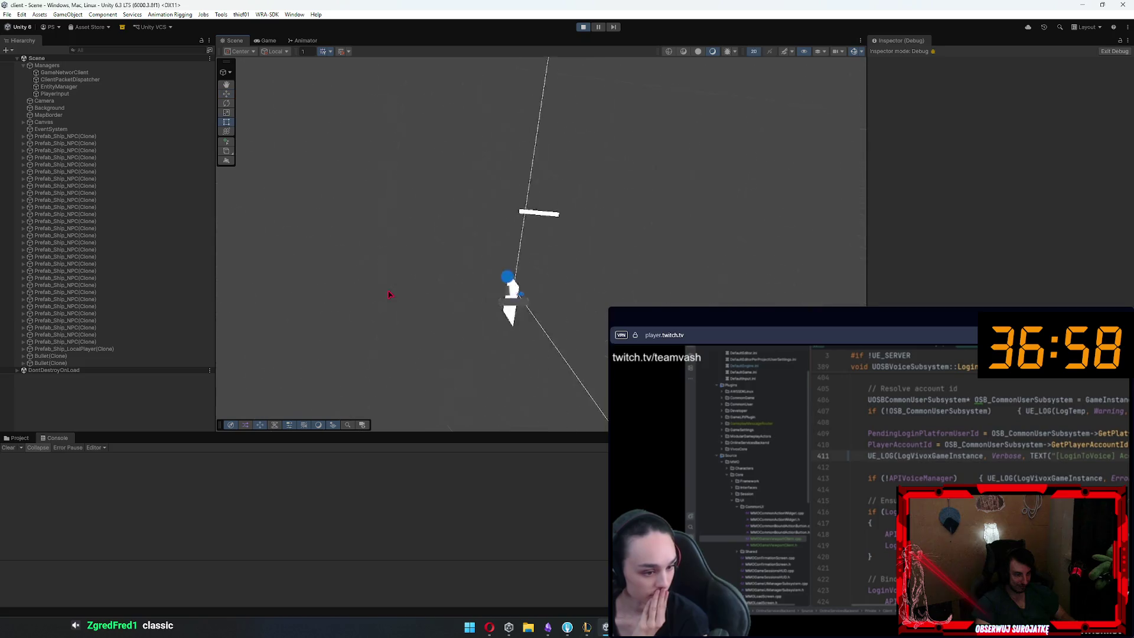
key(ctrl+2)
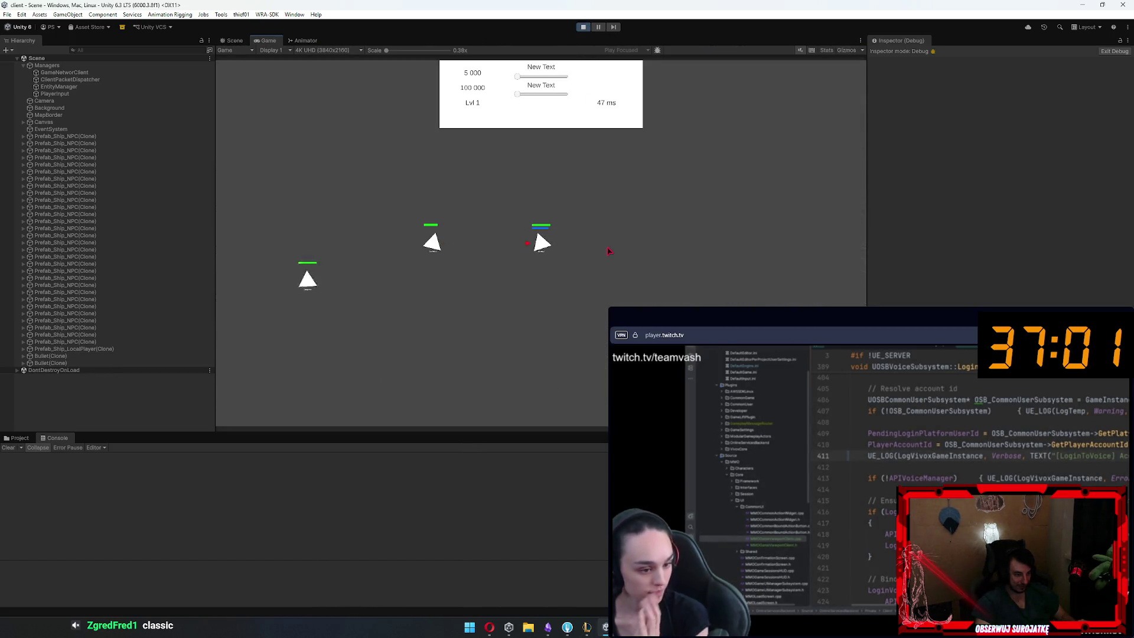
key(ctrl+p)
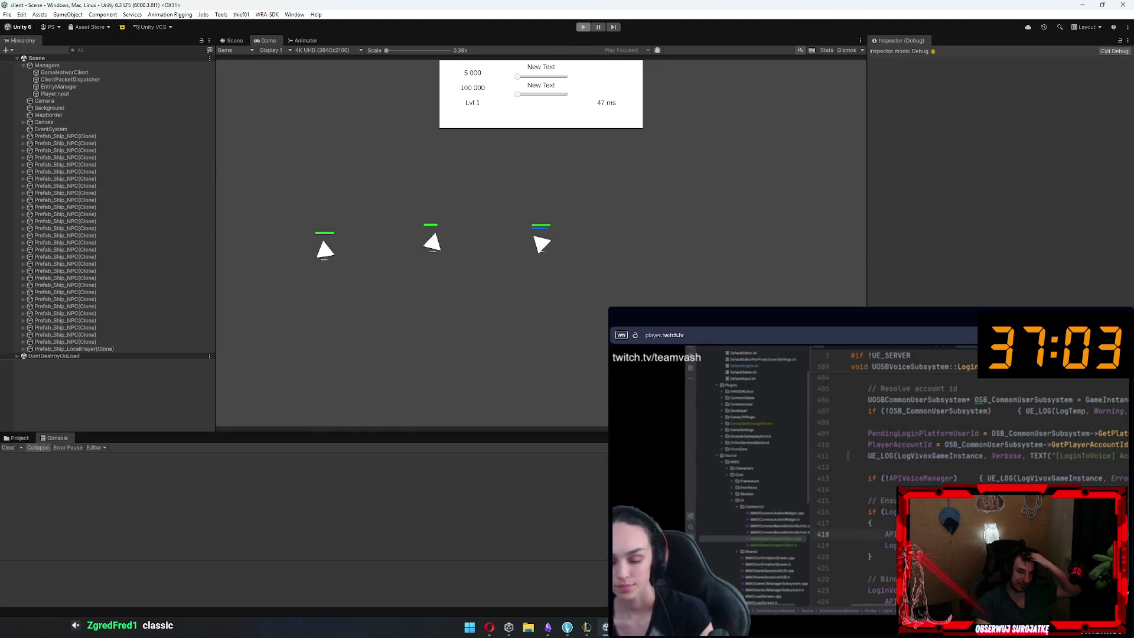
key(alt+Tab)
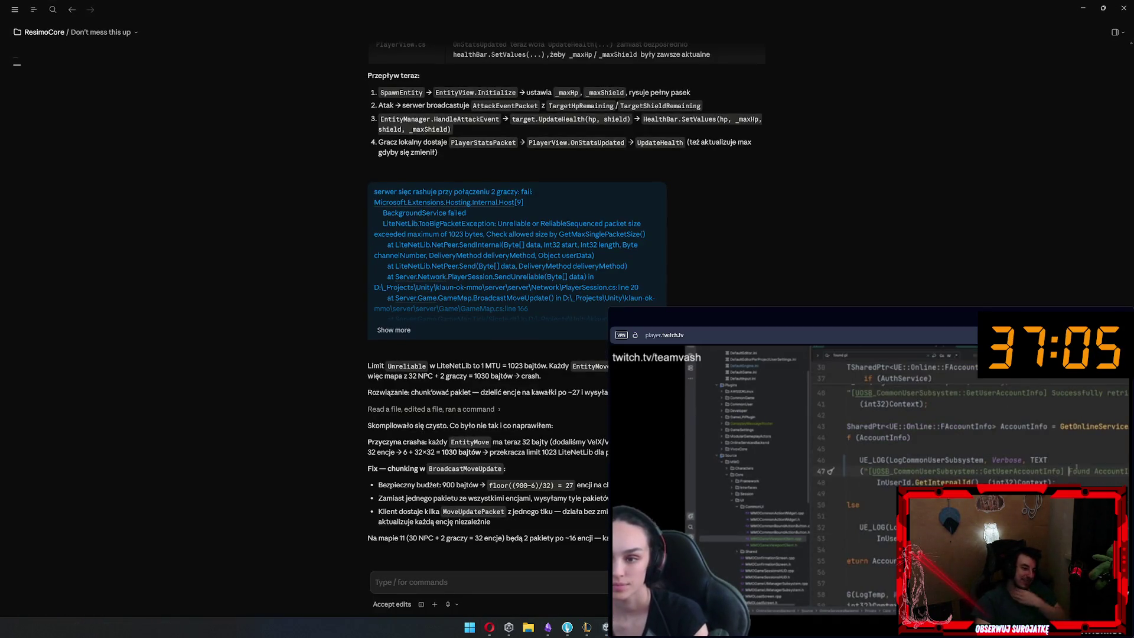
Uncomment the ammo-type change log line in the server's ChangeAmmoTypeHandler
key(alt+Tab)
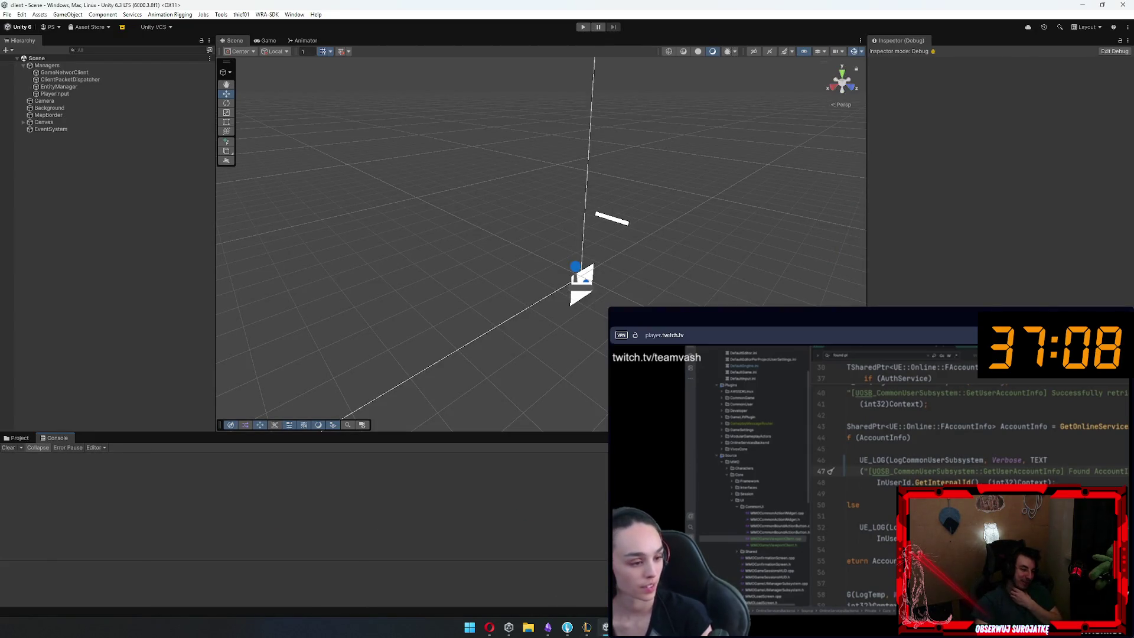
click(548, 627)
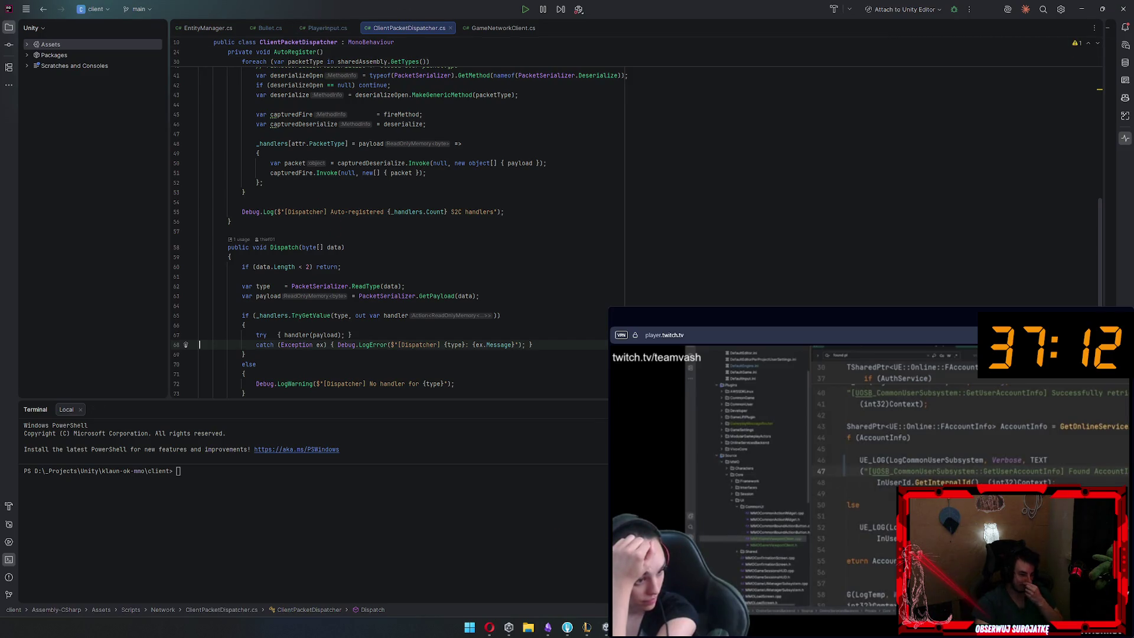
click(567, 576)
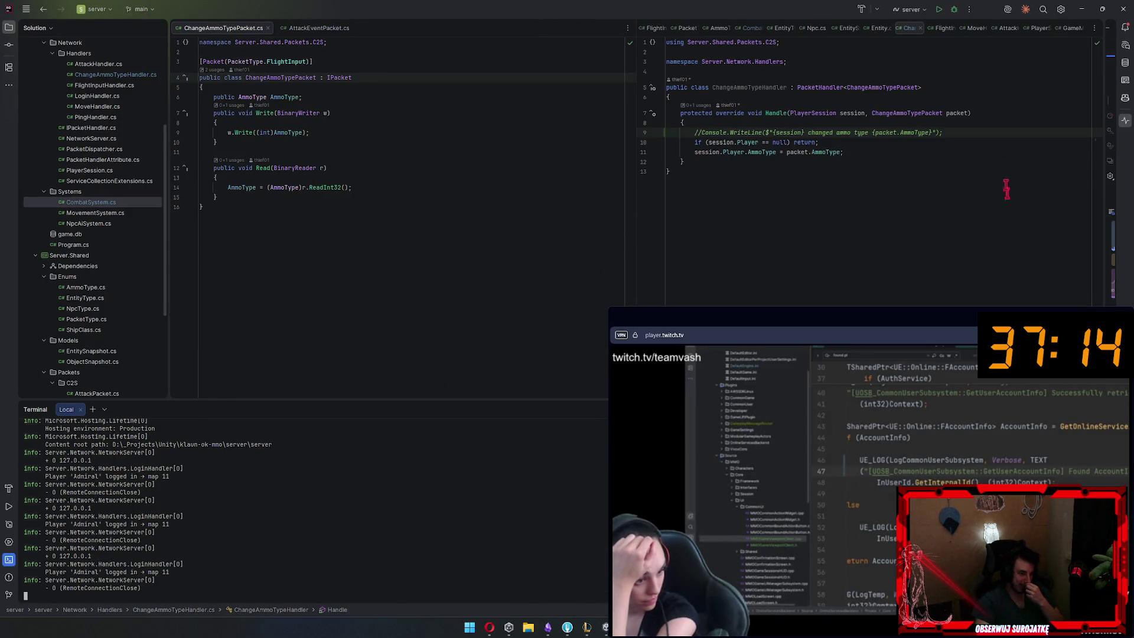
key(ctrl+slash)
Stop the server, rebuild and relaunch it from terminal history, and return to Unity
click(289, 546)
key(ctrl+c)
key(Up)
key(Return)
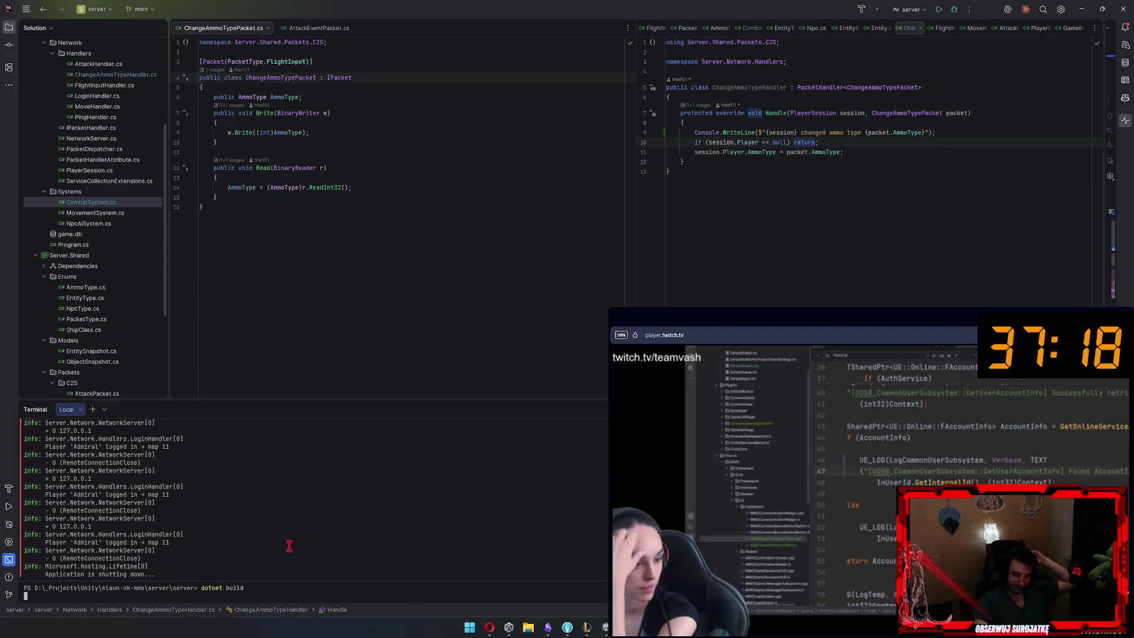
key(Up)
key(Up)
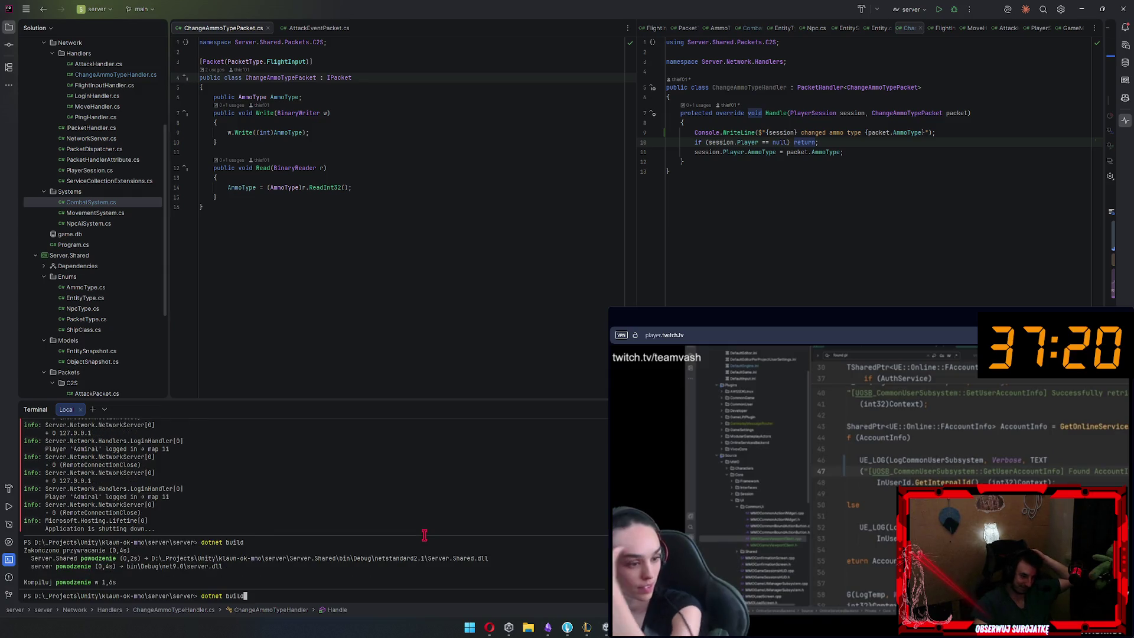
key(Return)
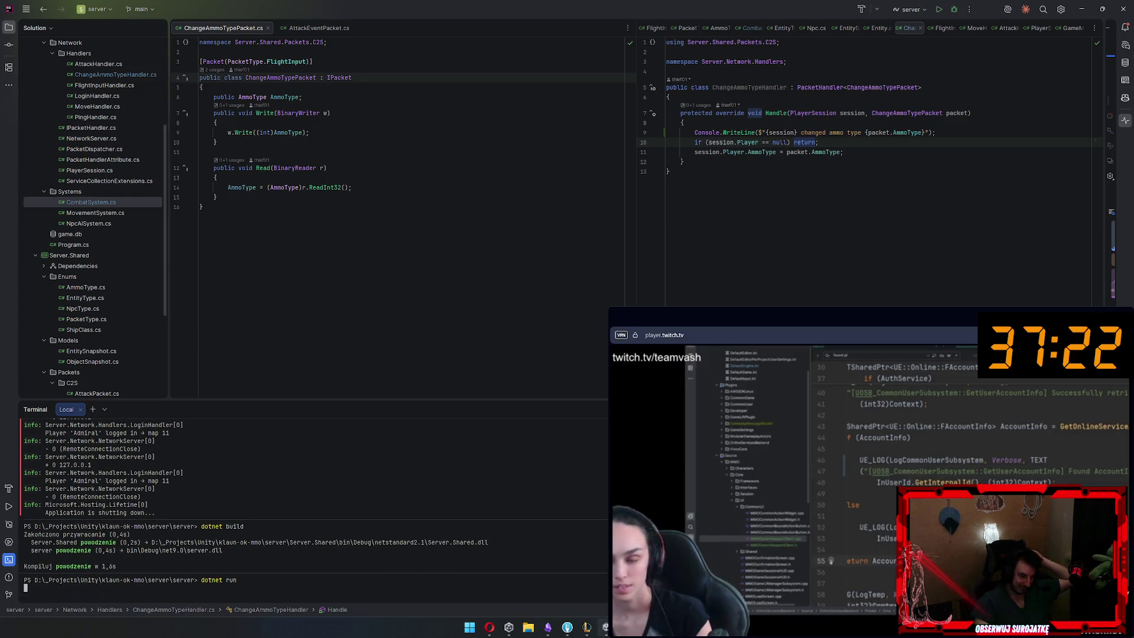
mouse_move(605, 627)
key(alt+Tab)
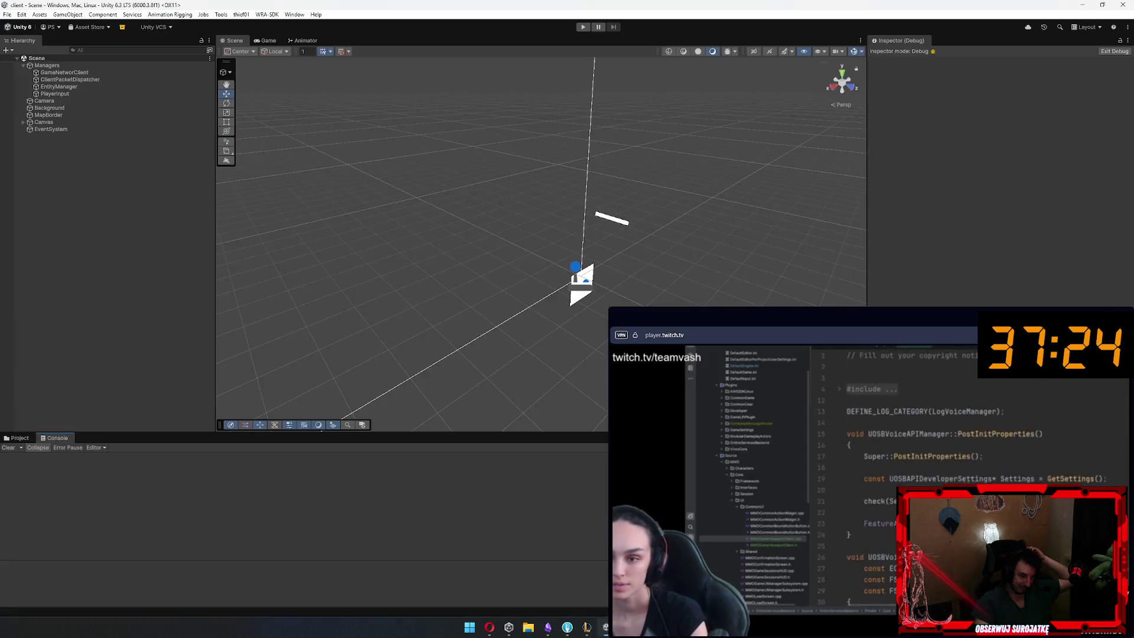
click(583, 27)
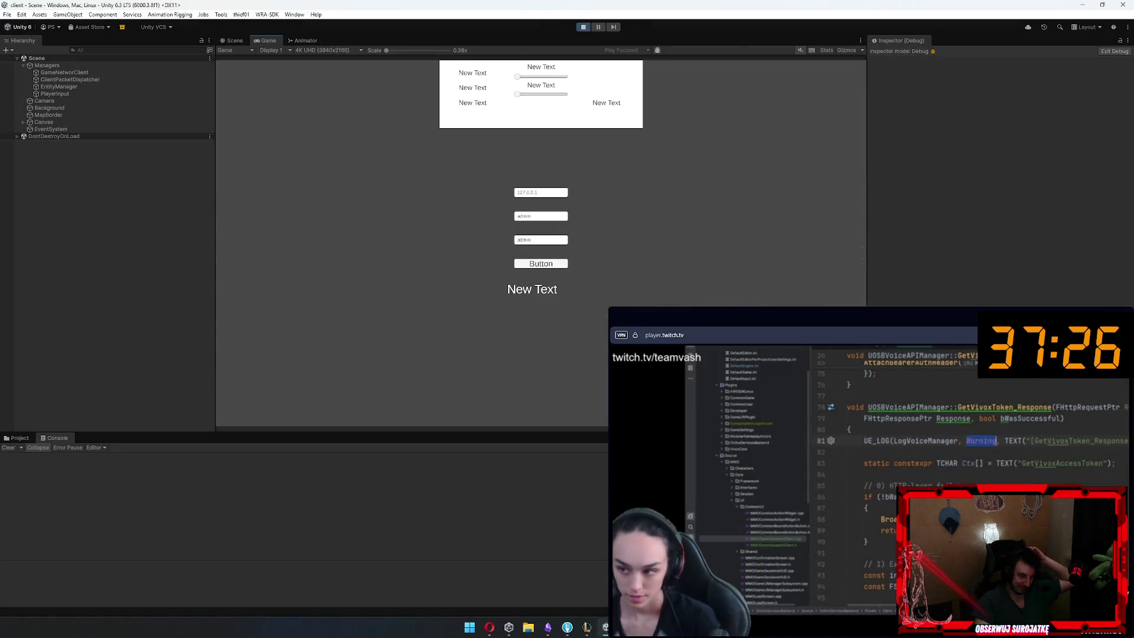
click(553, 264)
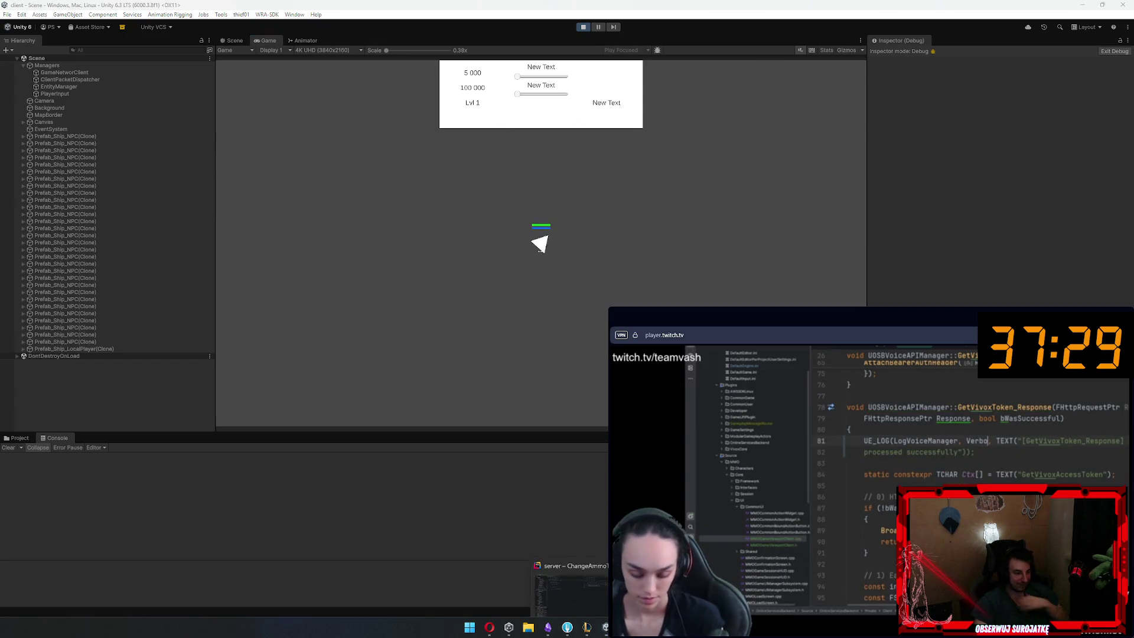
click(548, 628)
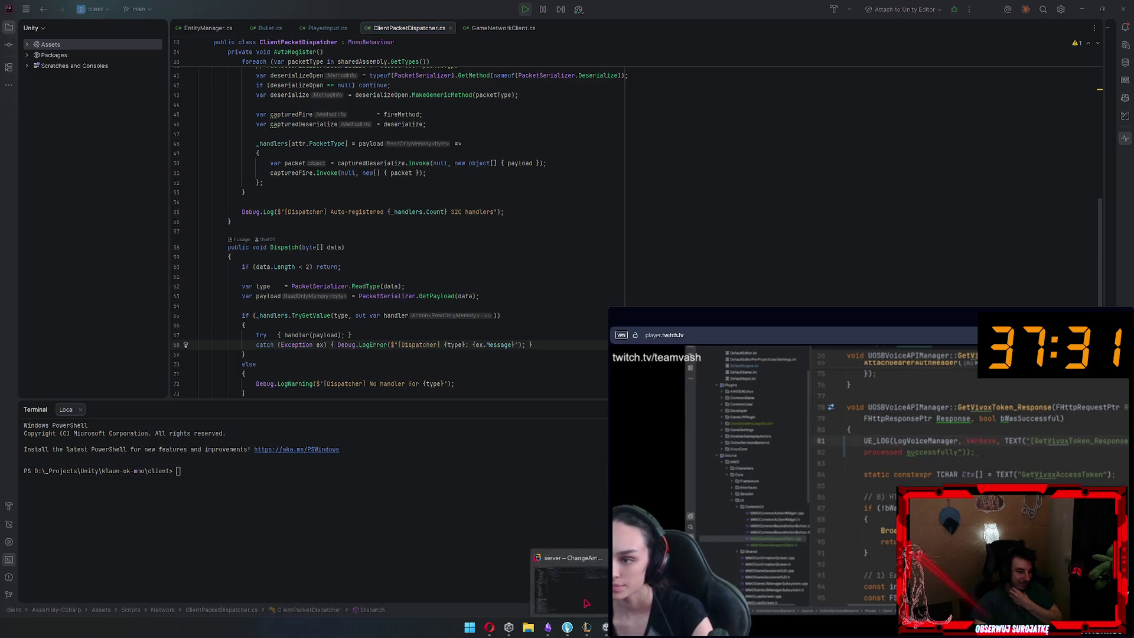
click(586, 561)
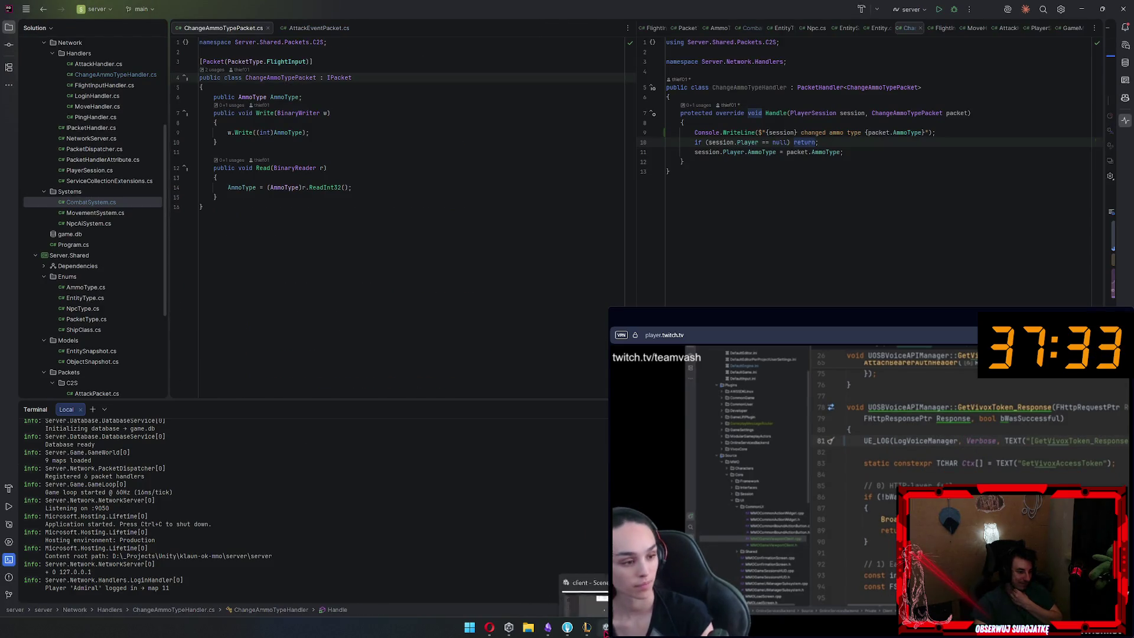
click(605, 630)
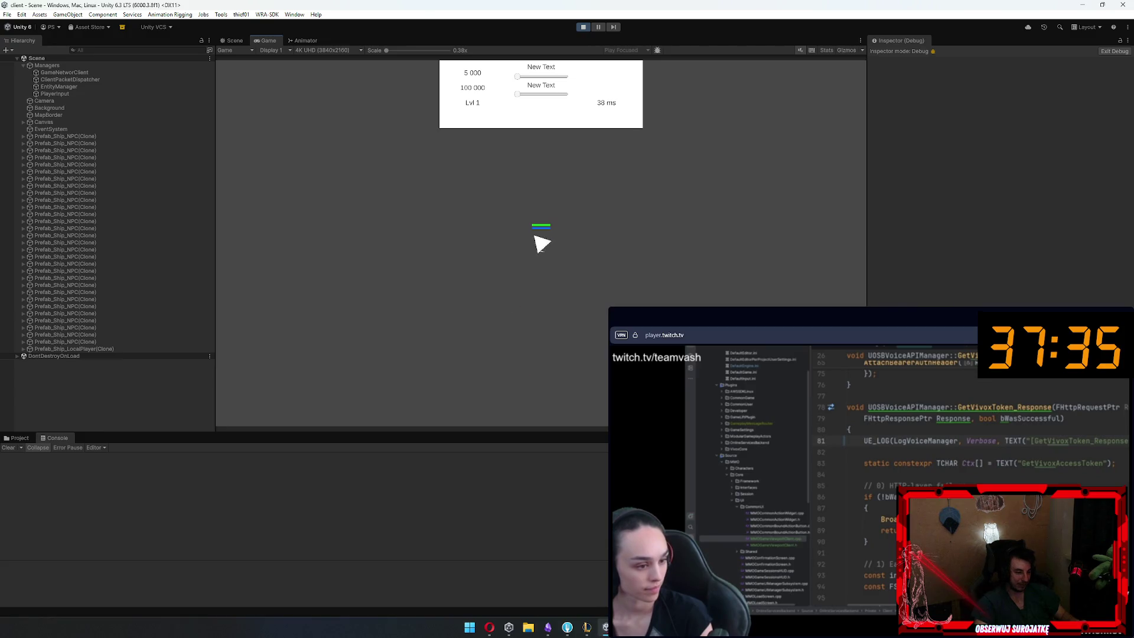
click(549, 561)
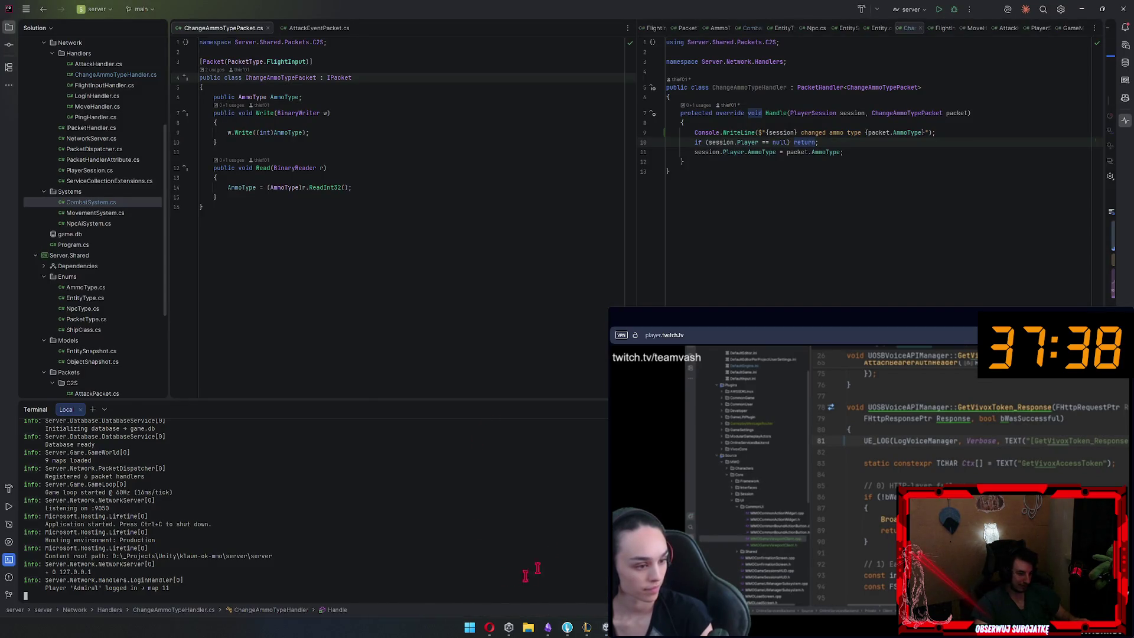
key(alt+Tab)
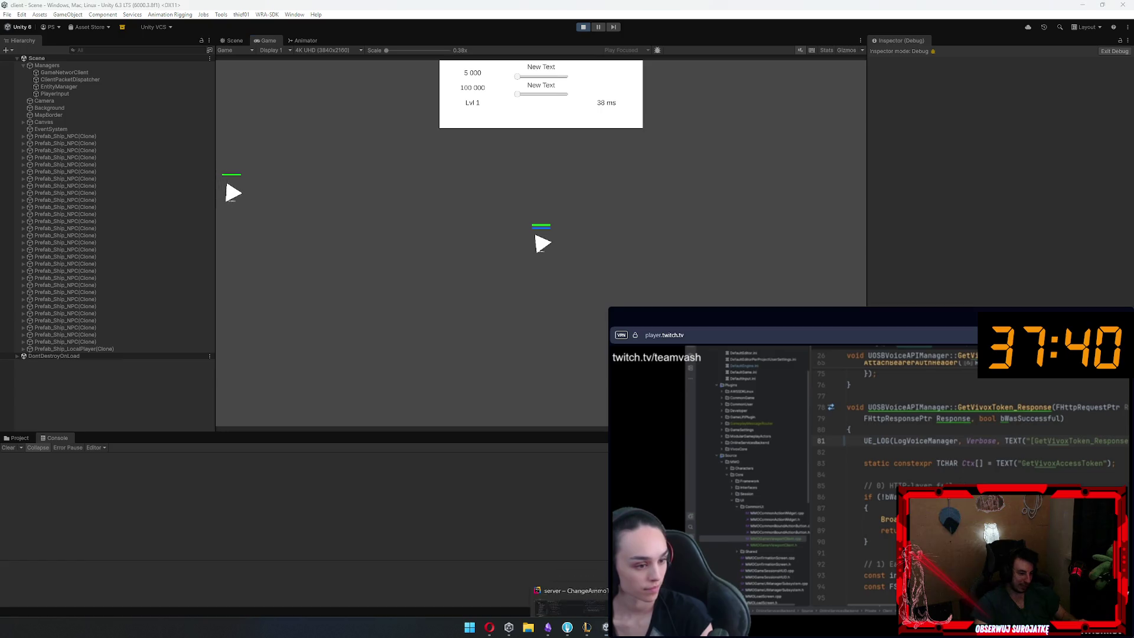
key(alt+Tab)
click(558, 249)
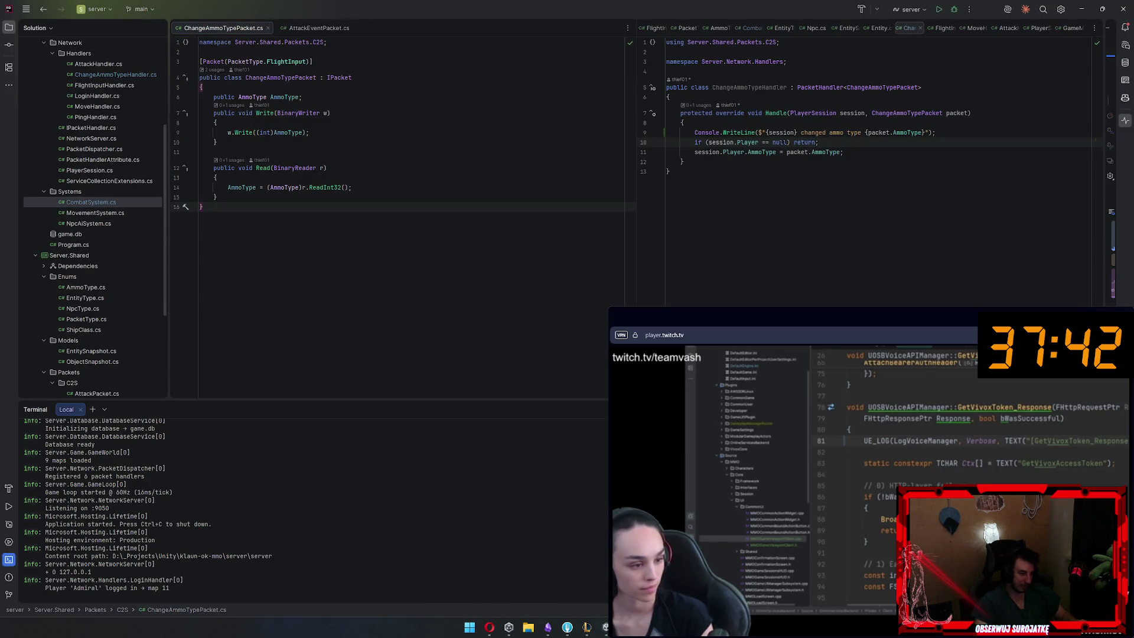
Set breakpoints on ChangeAmmoTypeHandler's three body lines and stop the running server
click(644, 132)
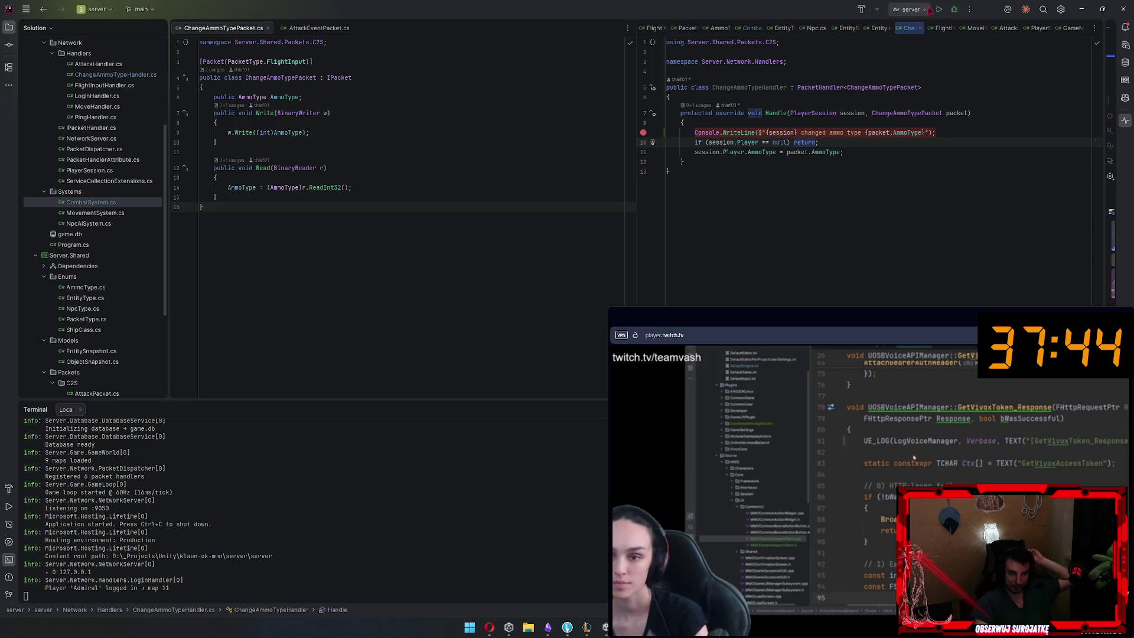
click(506, 466)
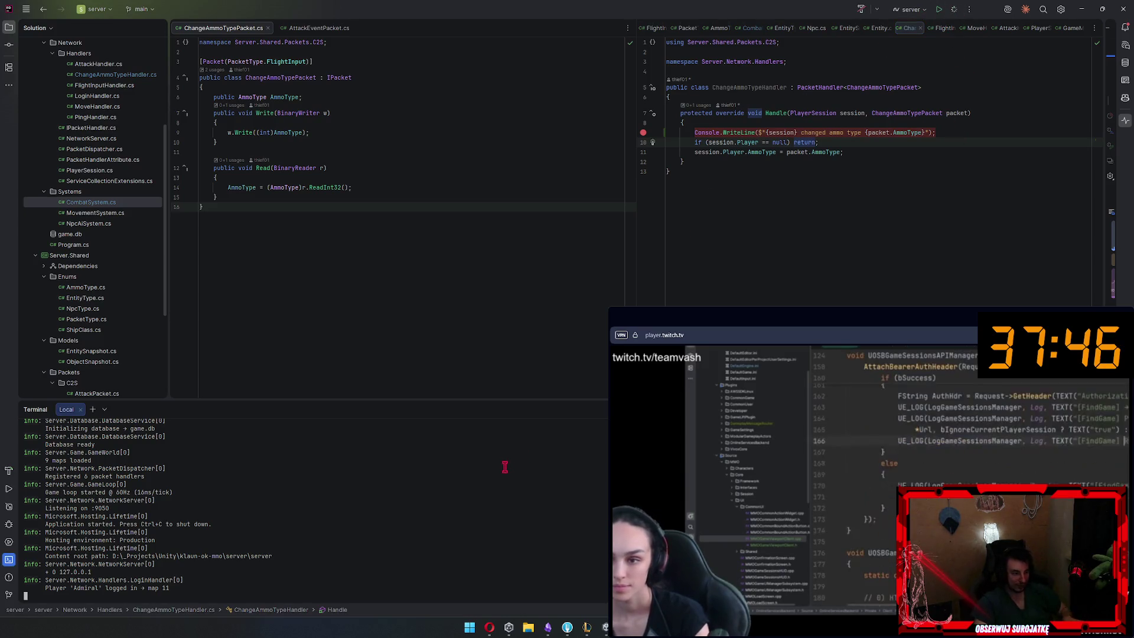
key(ctrl+c)
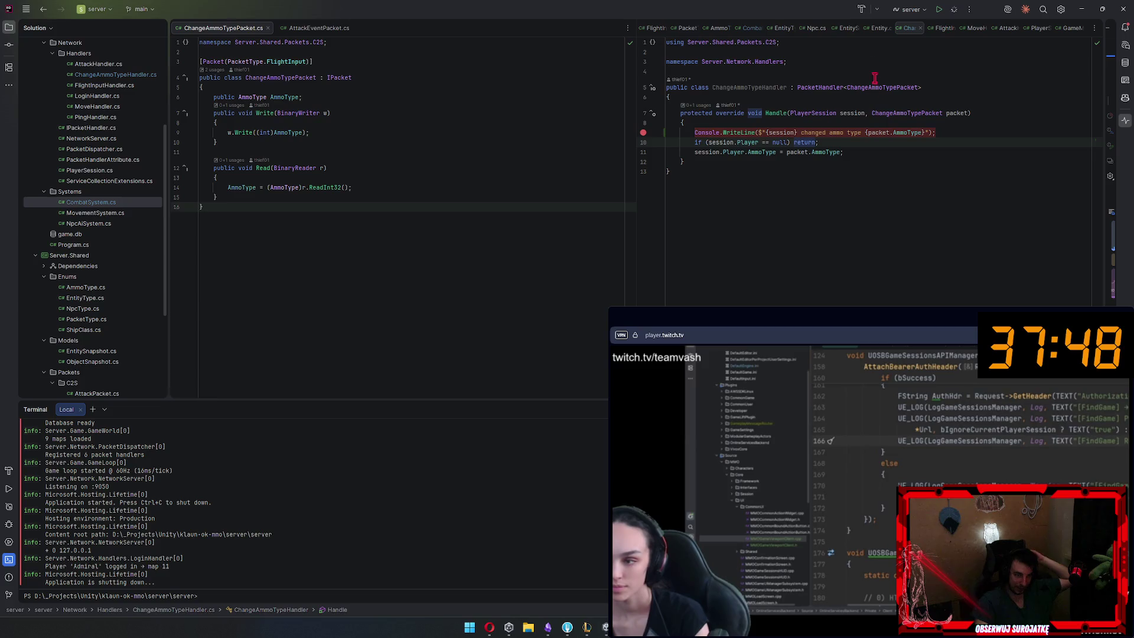
click(643, 143)
click(643, 152)
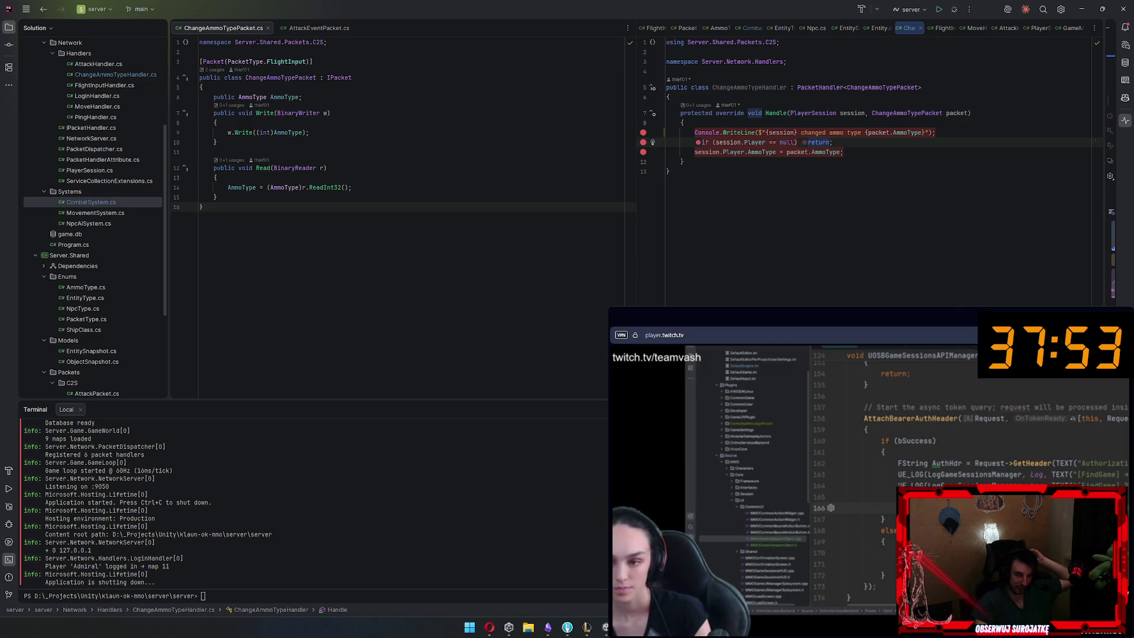
Relaunch the server under Rider's debugger and switch to the running Unity game
click(765, 512)
key(alt+Tab)
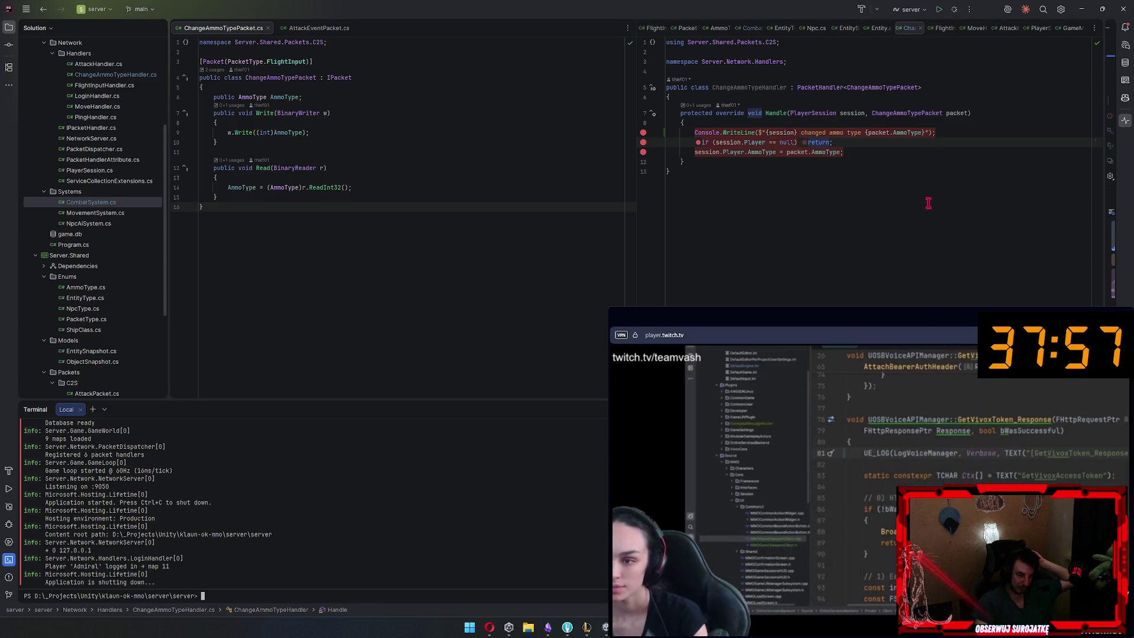
key(shift+F9)
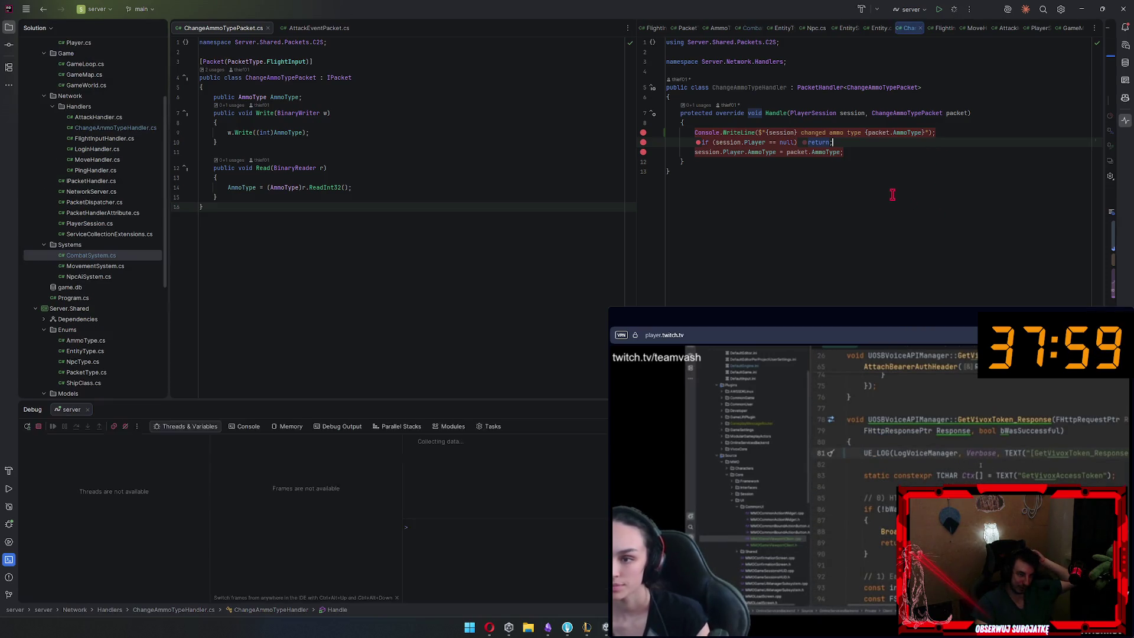
click(891, 180)
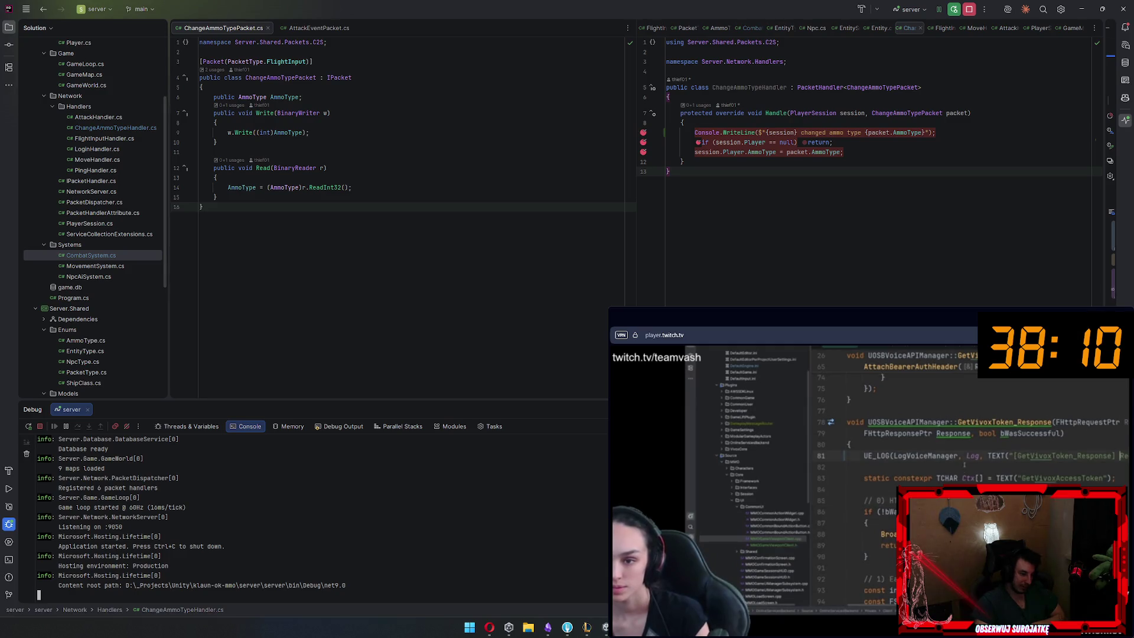
key(alt+Tab)
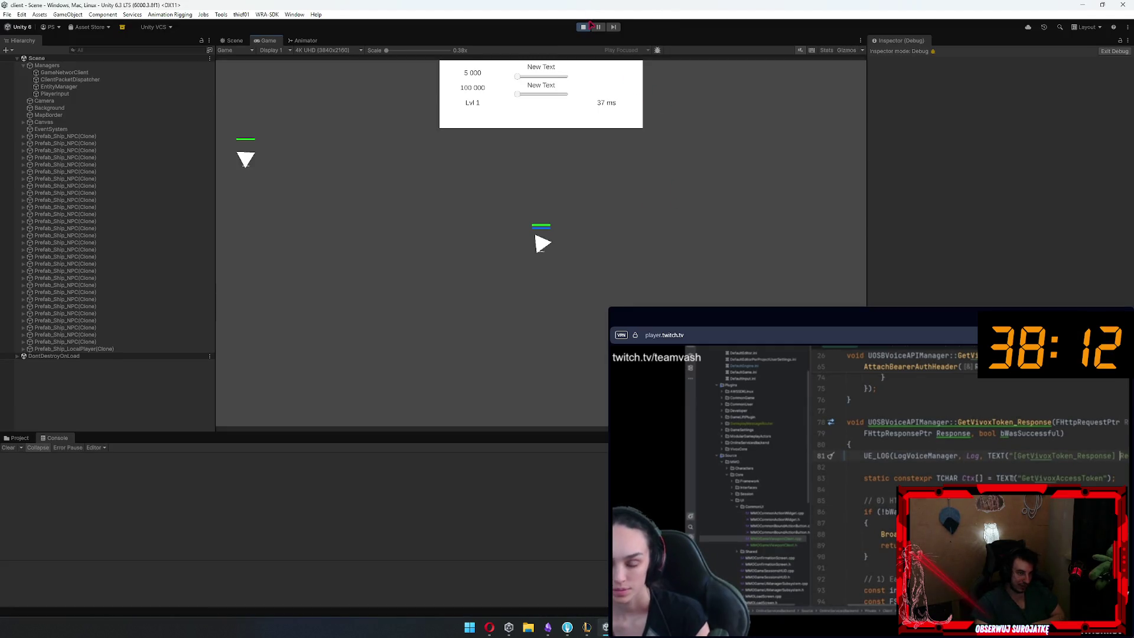
Restart Play mode and log in, hitting the server's PlayerRepository breakpoint
click(584, 28)
click(584, 28)
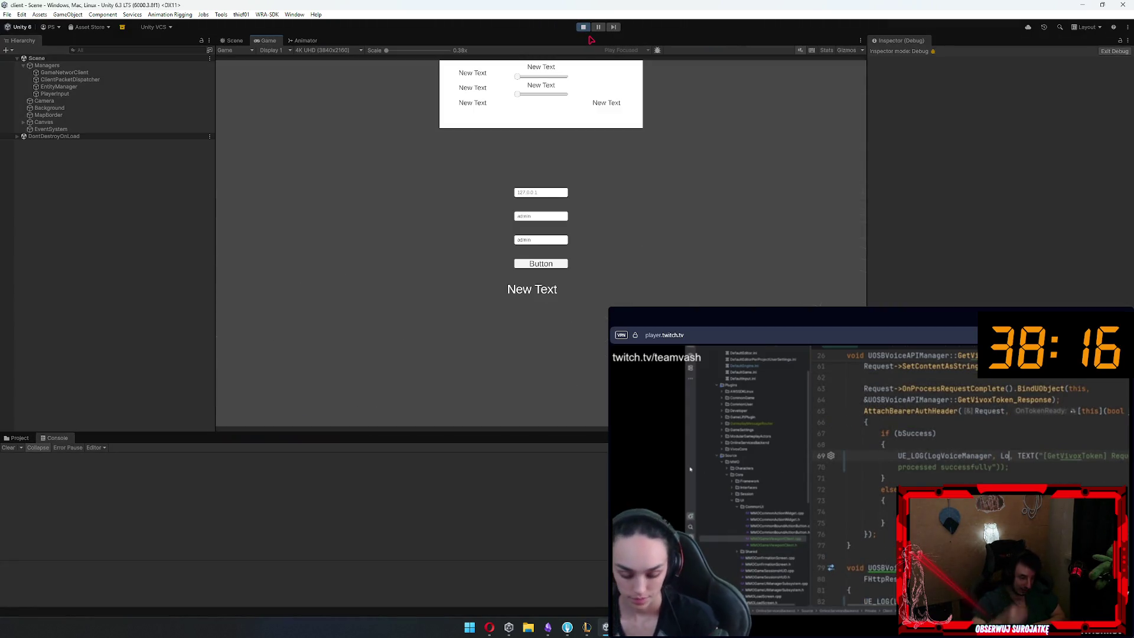
click(563, 264)
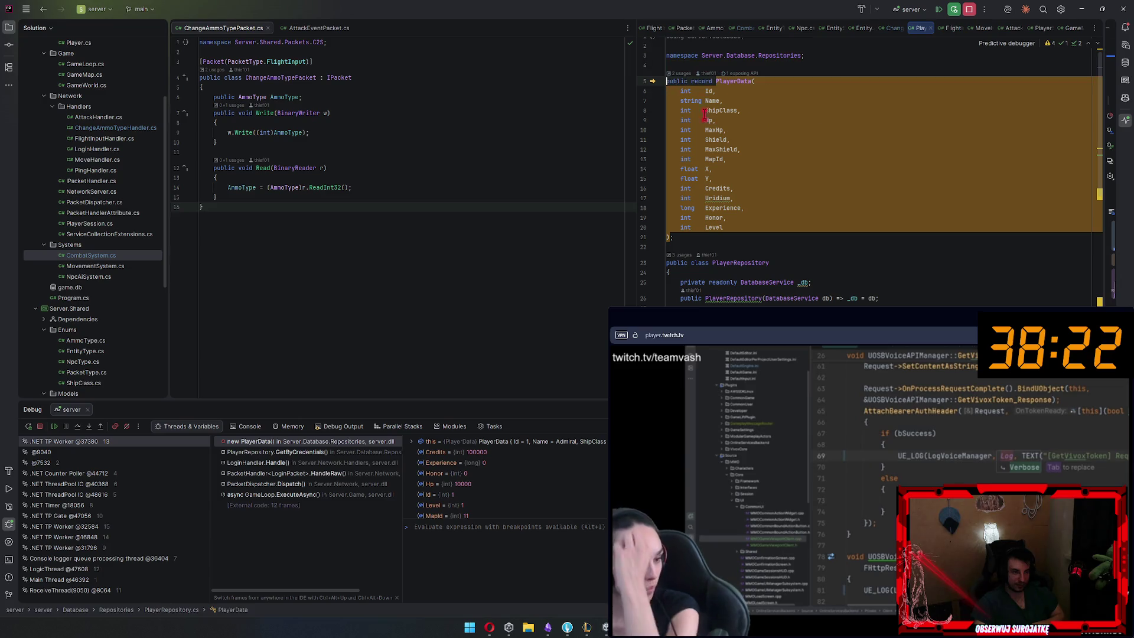
scroll(788, 277, down, 5)
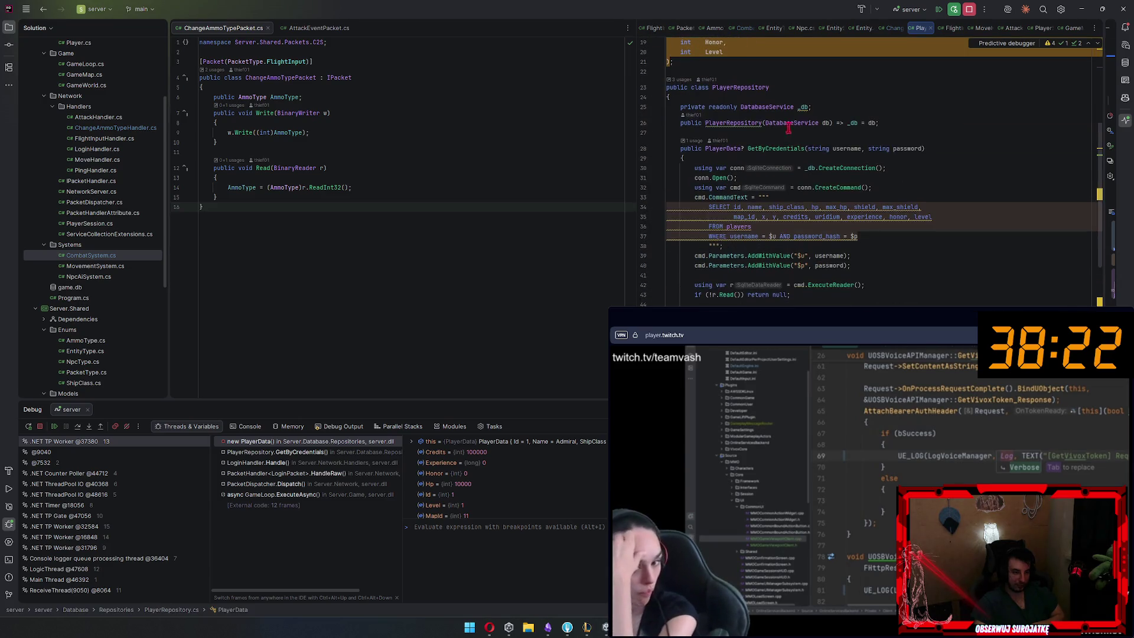
Resume the paused server in Rider and log in again from Unity
click(940, 10)
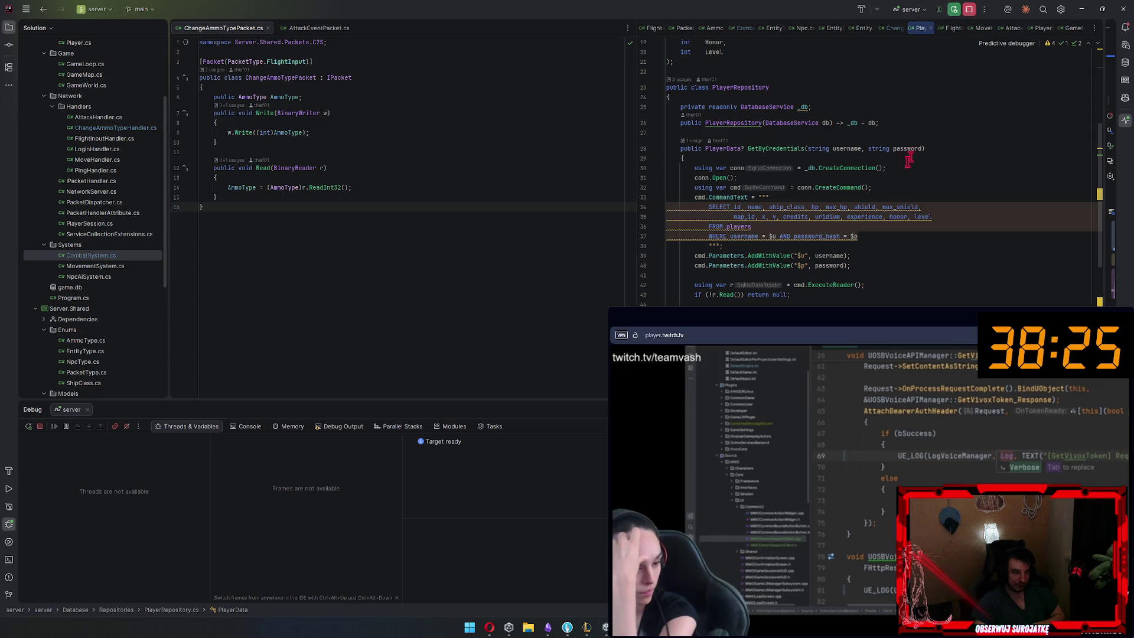
key(alt+Tab)
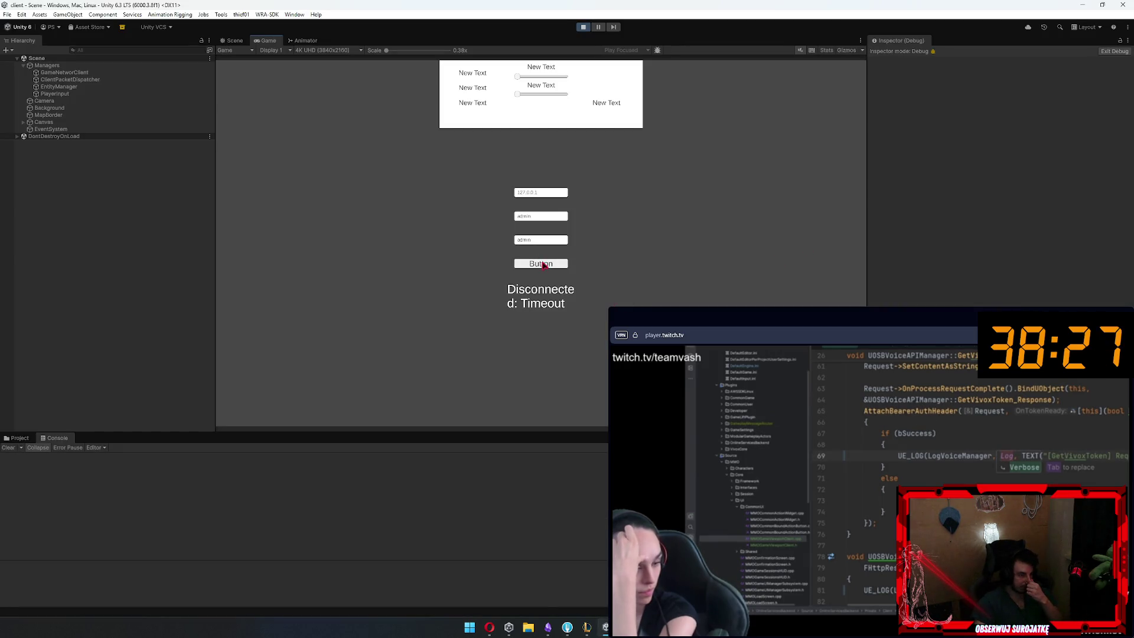
click(542, 264)
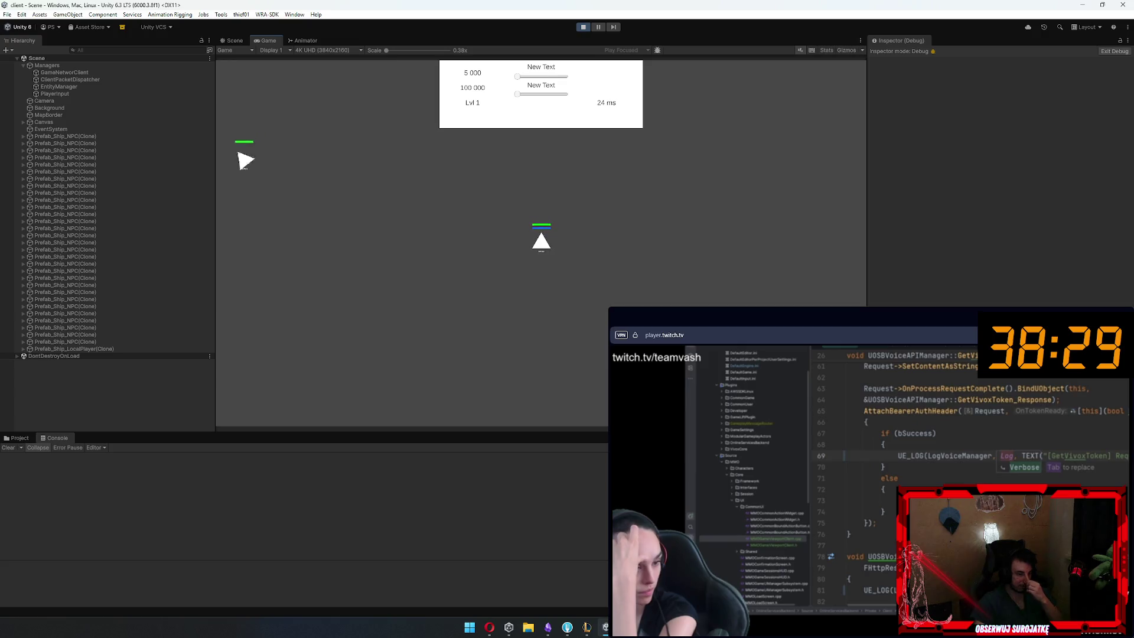
click(606, 627)
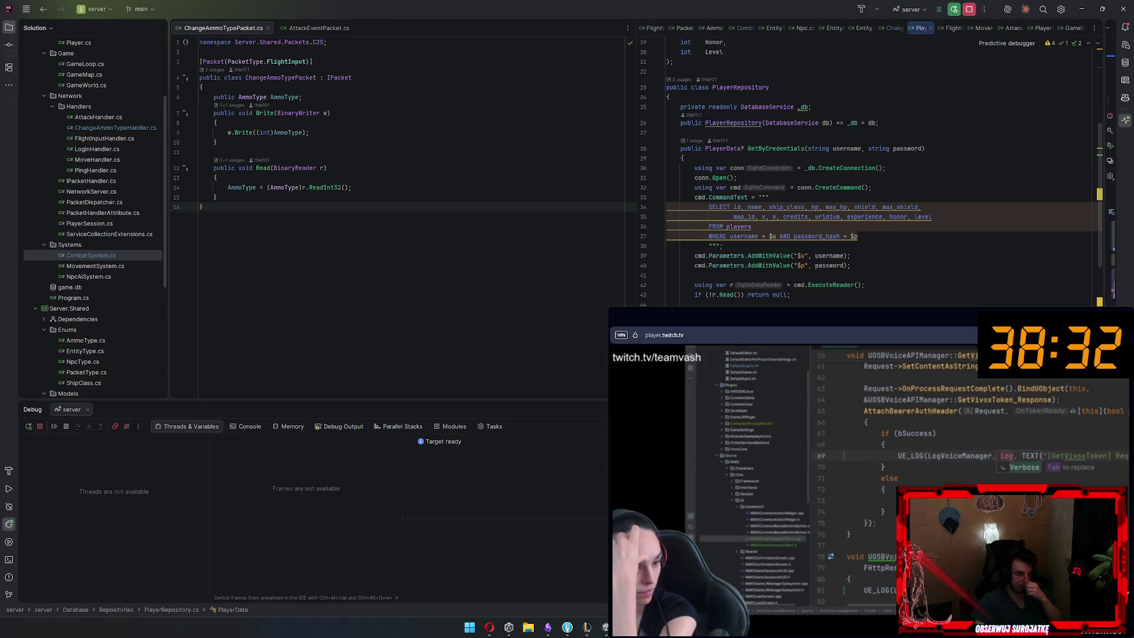
Turn the player ship right with D, then bring up the client project's ClientPacketDispatcher.cs
key(alt+Tab)
key(d)
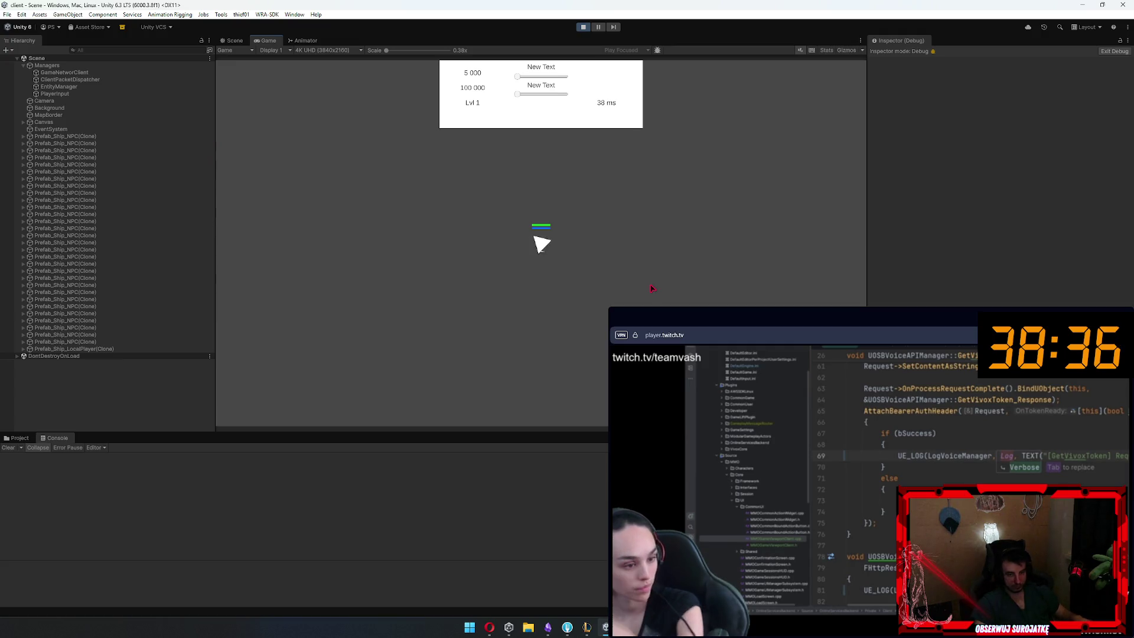
key(alt+Tab)
key(alt+Tab)
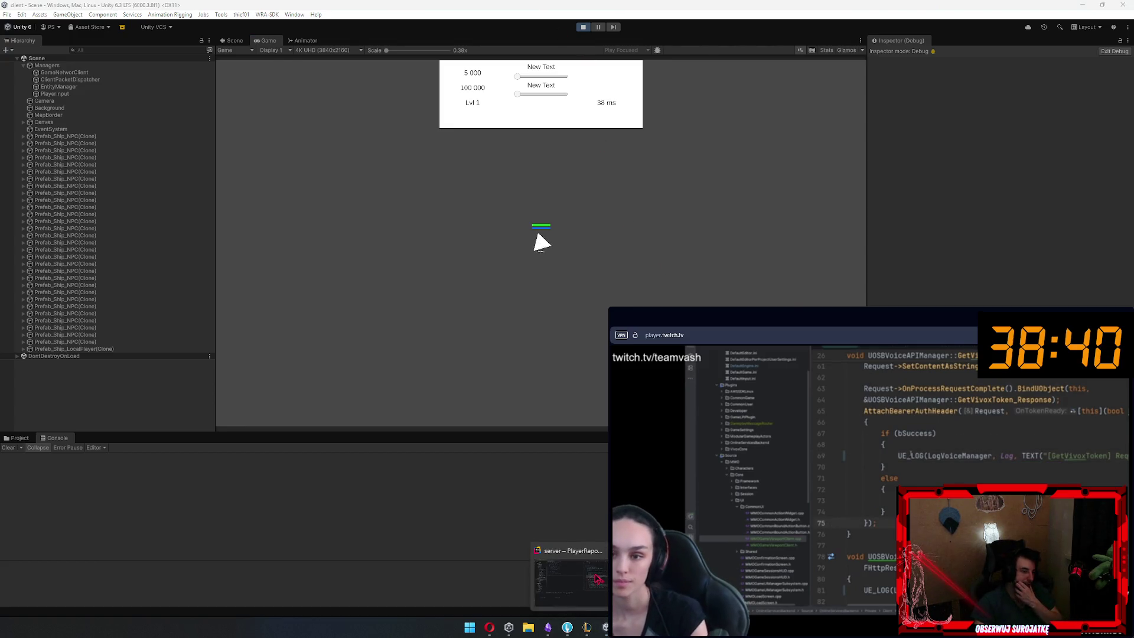
click(598, 578)
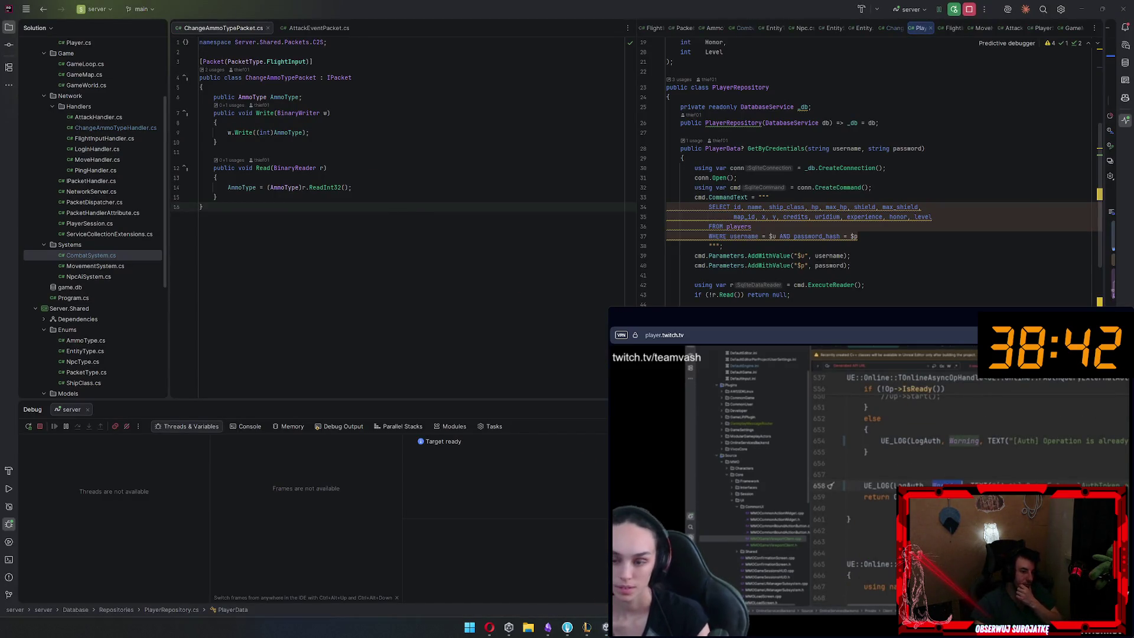
key(alt+Tab)
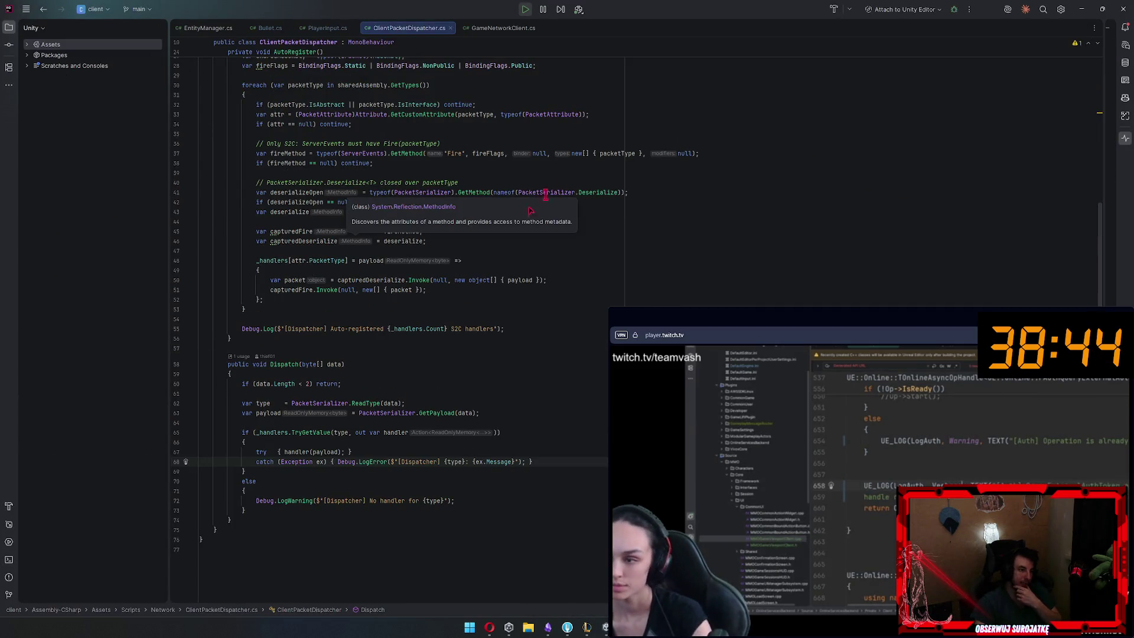
Follow the Mcb100 ammo Send call from PlayerInput.cs into ServerSender's Send<T> definition
click(315, 30)
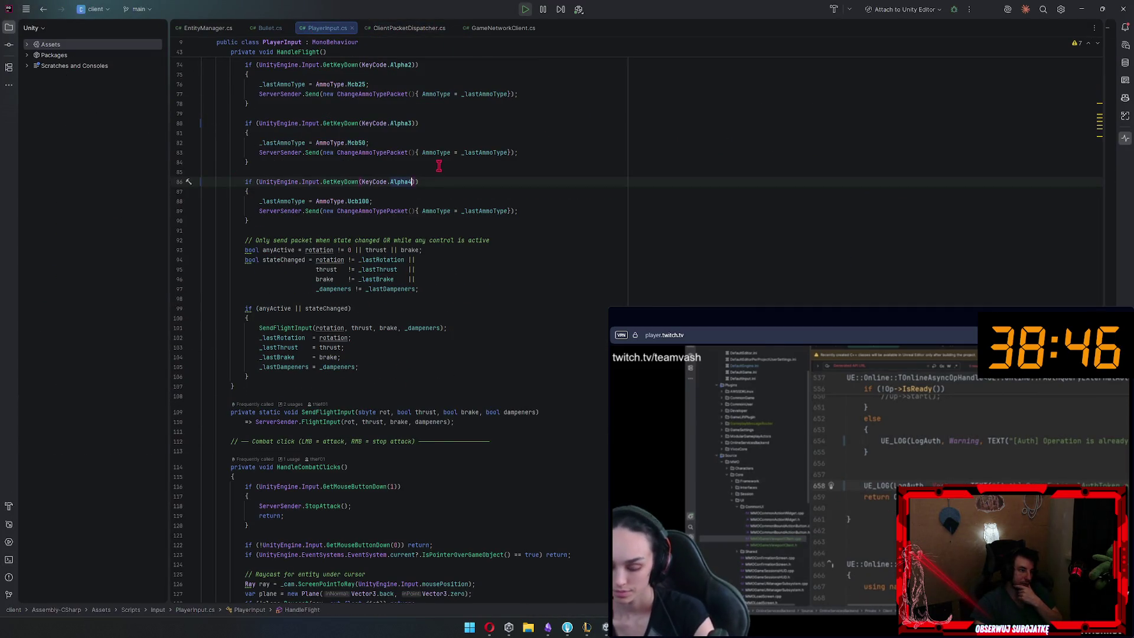
click(323, 210)
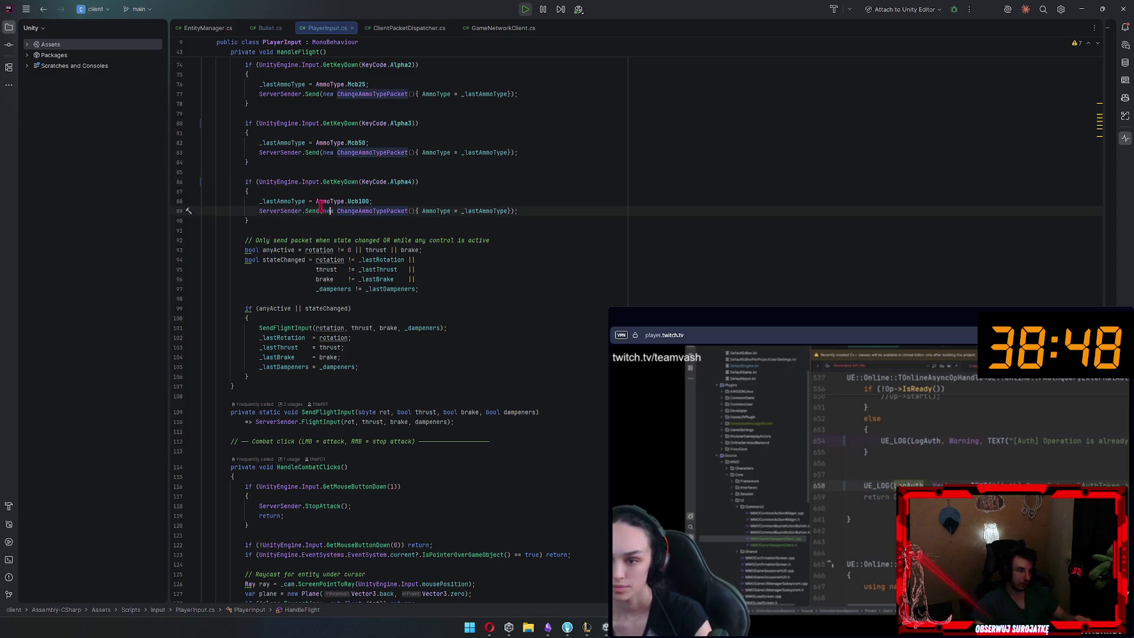
ctrl+click(316, 211)
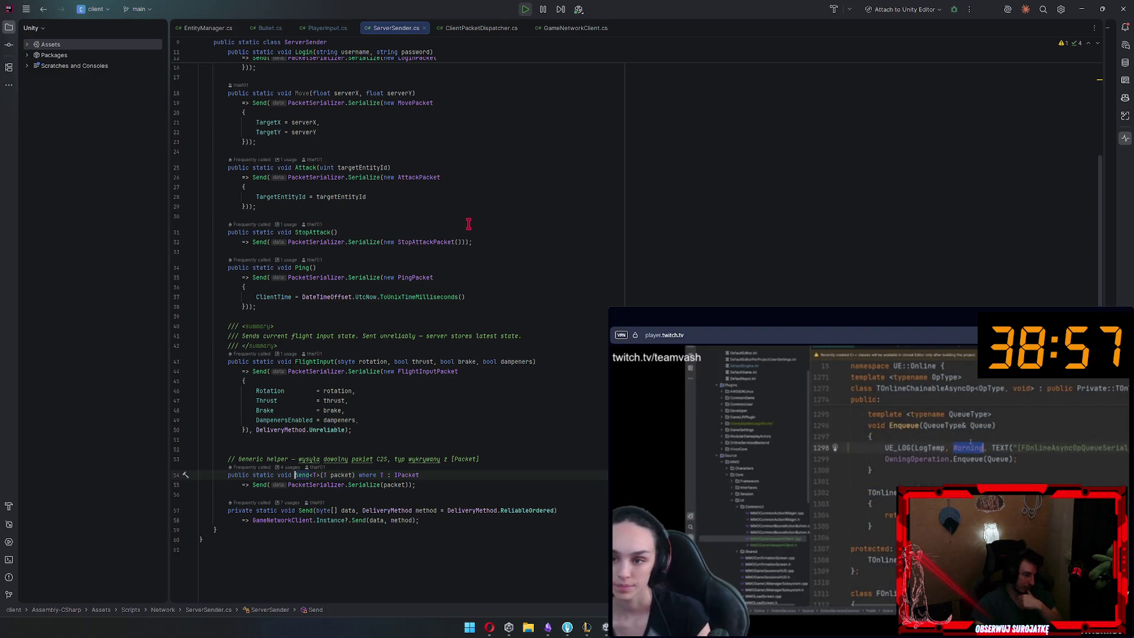
click(323, 32)
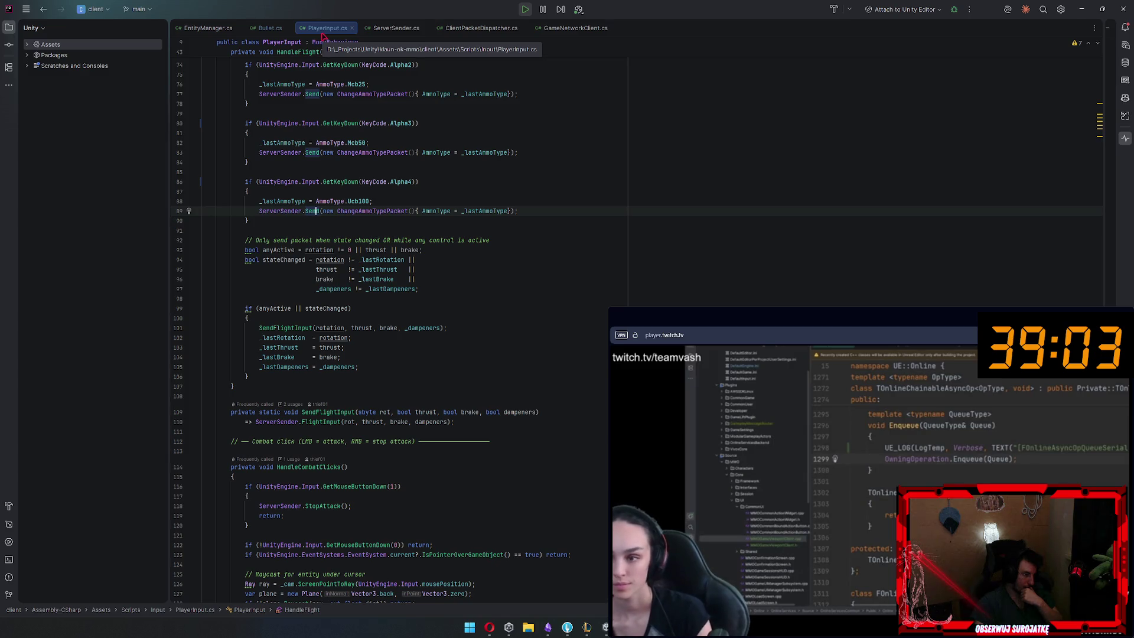
click(391, 33)
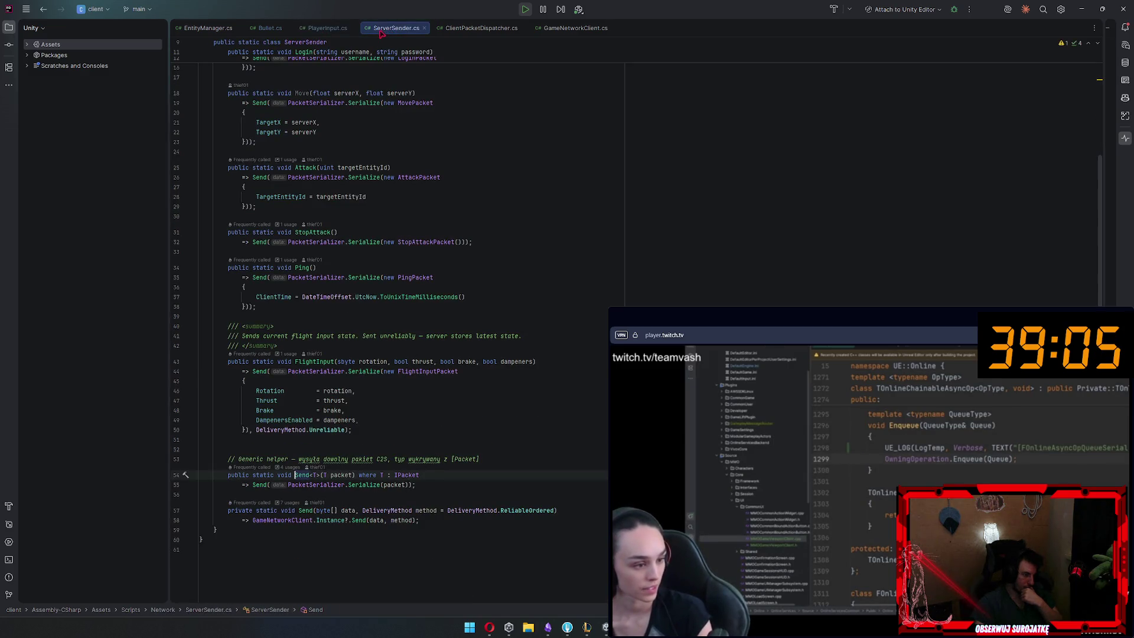
Trace ServerSender's private Send through GameNetworkClient into NetPeer, then close NetPeer.cs and return to the server
ctrl+click(261, 485)
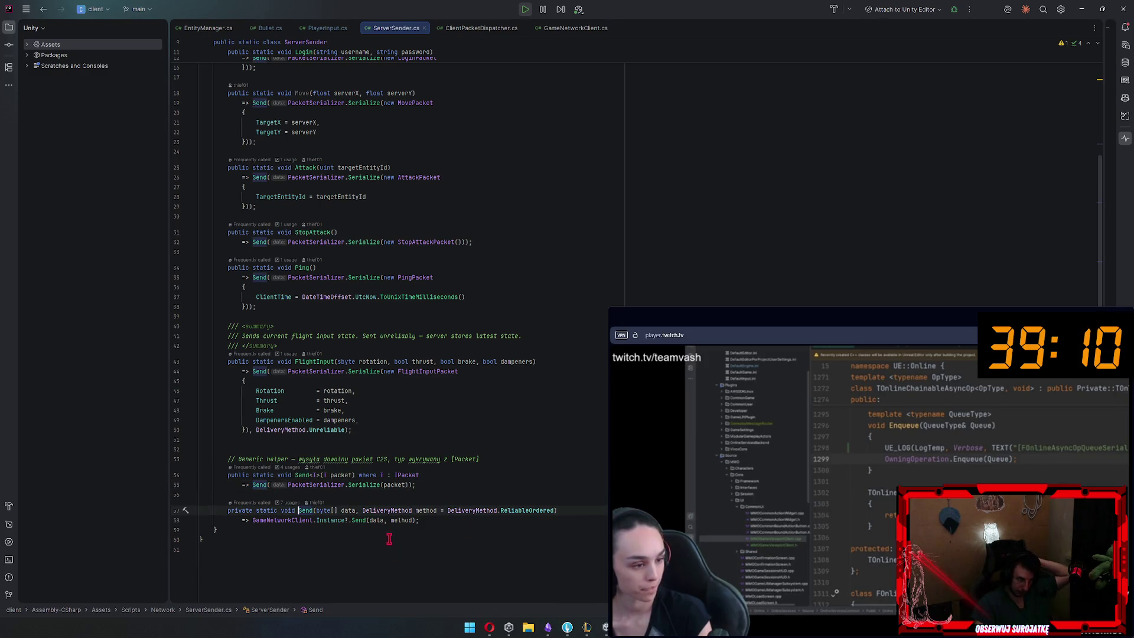
key(Down)
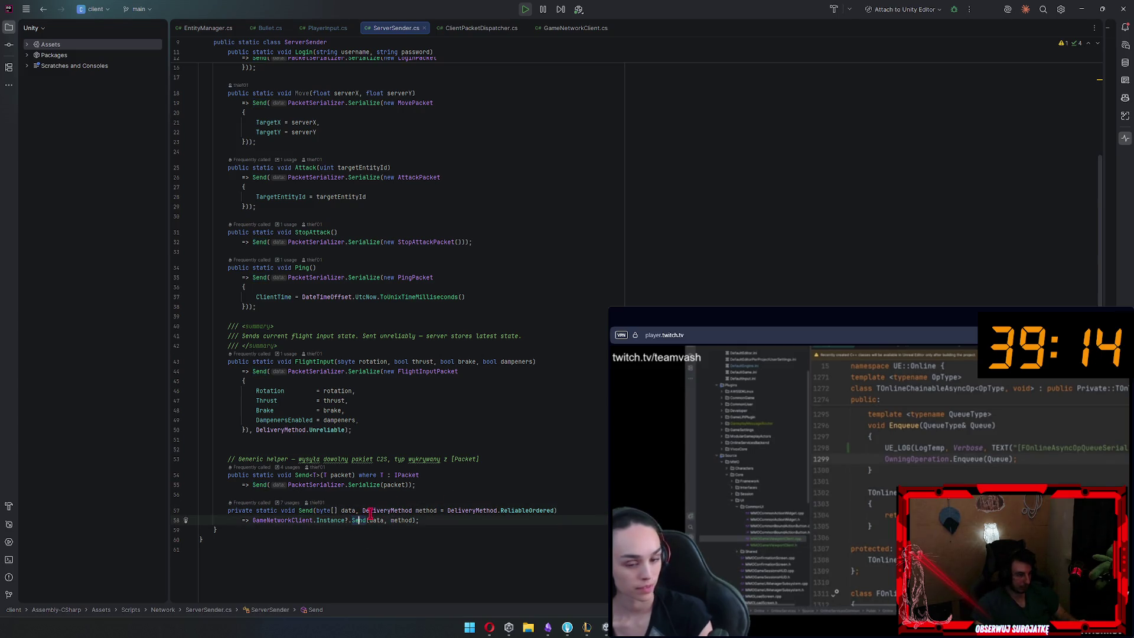
ctrl+click(360, 521)
scroll(413, 449, up, 5)
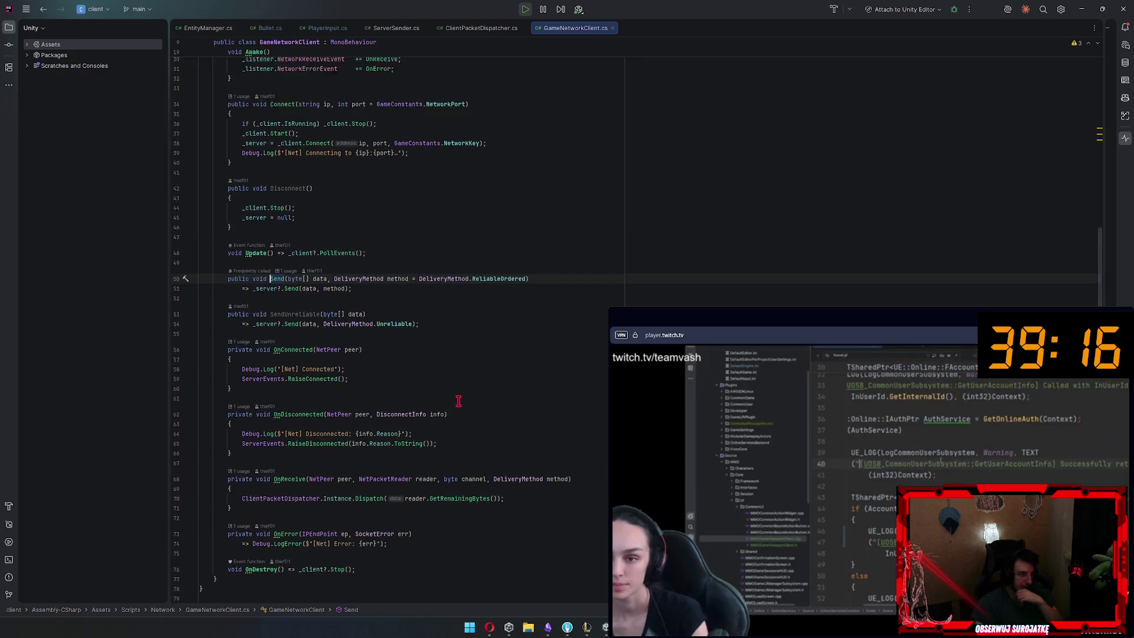
click(291, 393)
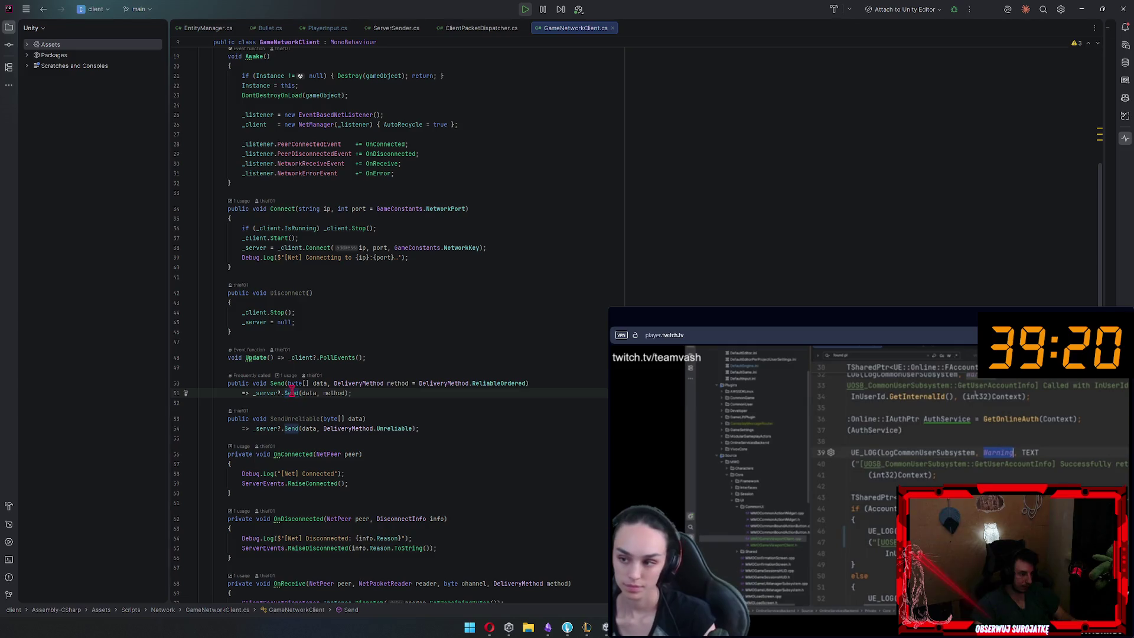
ctrl+click(296, 393)
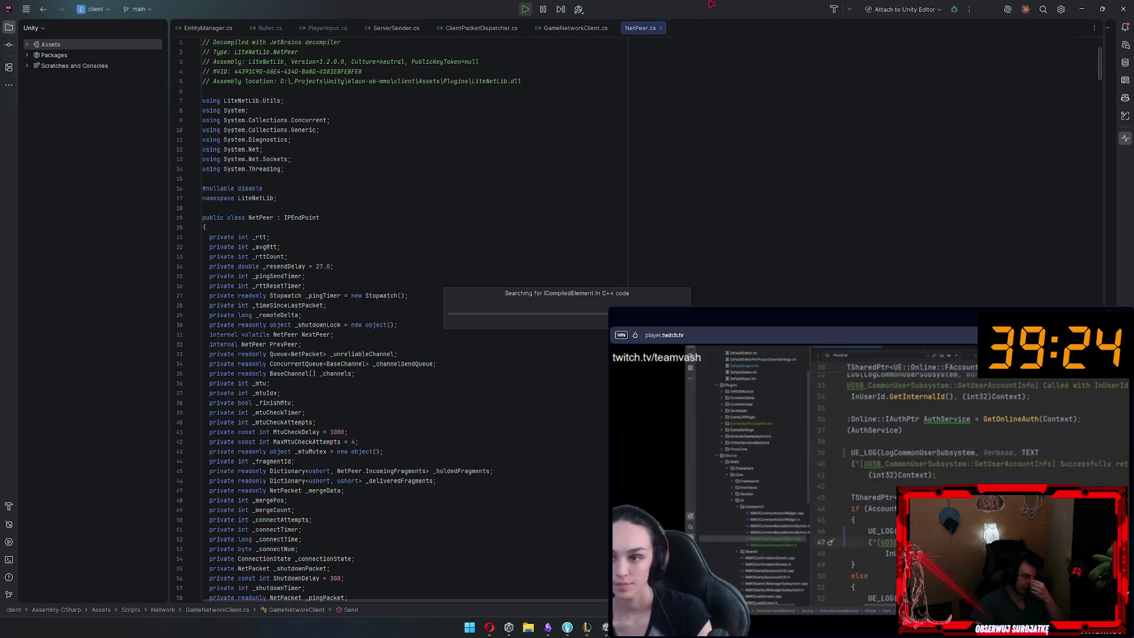
click(670, 28)
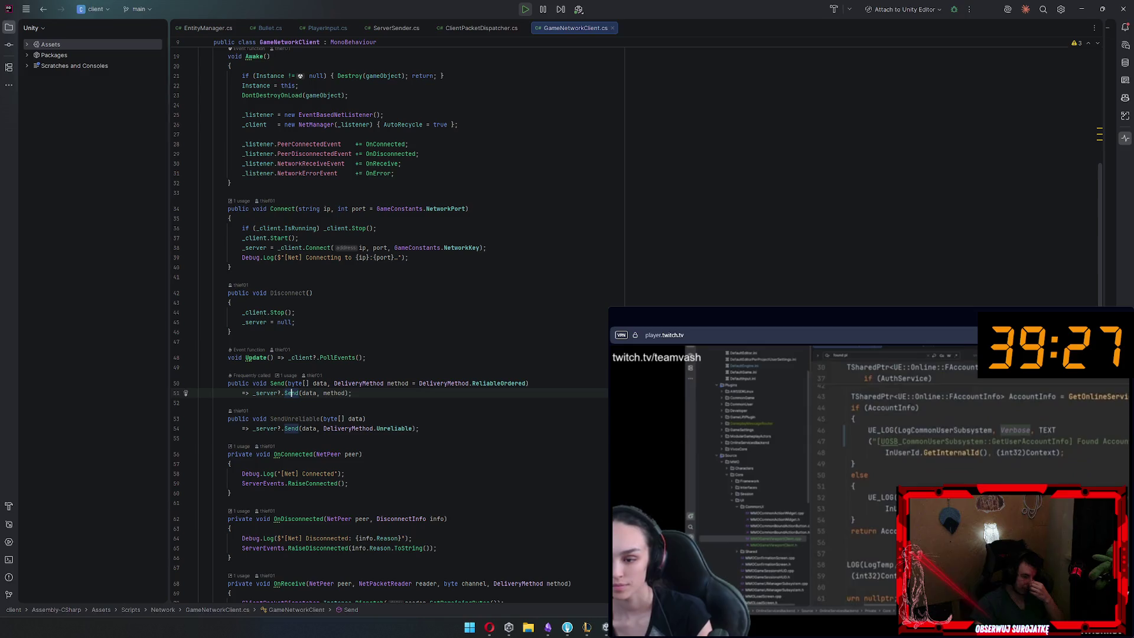
click(570, 549)
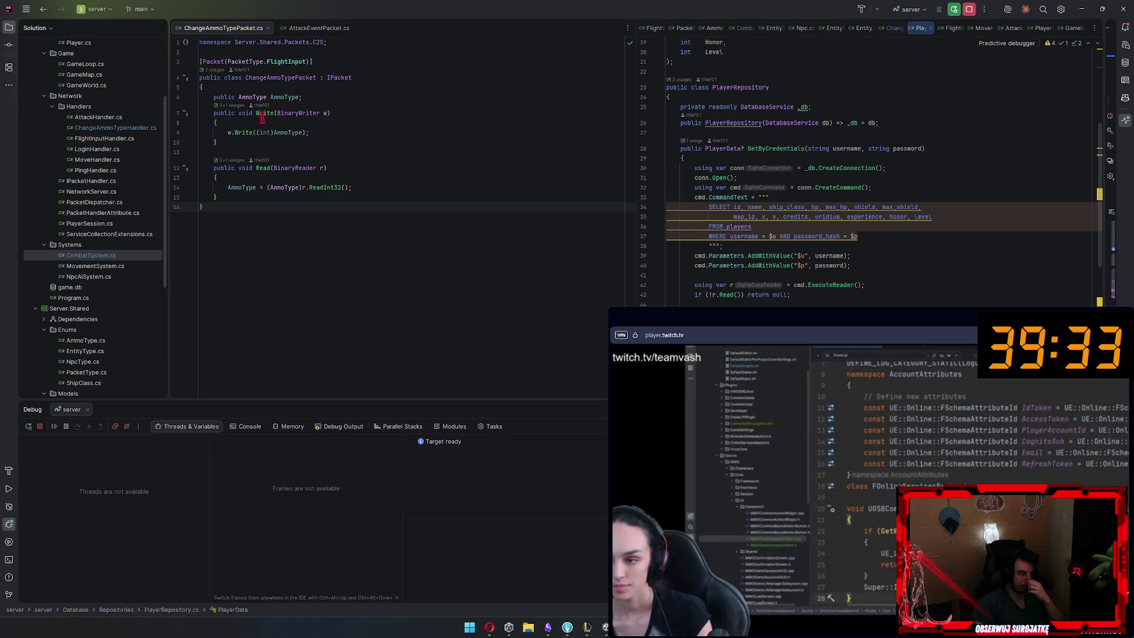
Set breakpoints on the AmmoType write and read lines in ChangeAmmoTypePacket
click(179, 134)
click(177, 190)
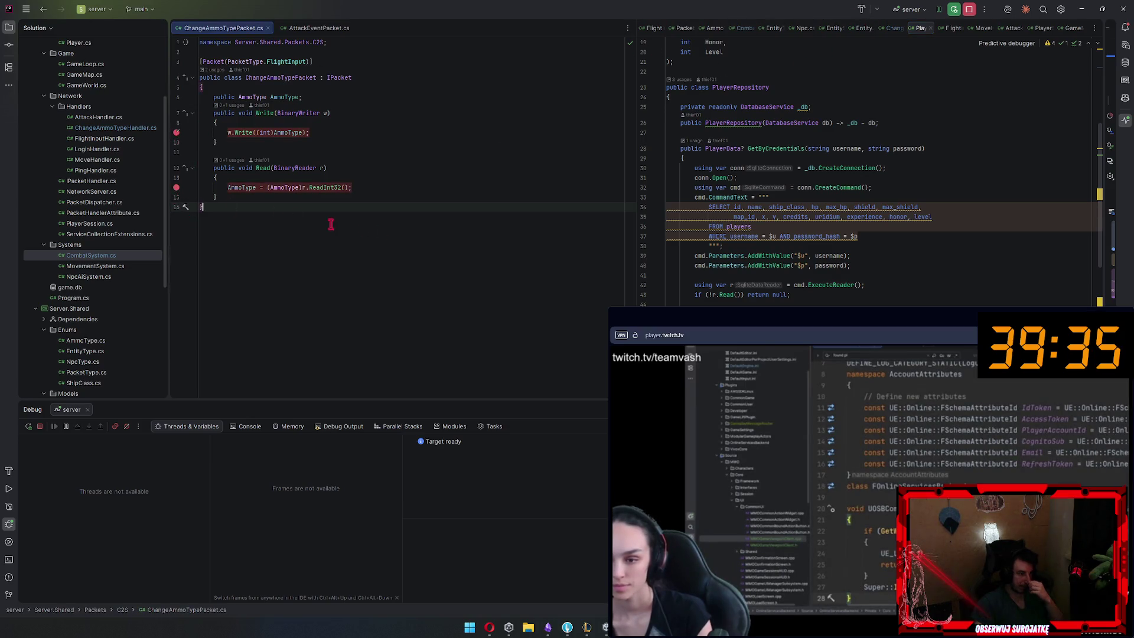
key(alt+Tab)
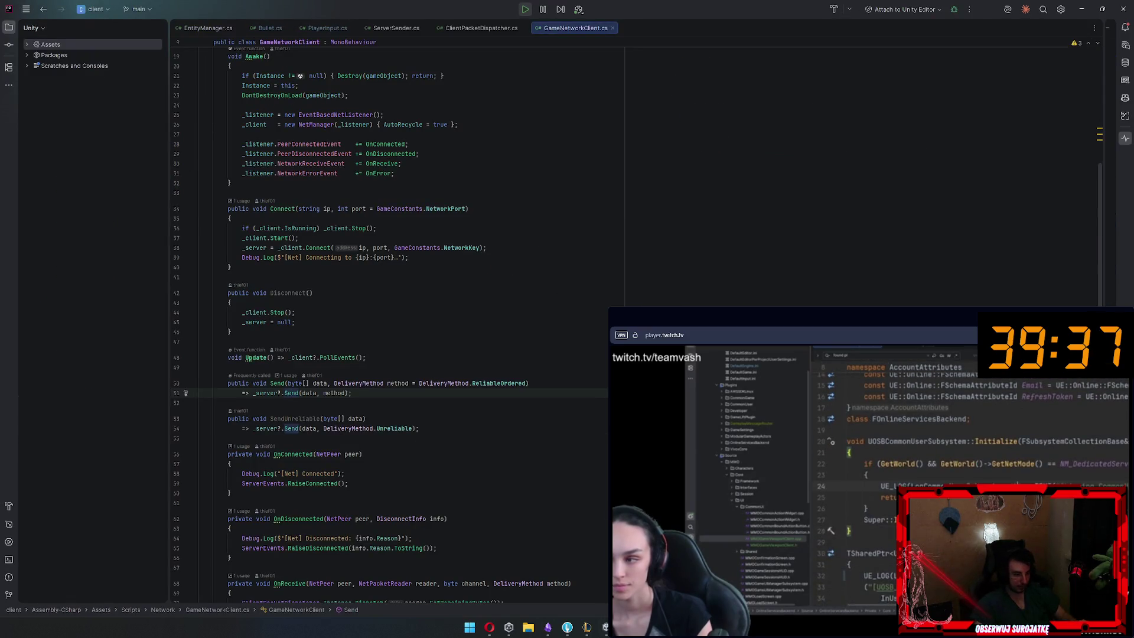
key(alt+Tab)
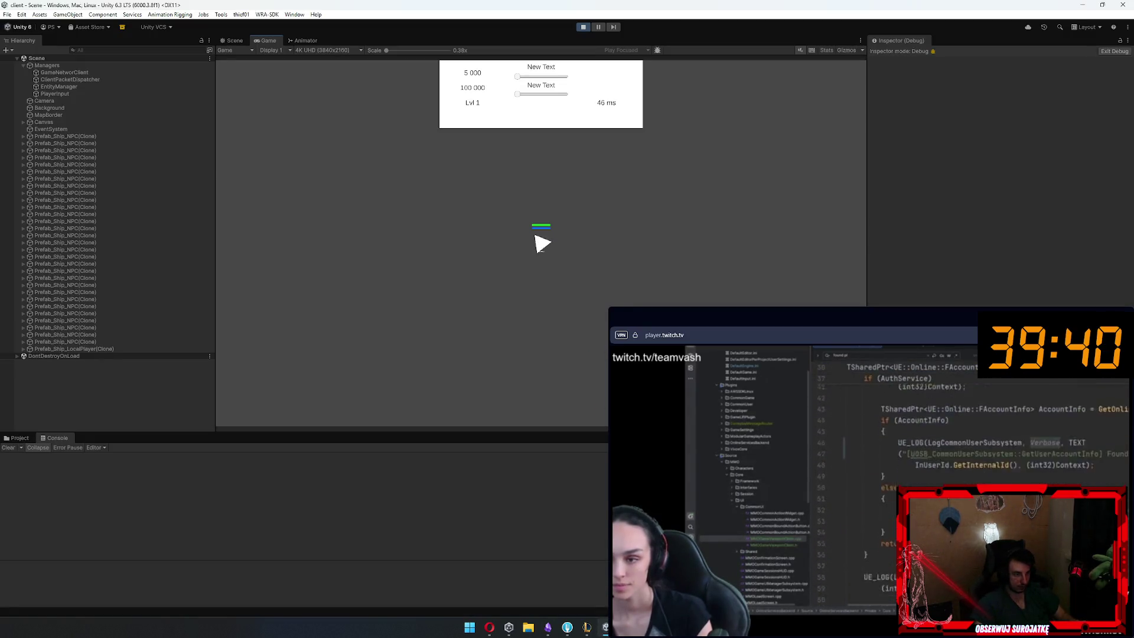
key(alt+Tab)
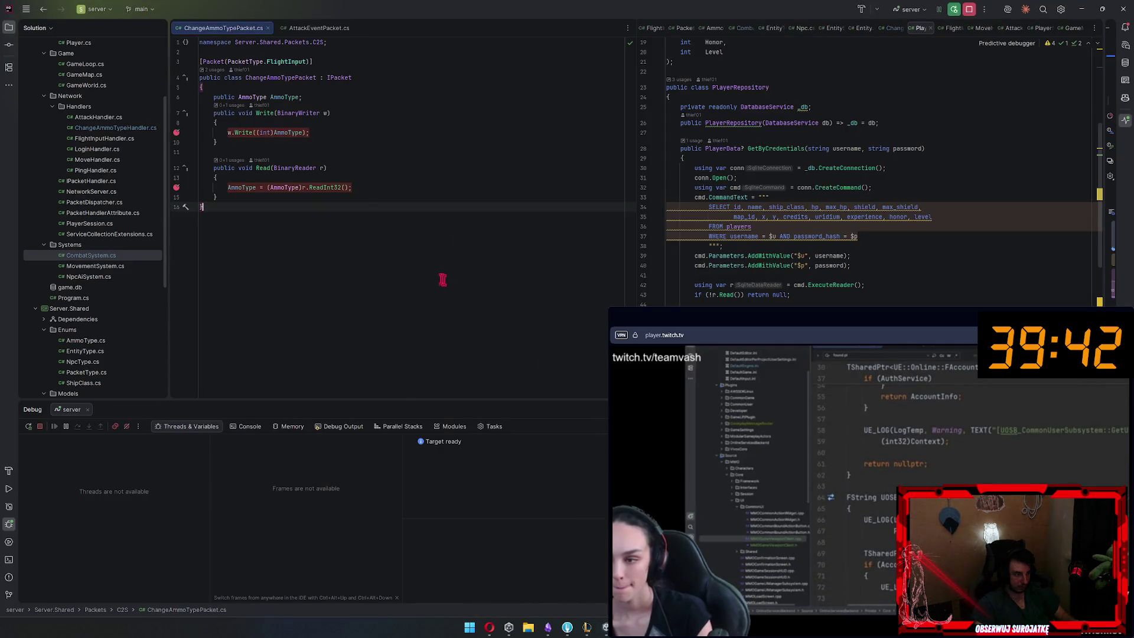
Look up usages of Write and Read, opening PacketSerializer's Deserialize where Read is called
click(230, 105)
click(289, 147)
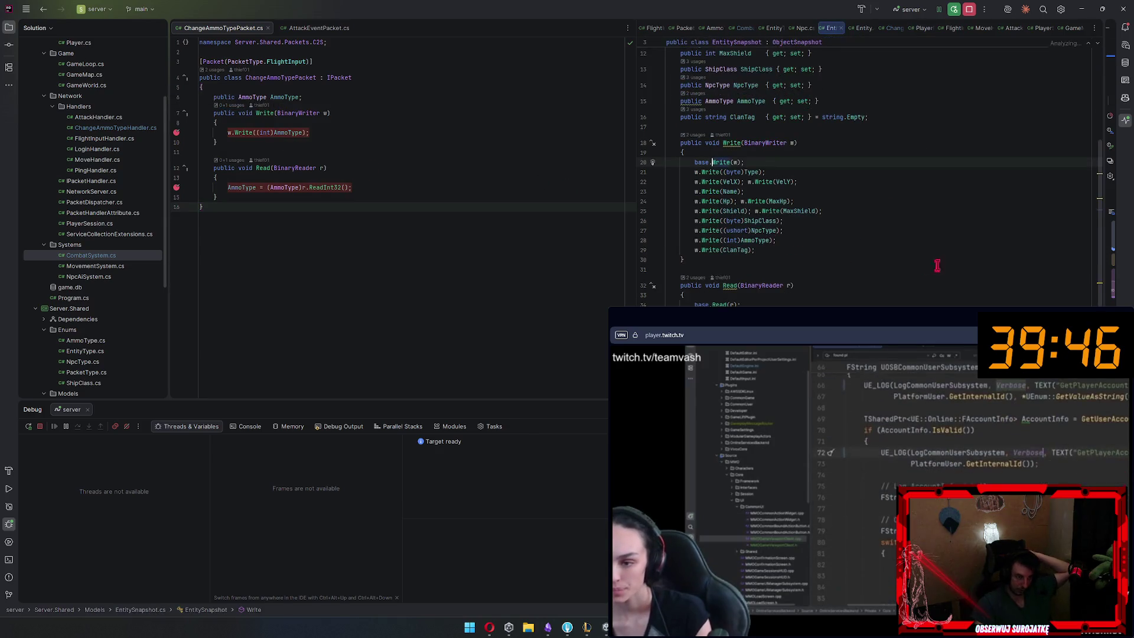
scroll(769, 297, up, 3)
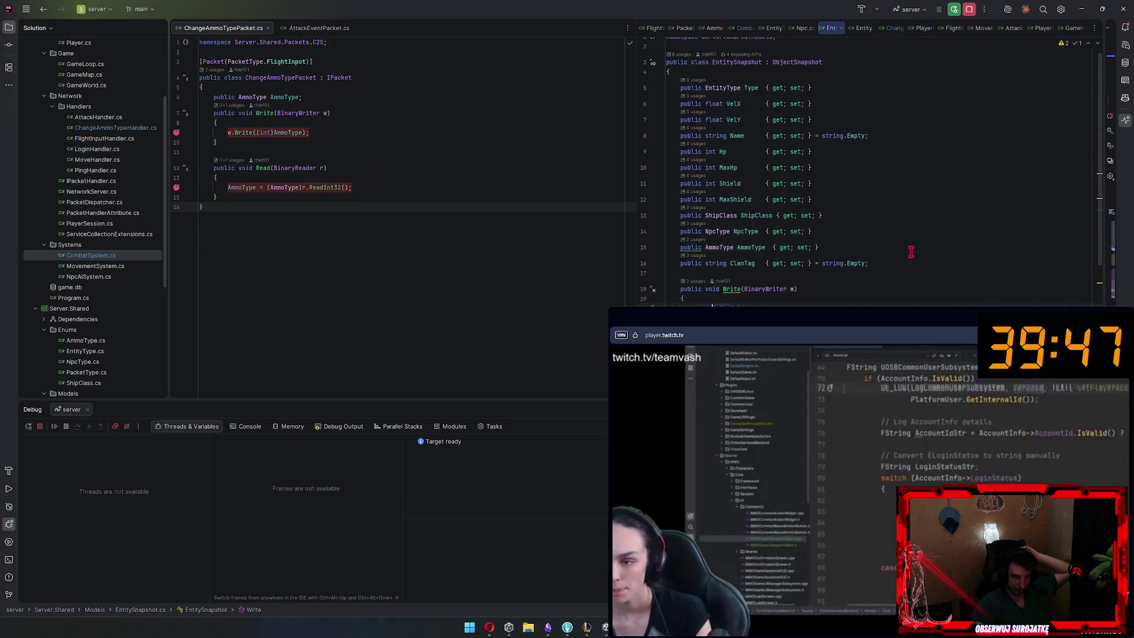
click(691, 281)
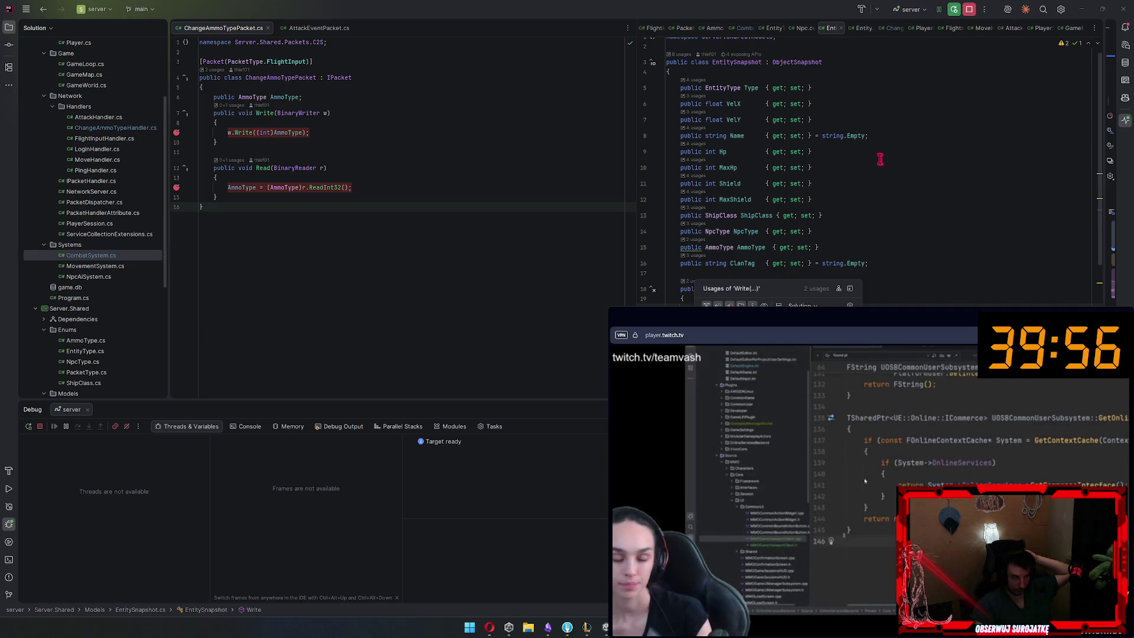
ctrl+click(256, 113)
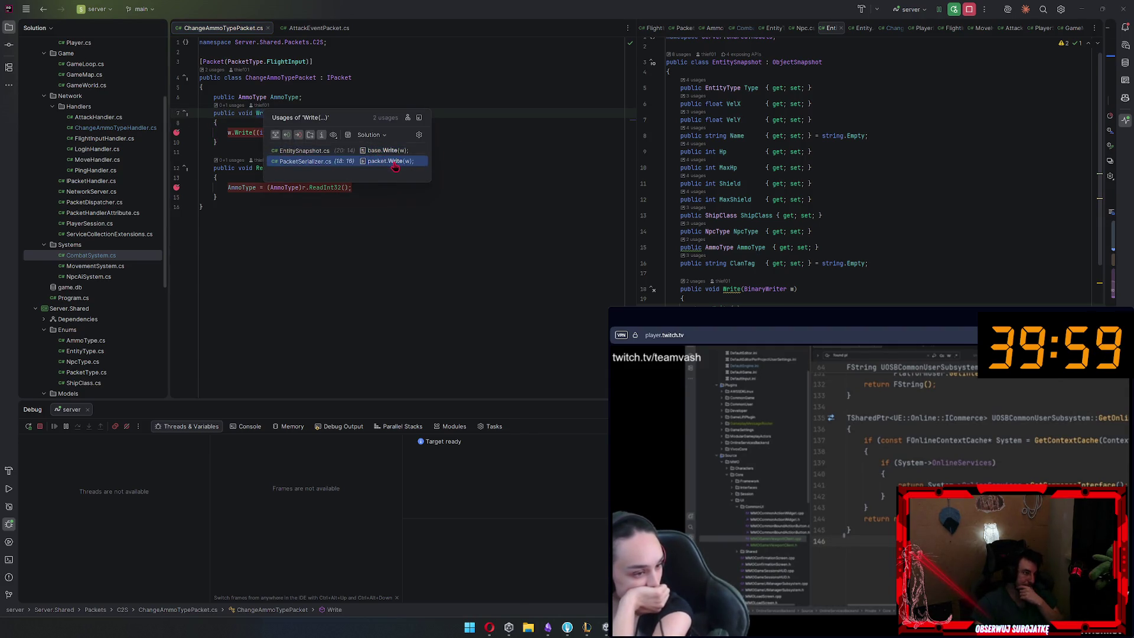
click(342, 223)
ctrl+click(266, 171)
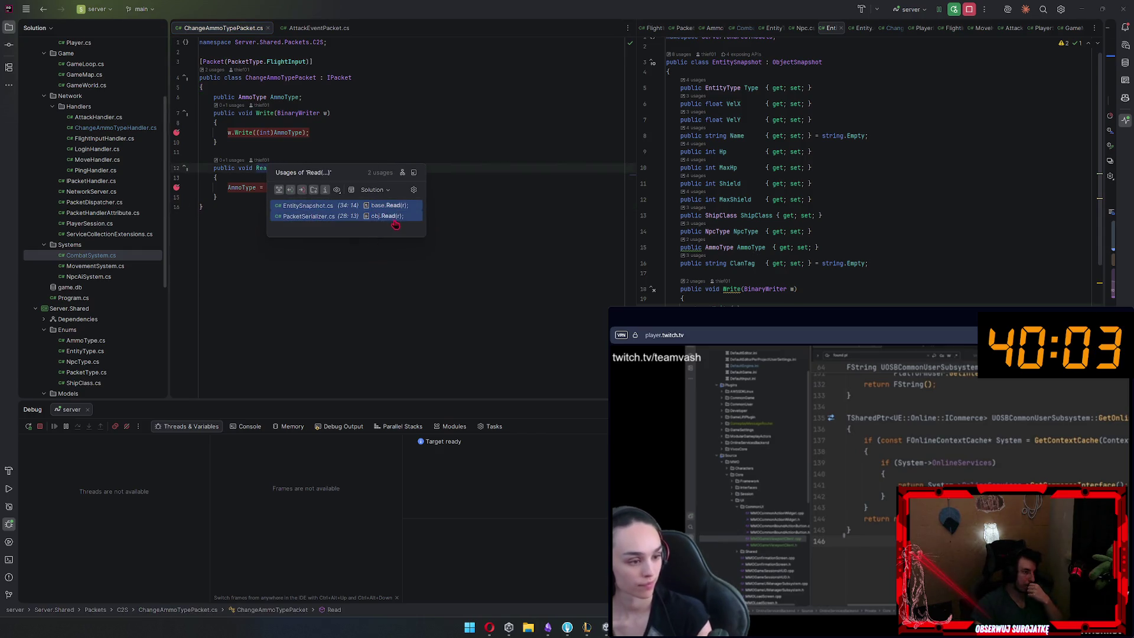
click(392, 216)
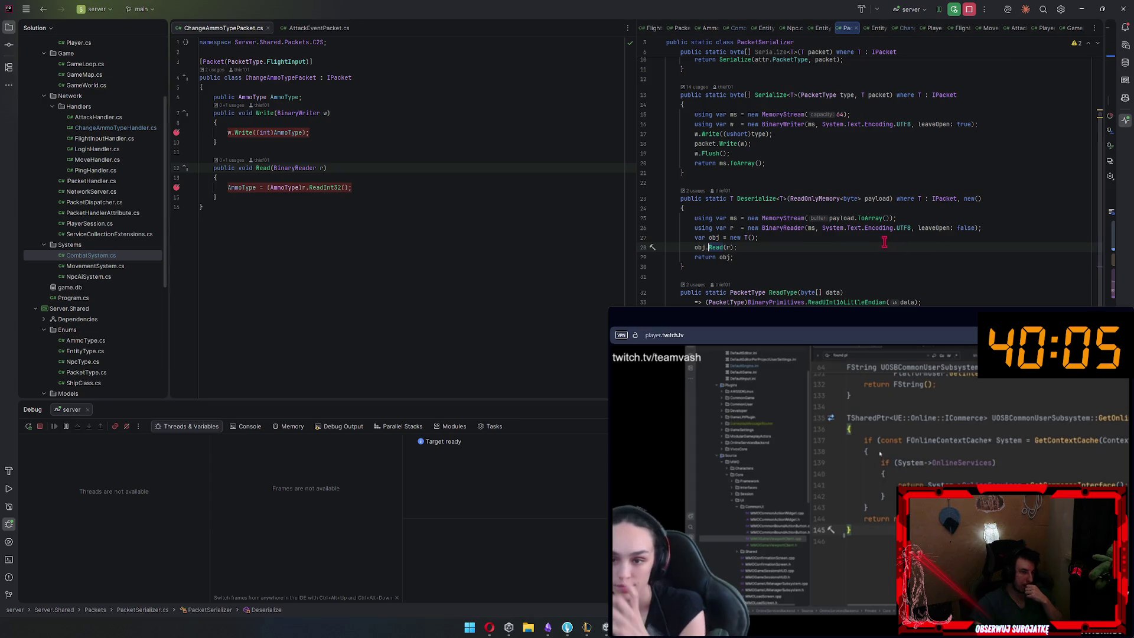
Find where Deserialize is used and inspect its call in NetworkServer
scroll(885, 243, up, 3)
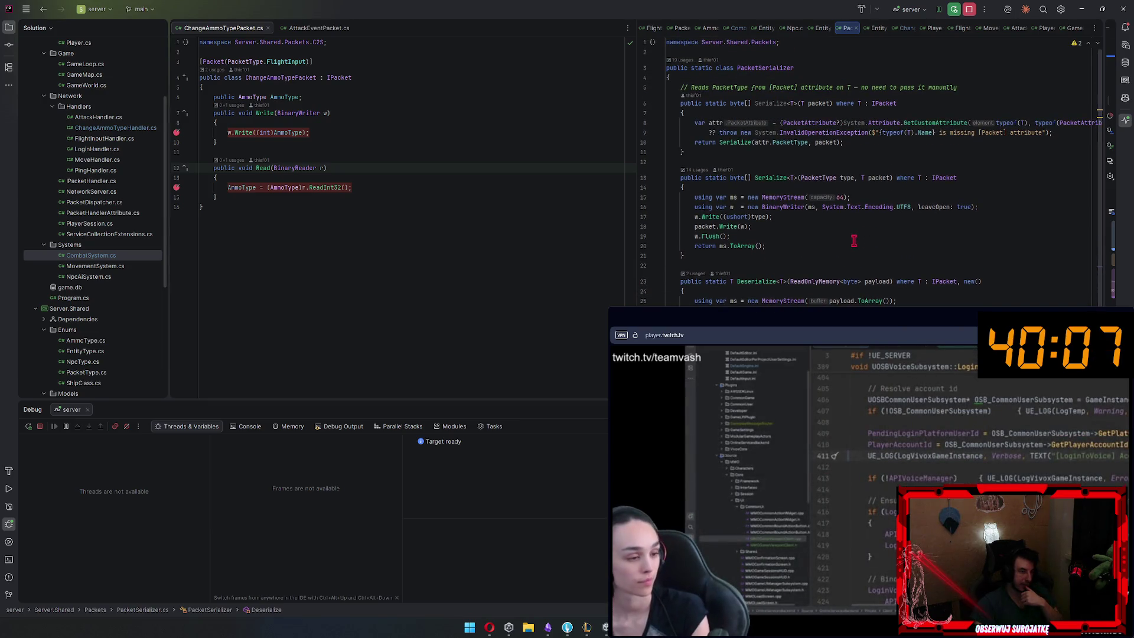
ctrl+click(769, 282)
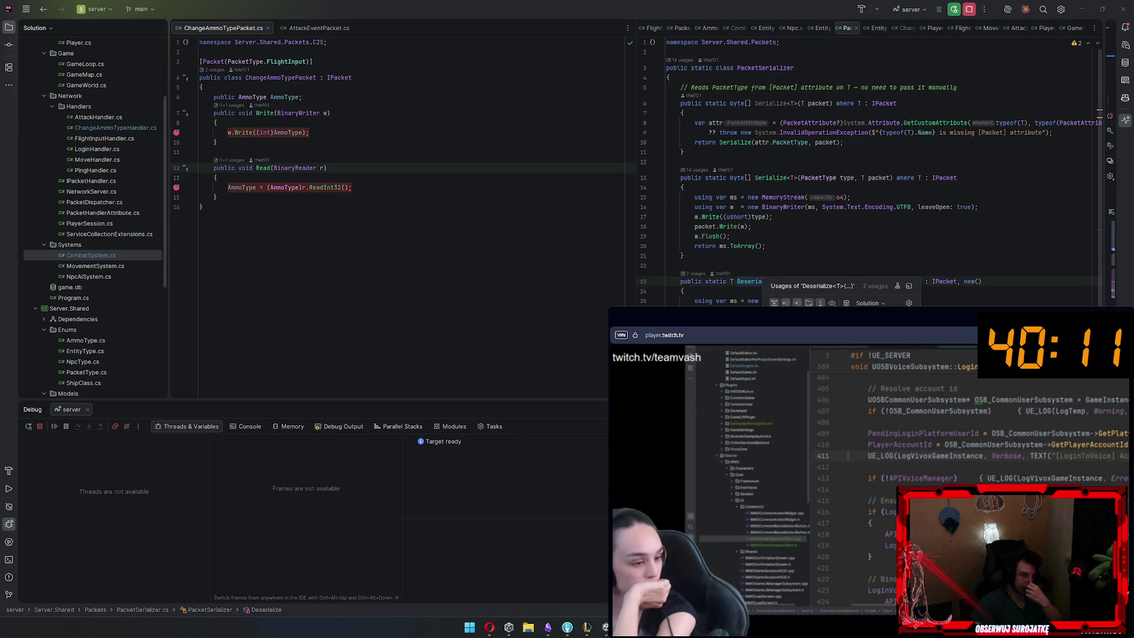
key(Return)
scroll(868, 177, up, 3)
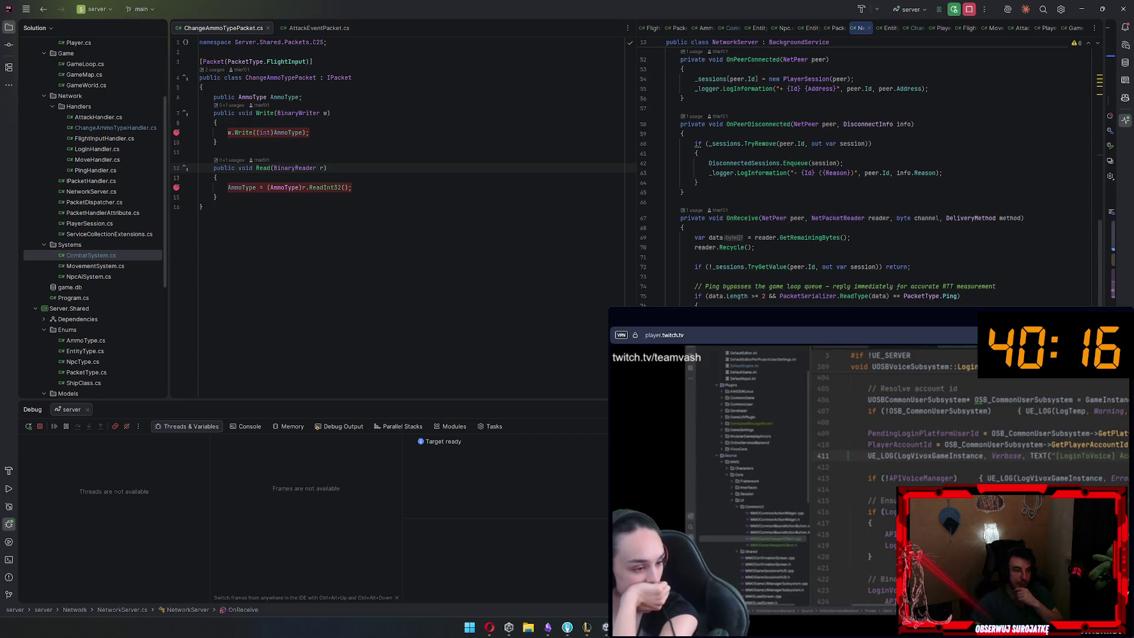
scroll(901, 257, down, 2)
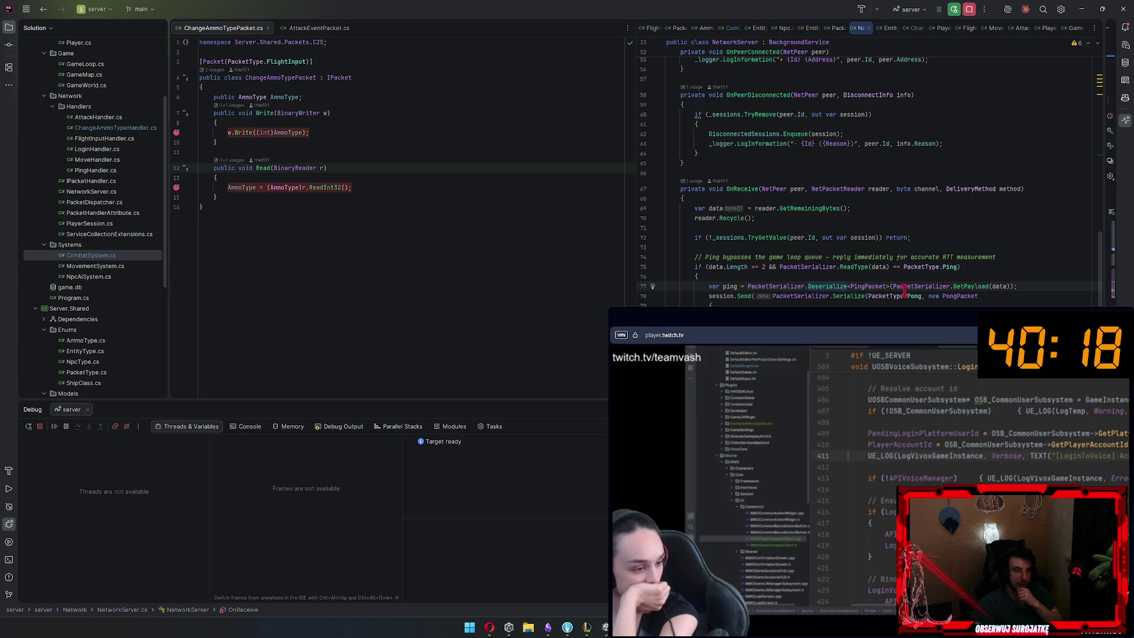
key(ctrl+alt+Left)
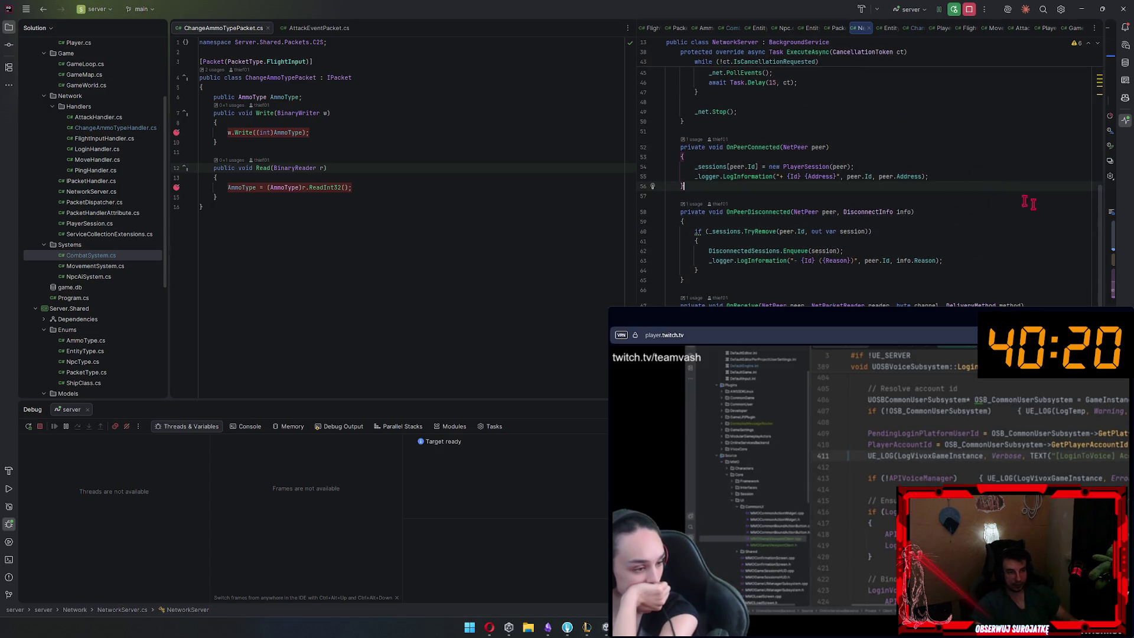
Trace ChangeAmmoTypePacket through ChangeAmmoTypeHandler's Handle and HandleRaw to PacketDispatcher.Dispatch
ctrl+click(278, 83)
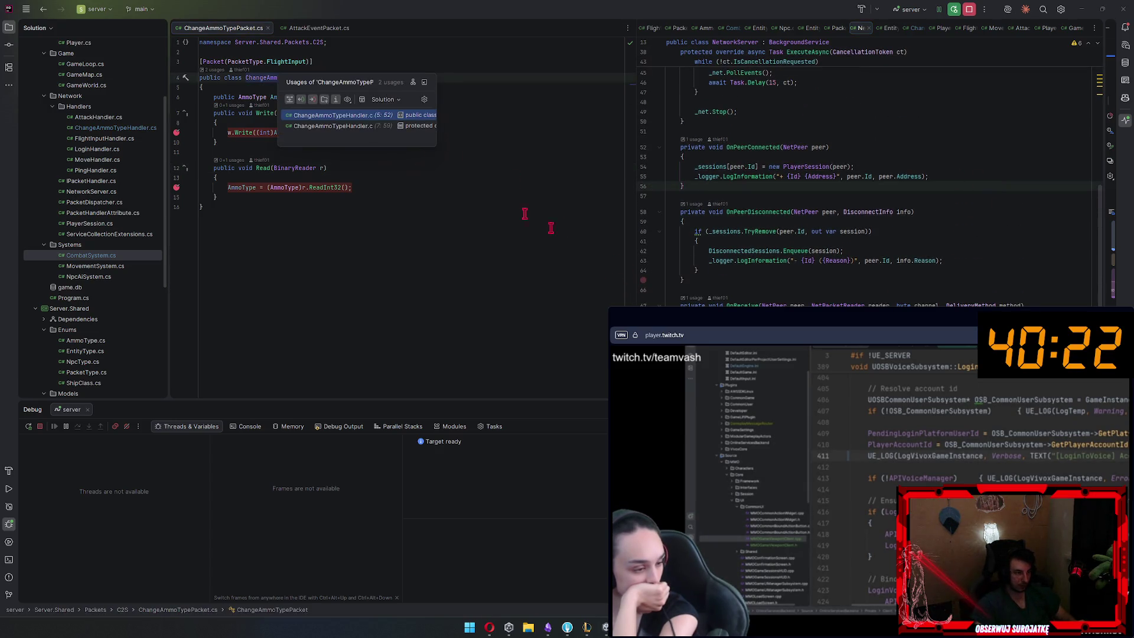
click(334, 126)
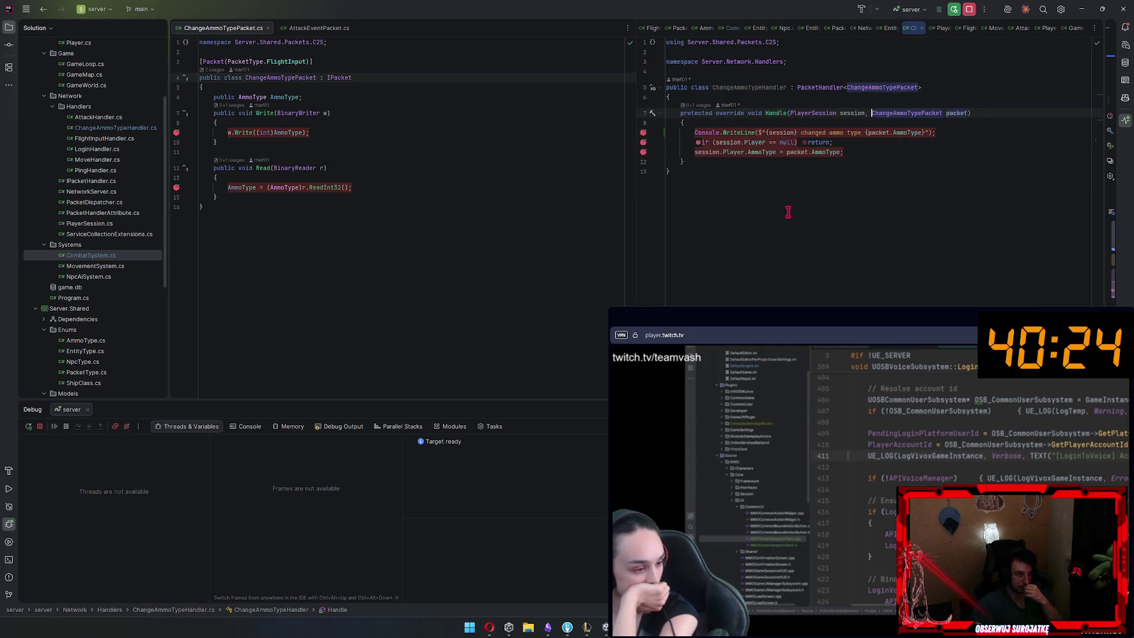
ctrl+click(775, 113)
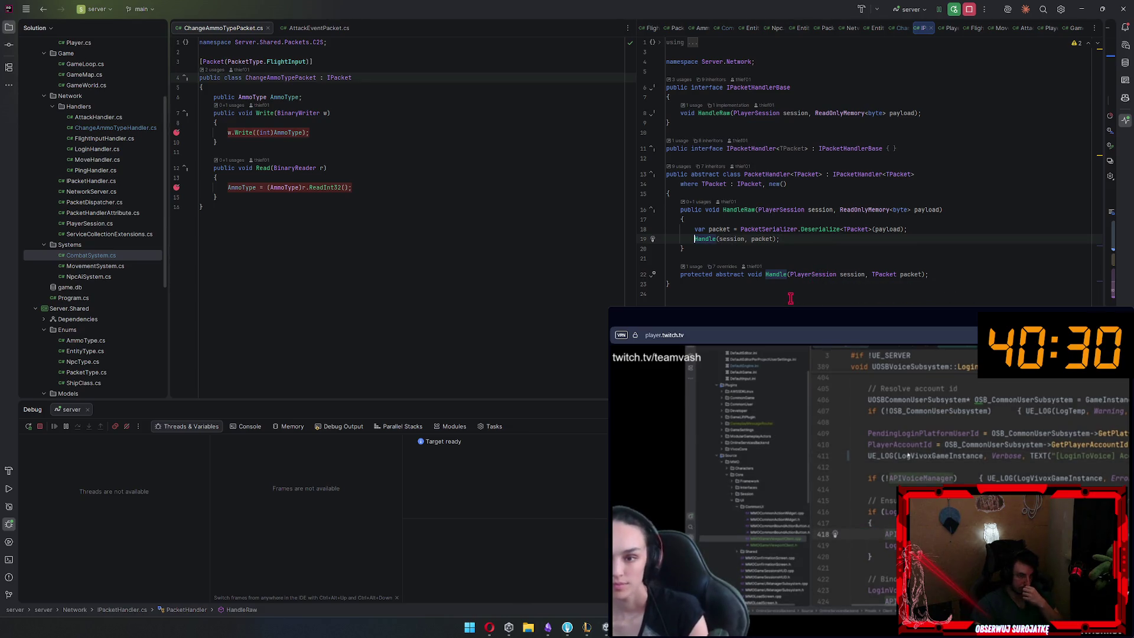
ctrl+click(739, 209)
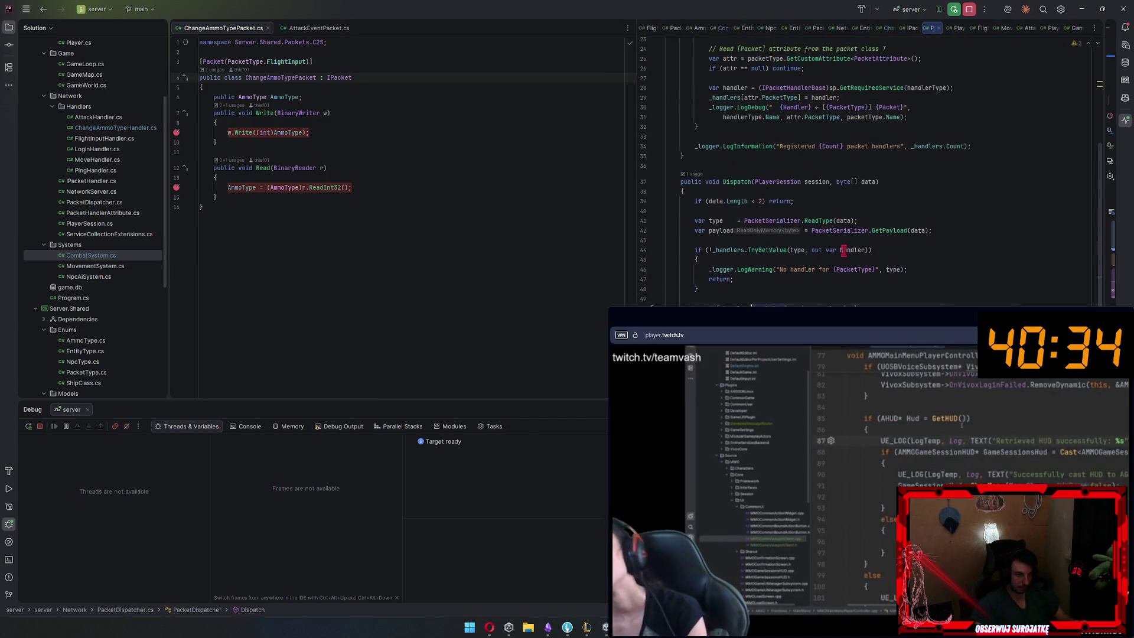
scroll(844, 250, up, 1)
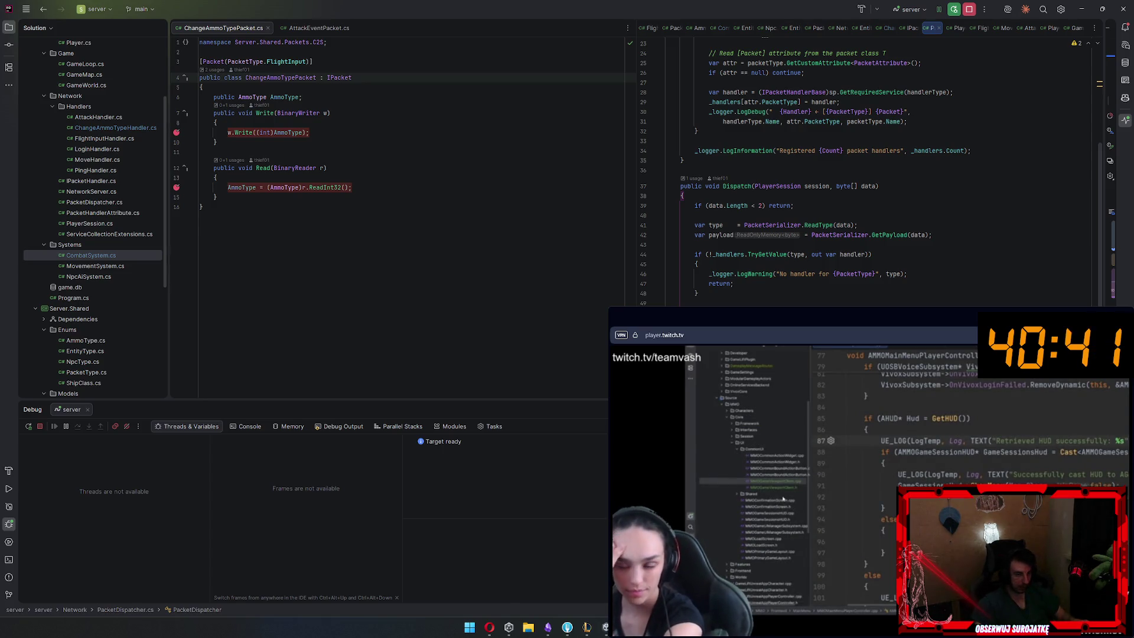
key(ctrl+alt+Left)
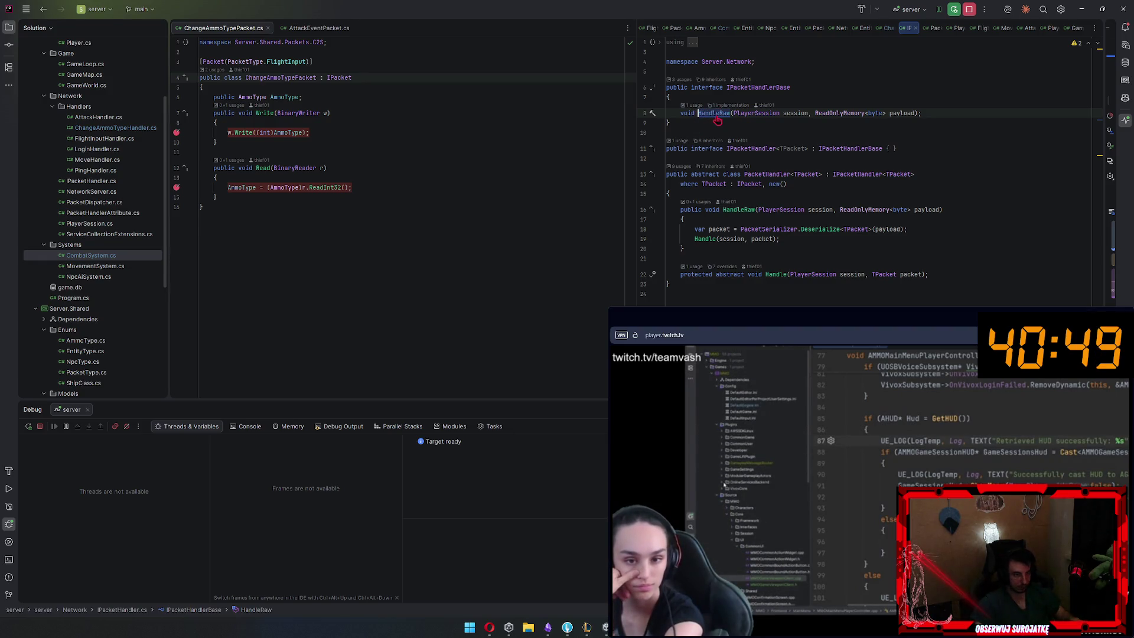
ctrl+click(709, 113)
scroll(897, 269, up, 4)
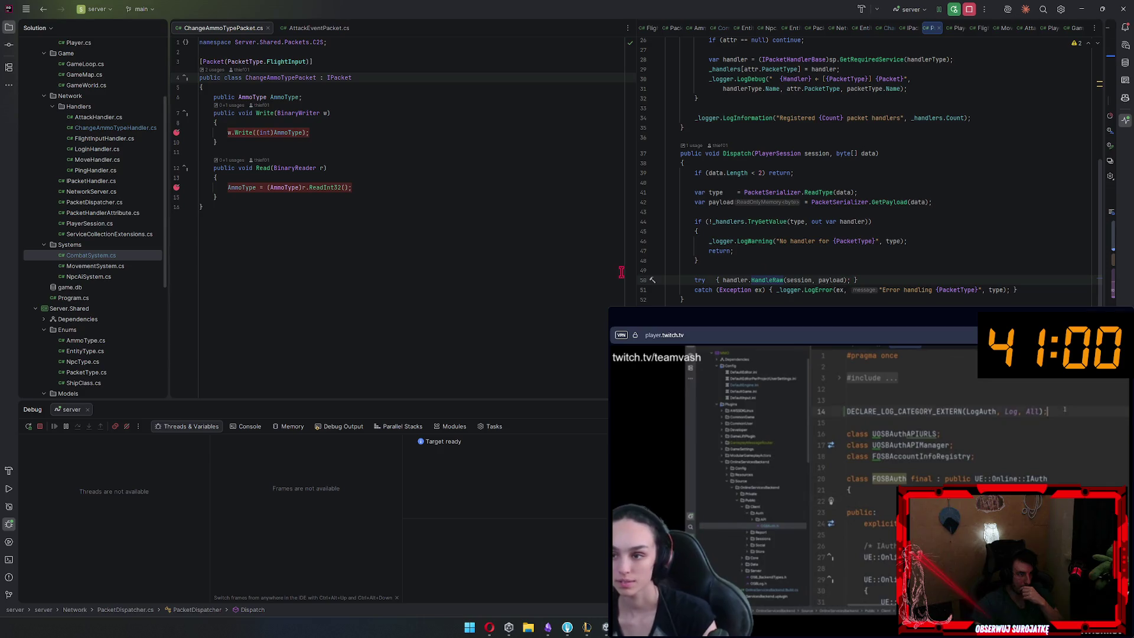
Change the Packet attribute's type from FlightInput to ChangeAmmoType
double_click(294, 62)
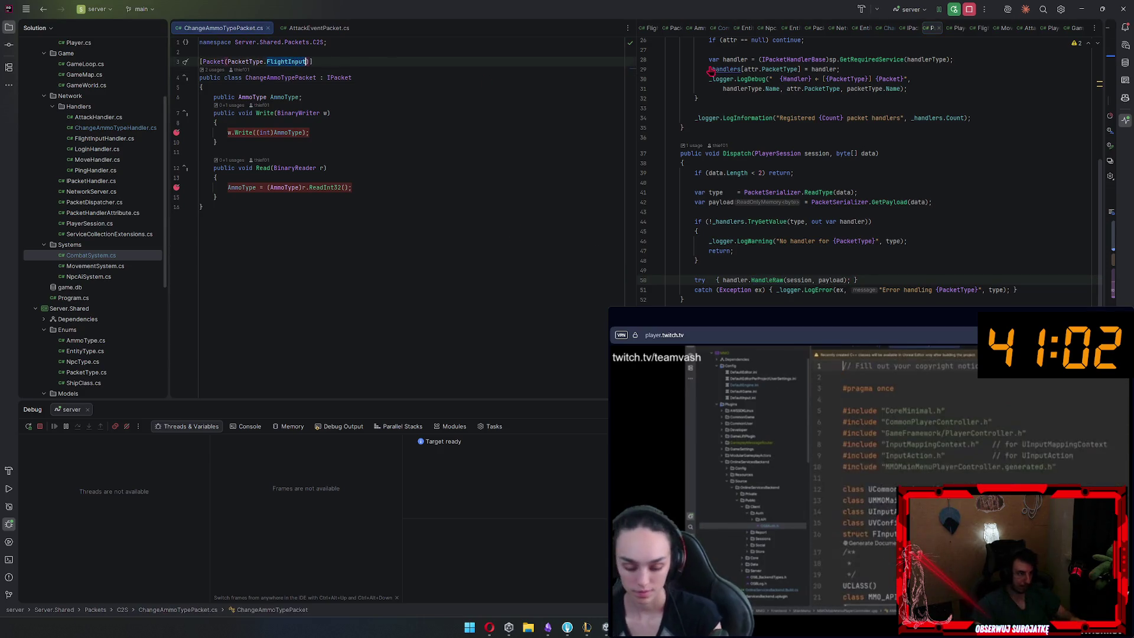
text(Cha)
key(Return)
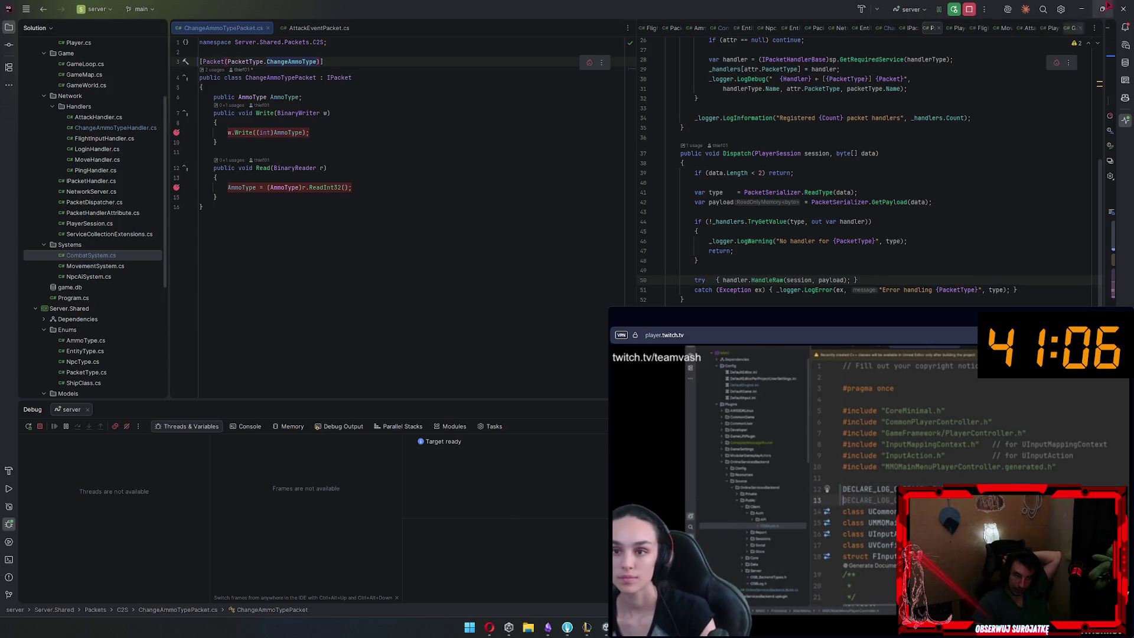
Stop, rebuild and rerun the server, then bring the Fork git client forward
click(970, 16)
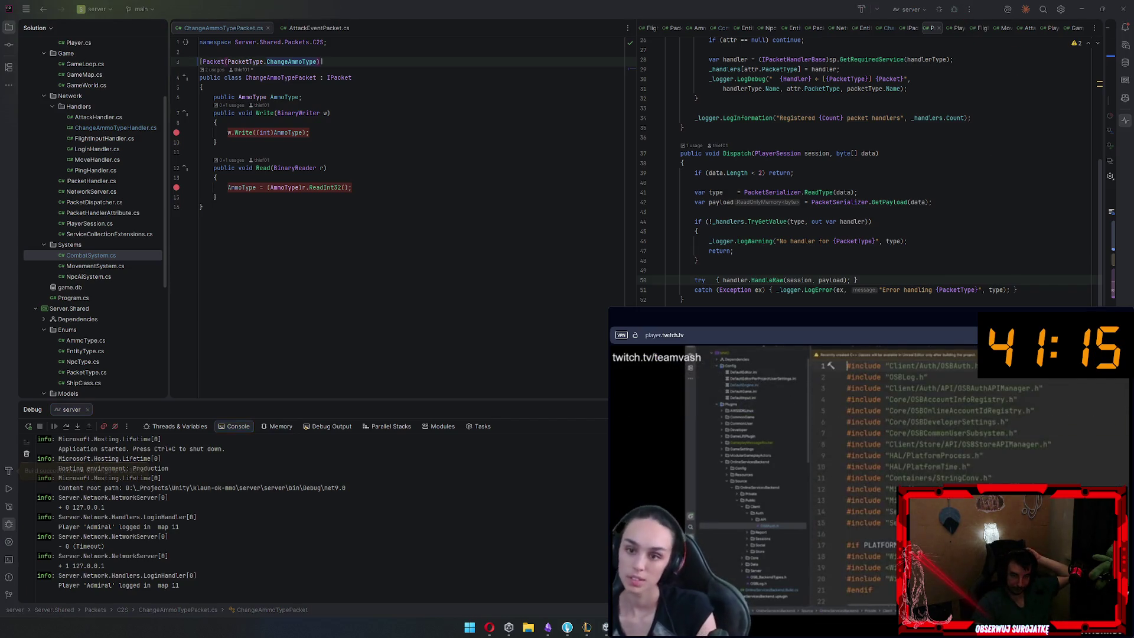
scroll(850, 134, up, 3)
key(shift+F10)
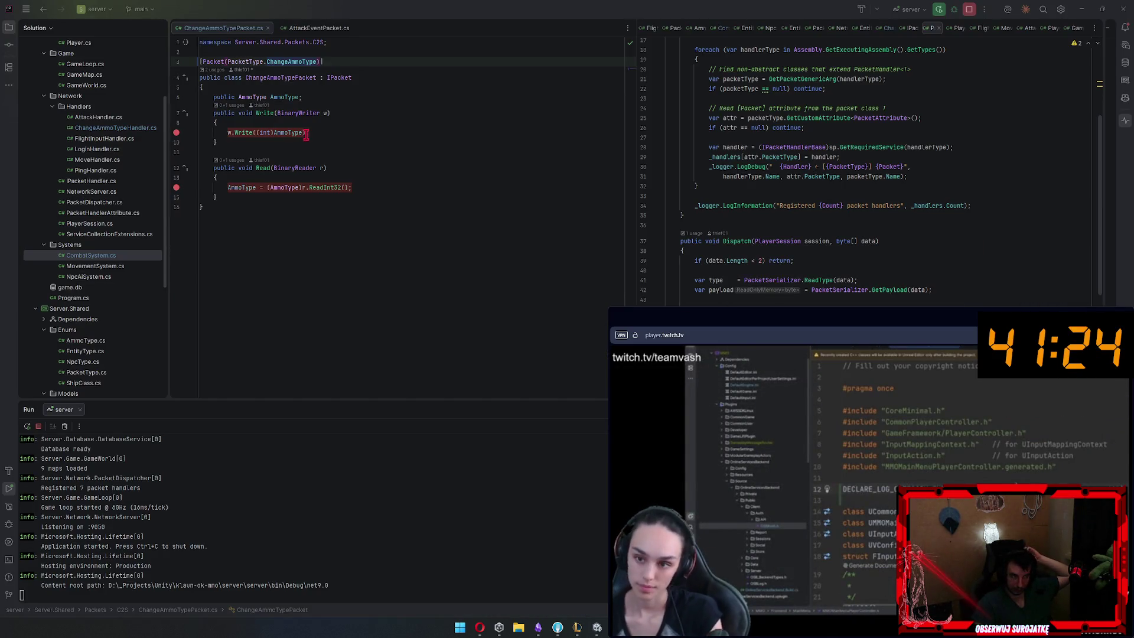
click(455, 168)
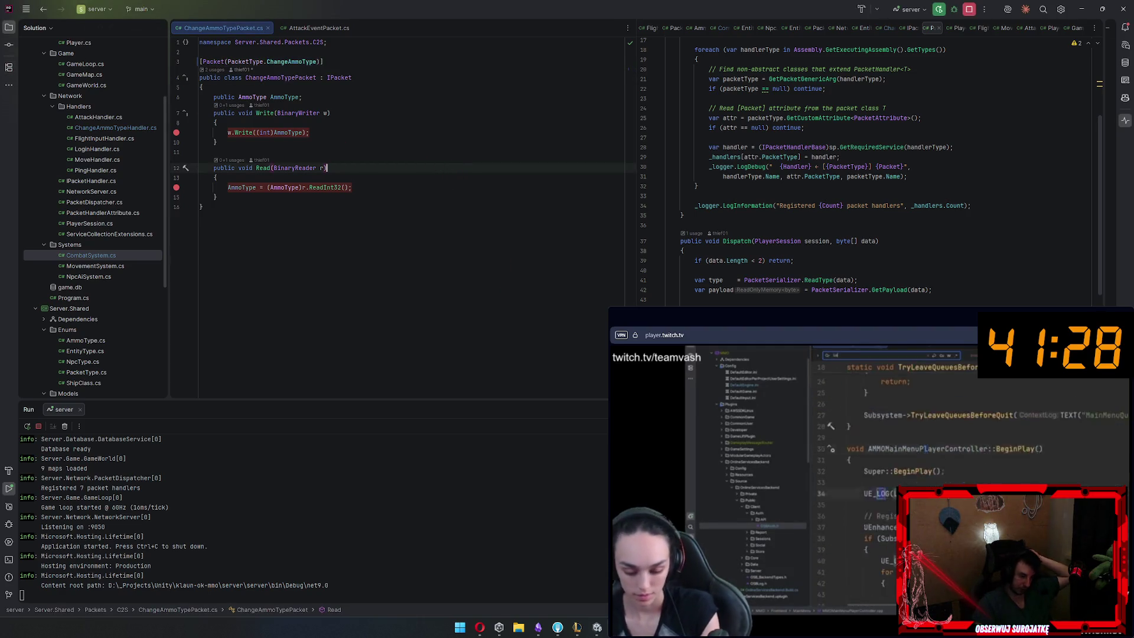
click(557, 627)
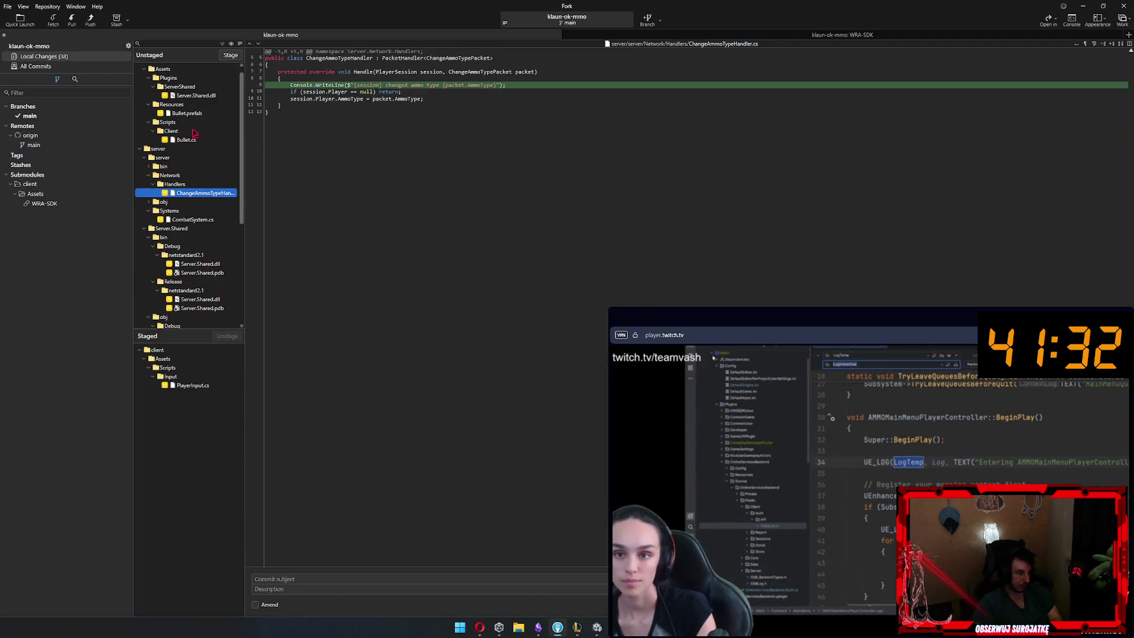
Stage Bullet.cs, Bullet.prefab, ChangeAmmoTypeHandler.cs, CombatSystem.cs and ChangeAmmoTypePacket.cs
double_click(187, 140)
click(186, 113)
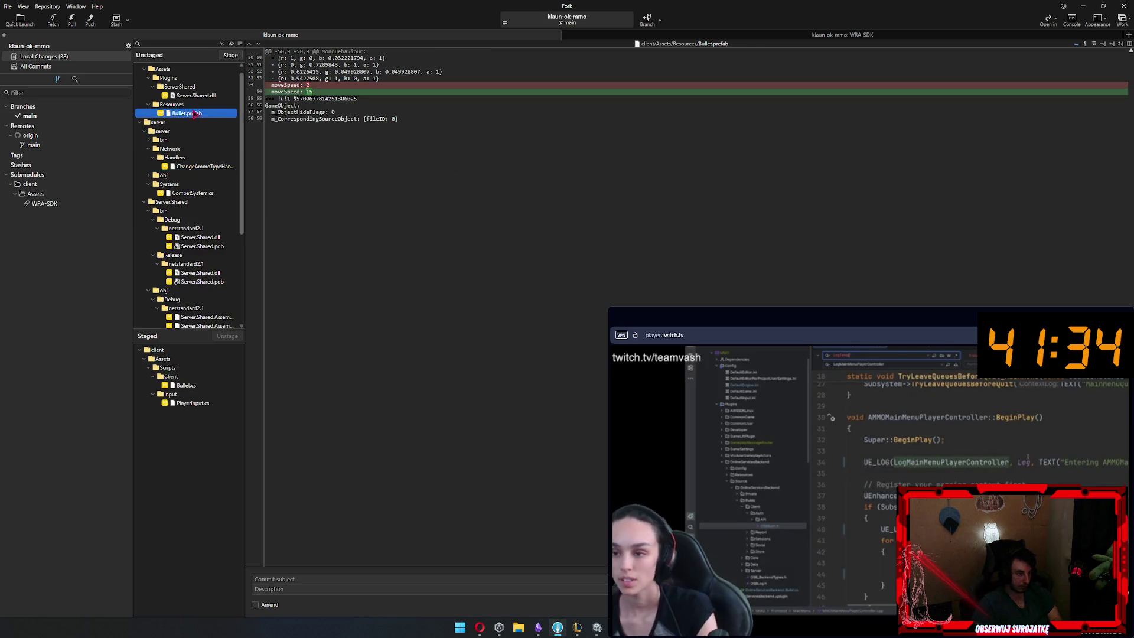
key(Return)
key(Return)
key(Return)
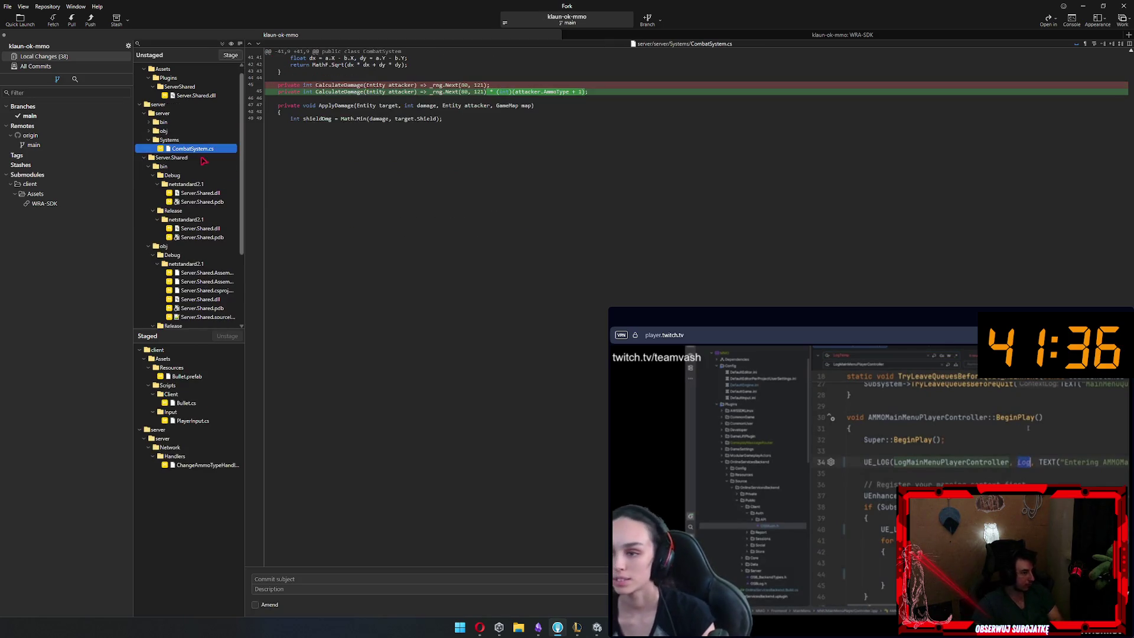
scroll(206, 160, down, 3)
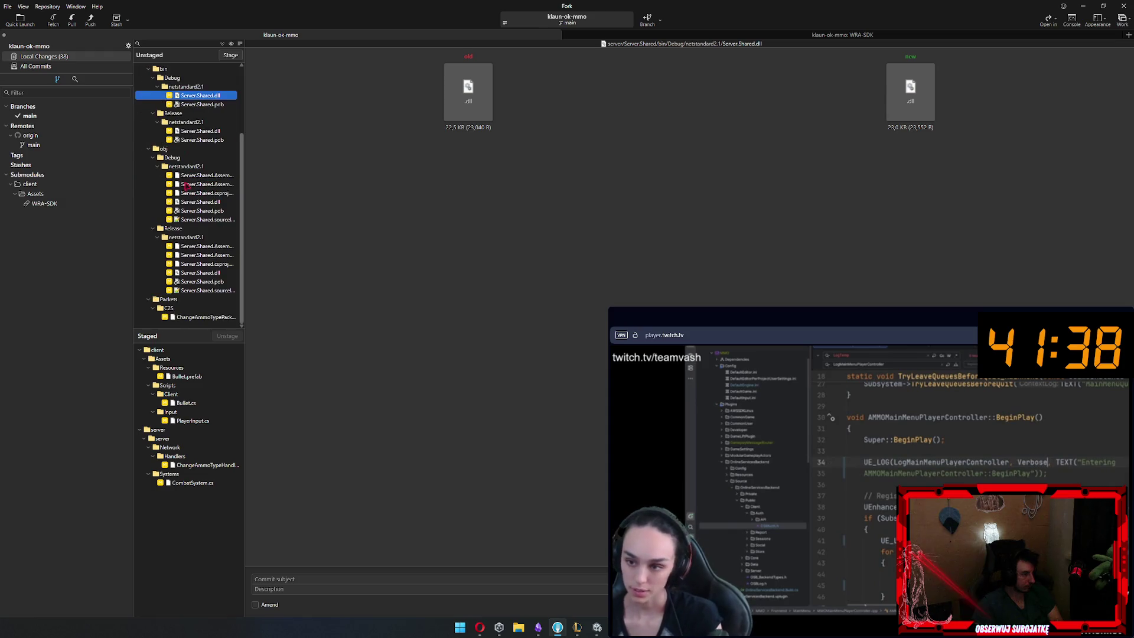
click(209, 317)
key(Return)
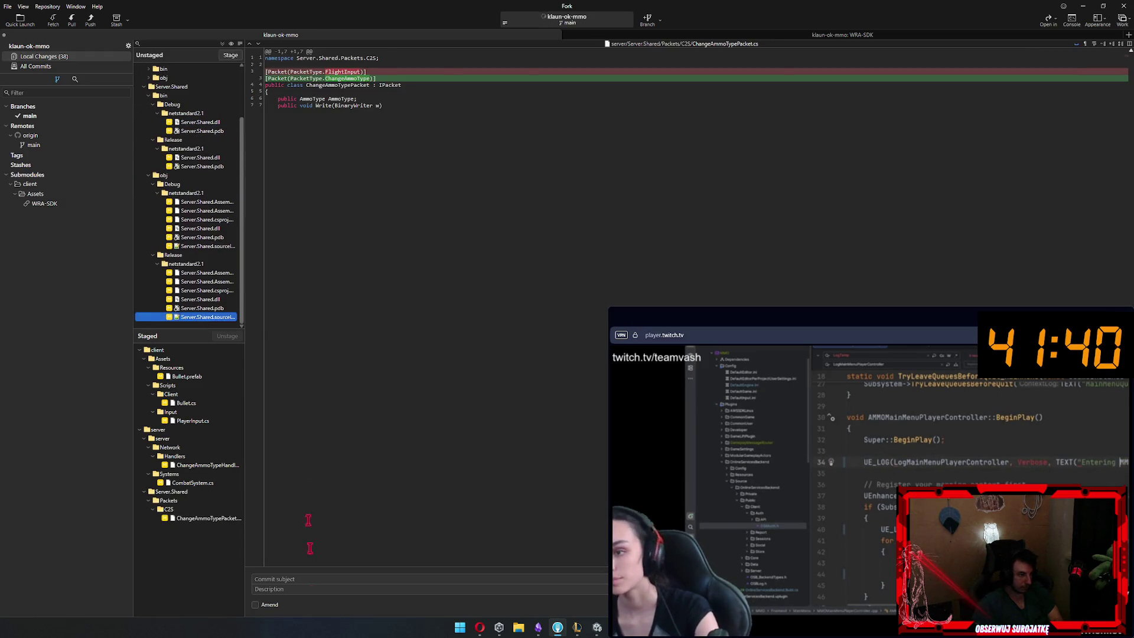
Commit the staged files as "fix bullets" and return to Unity
click(298, 581)
text(fix bullets)
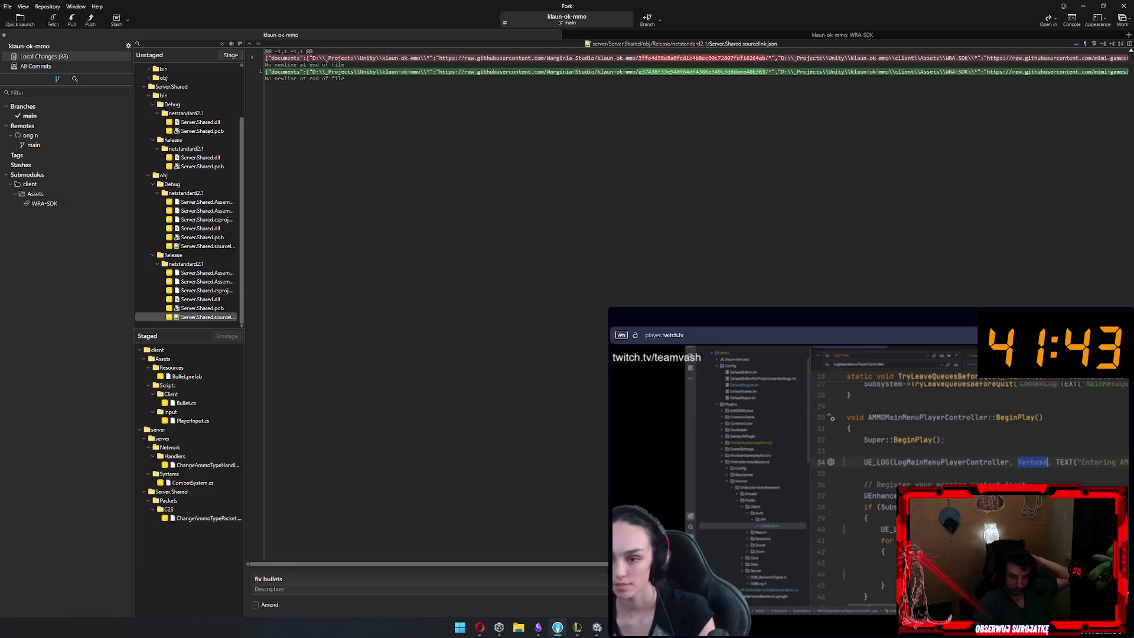
key(ctrl+Return)
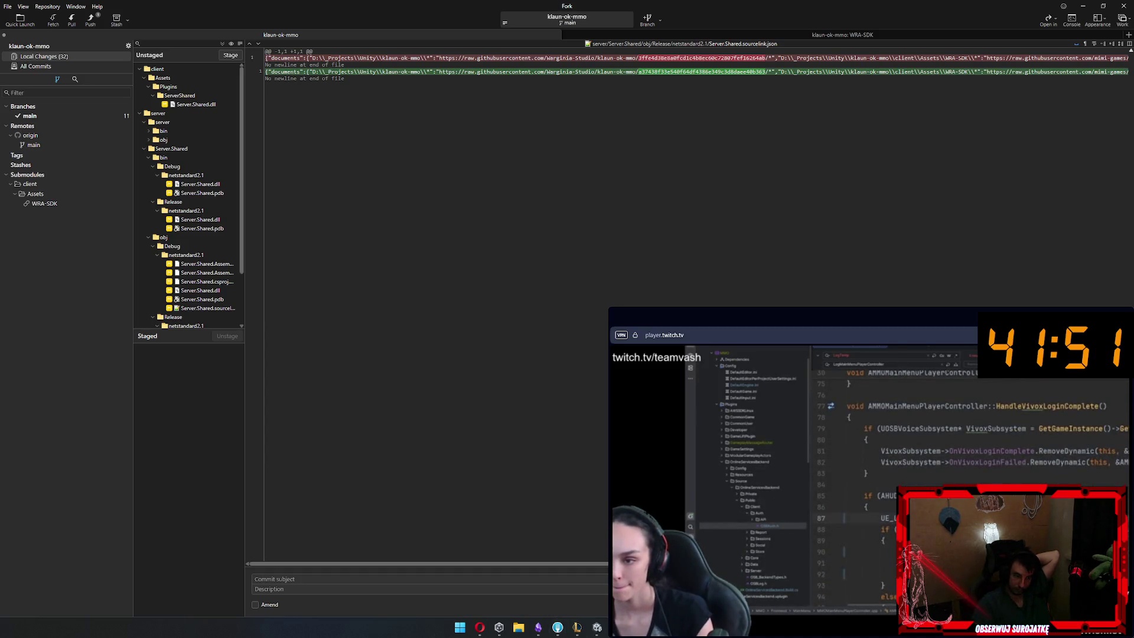
key(Return)
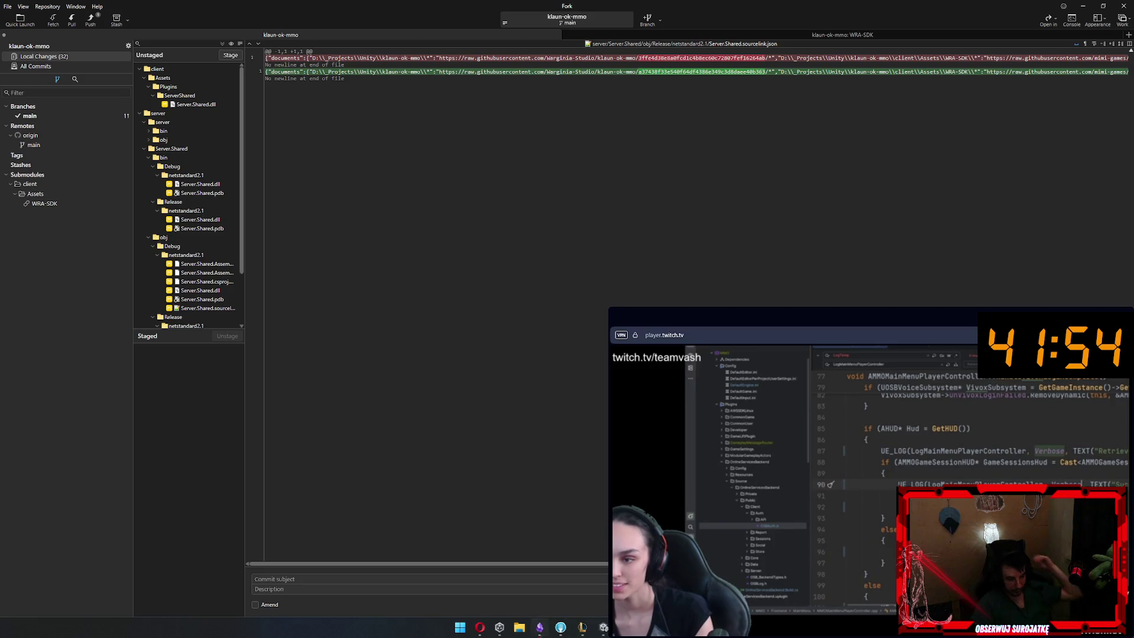
key(alt+Tab)
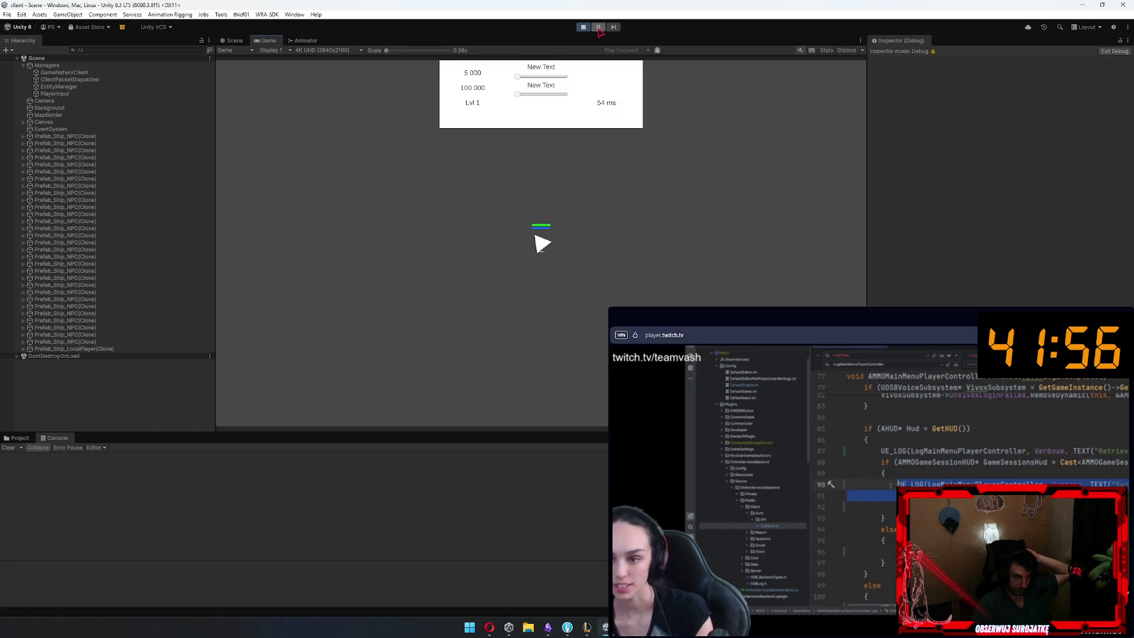
Exit Play mode, then switch from Rider back to Unity so it recompiles the scripts
click(583, 28)
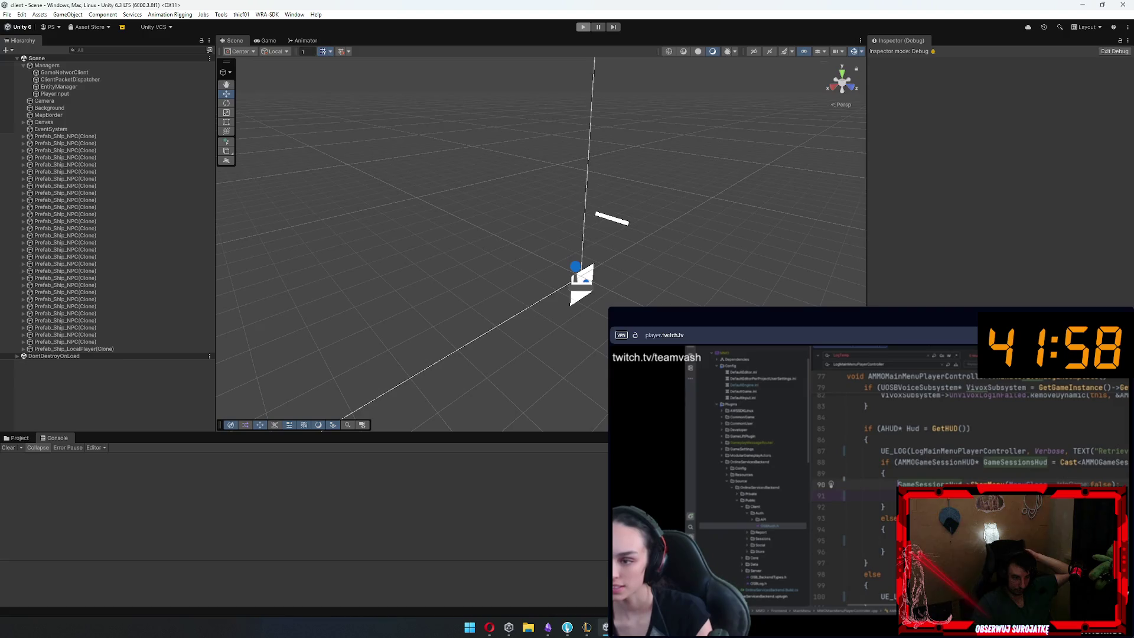
key(alt+Tab)
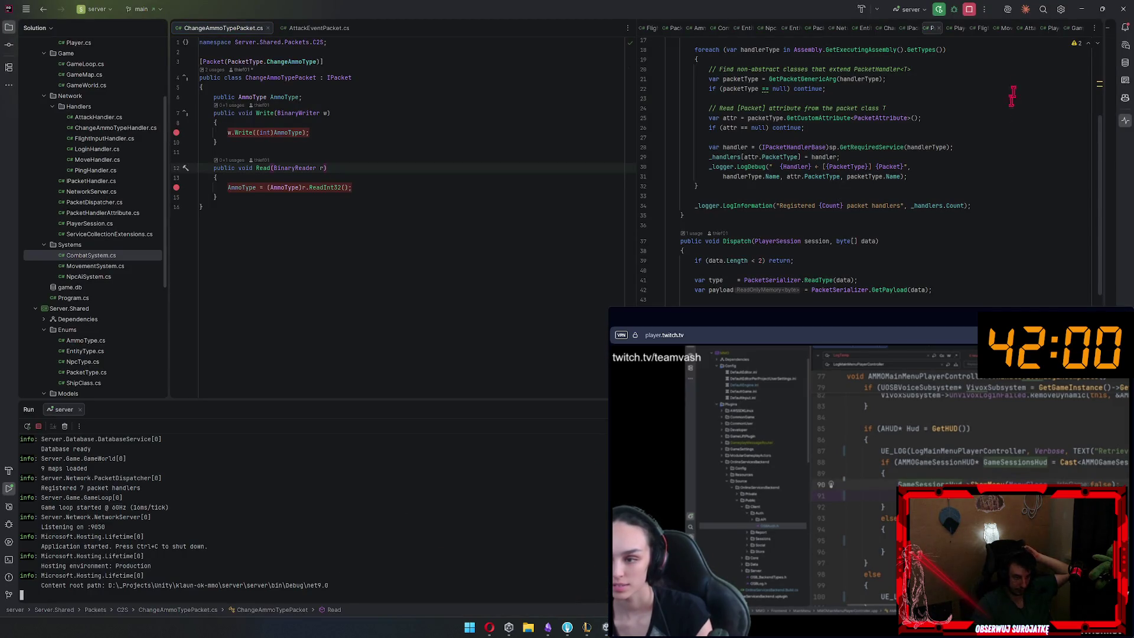
key(alt+Tab)
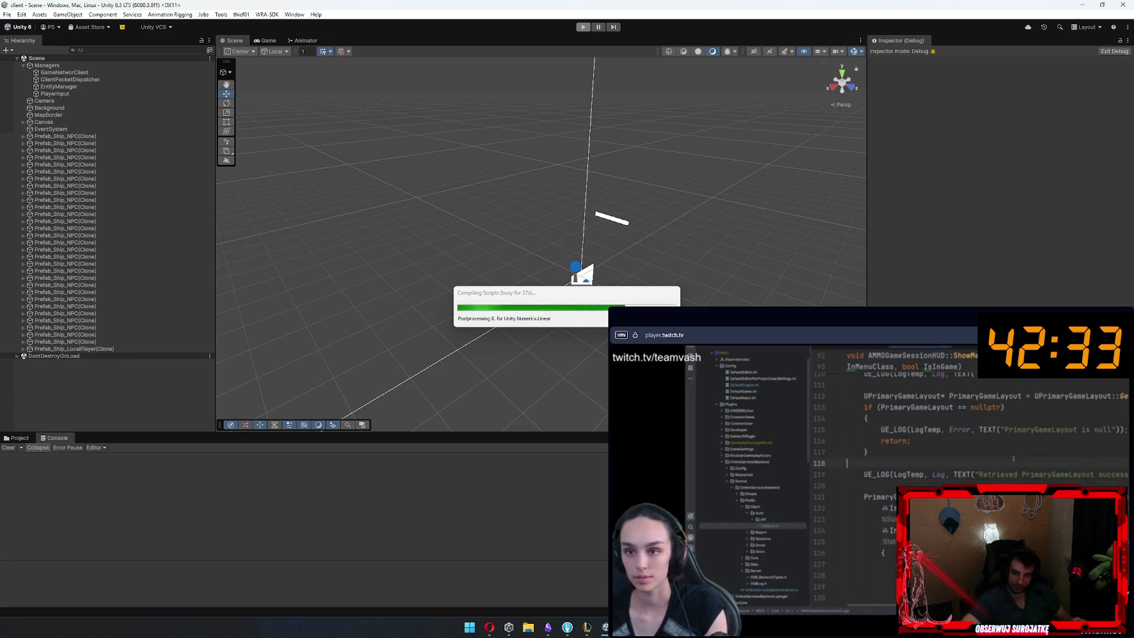
Wait for Unity's script compilation to finish and Play mode to stop
mouse_move(650, 621)
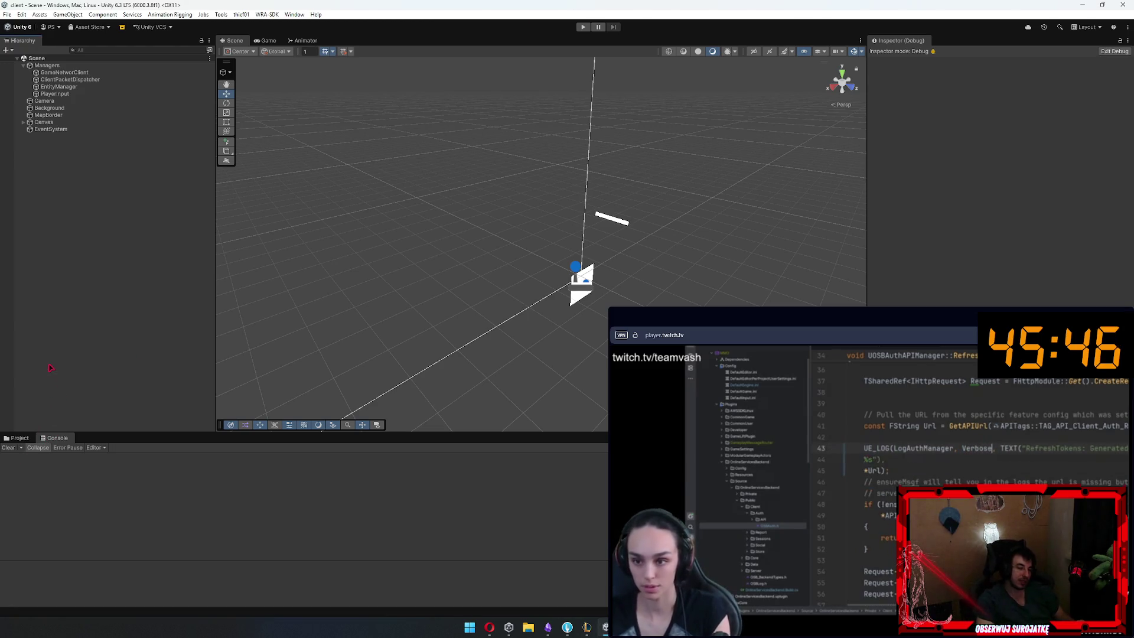
key(x)
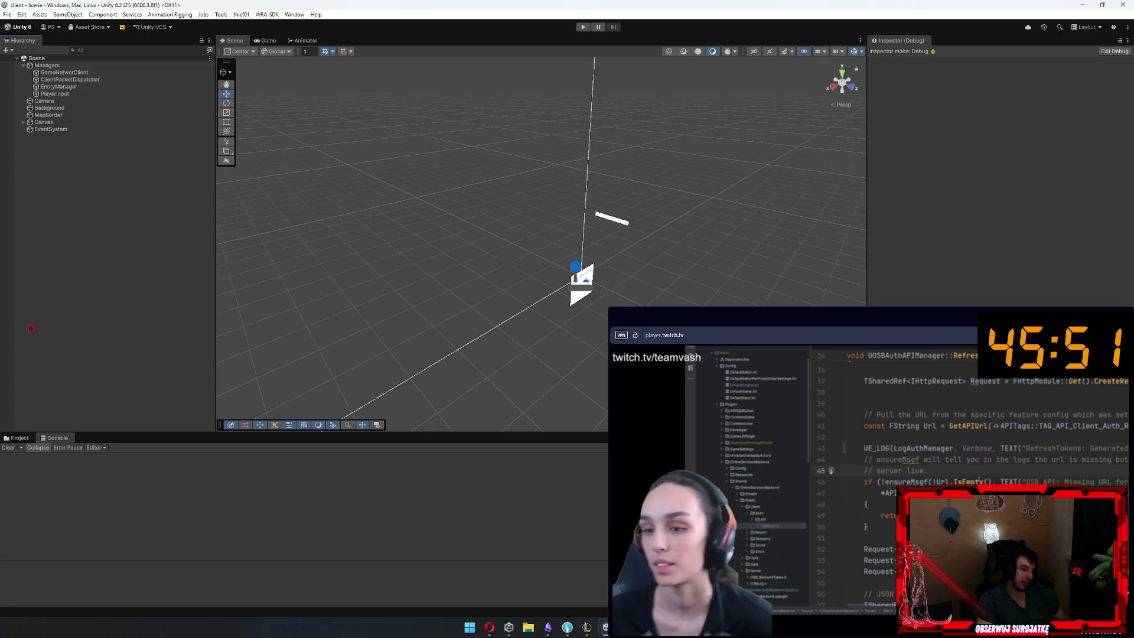
key(x)
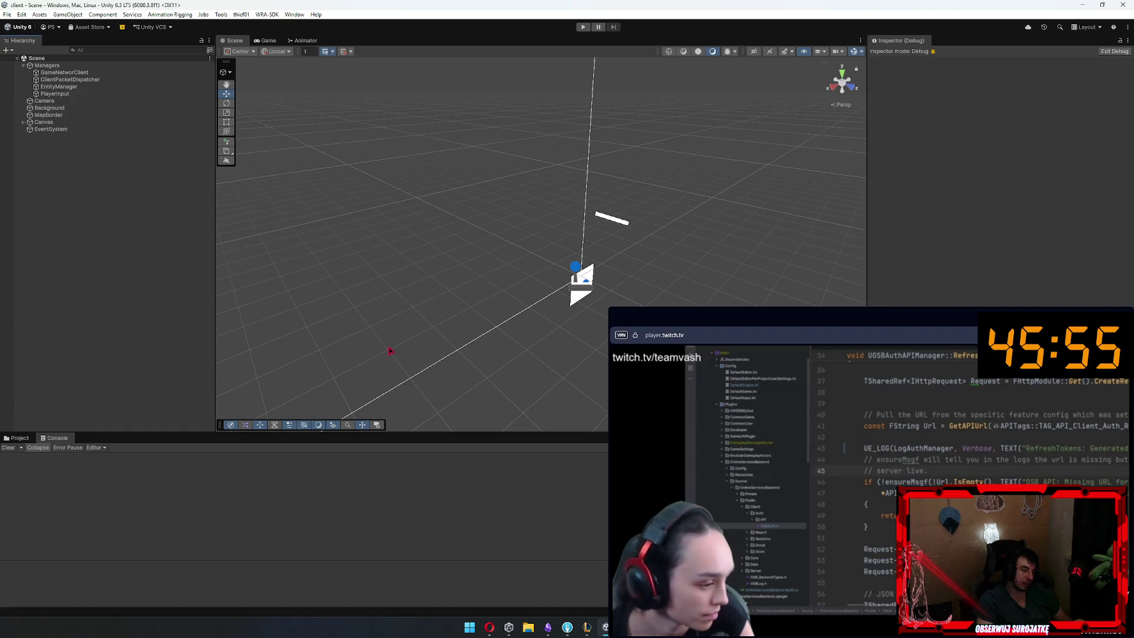
key(x)
key(x)
key(x)
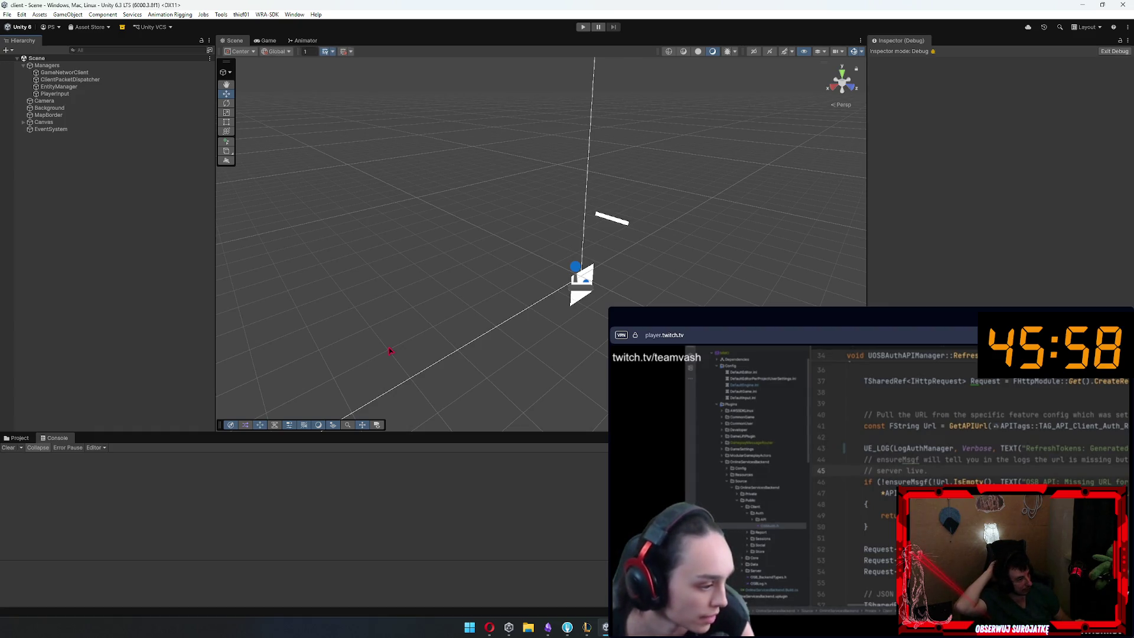
key(x)
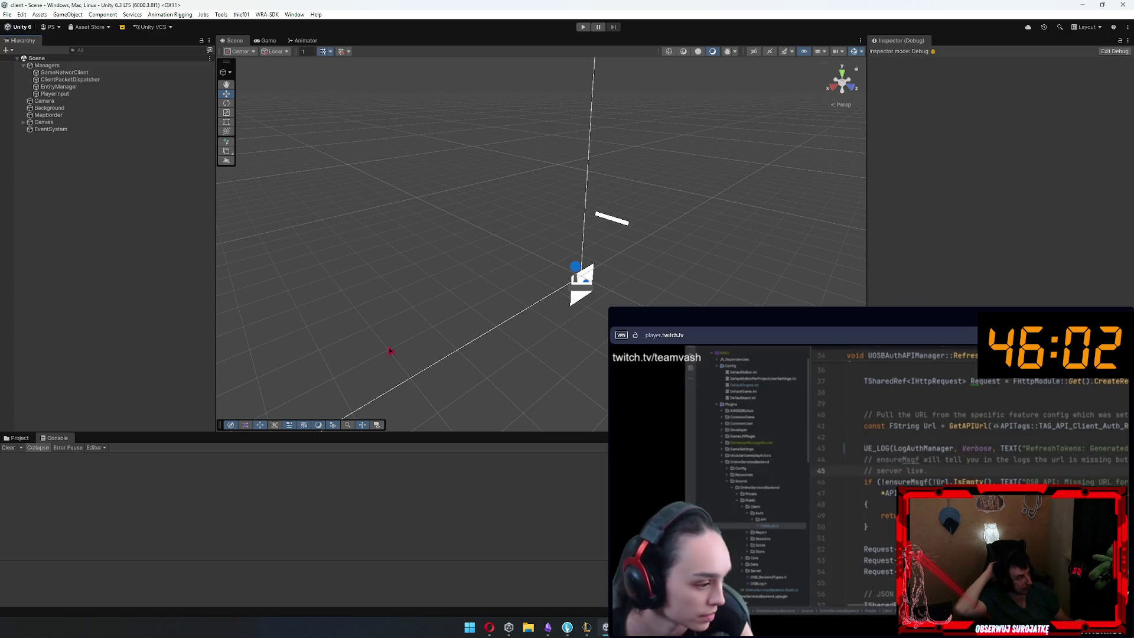
key(x)
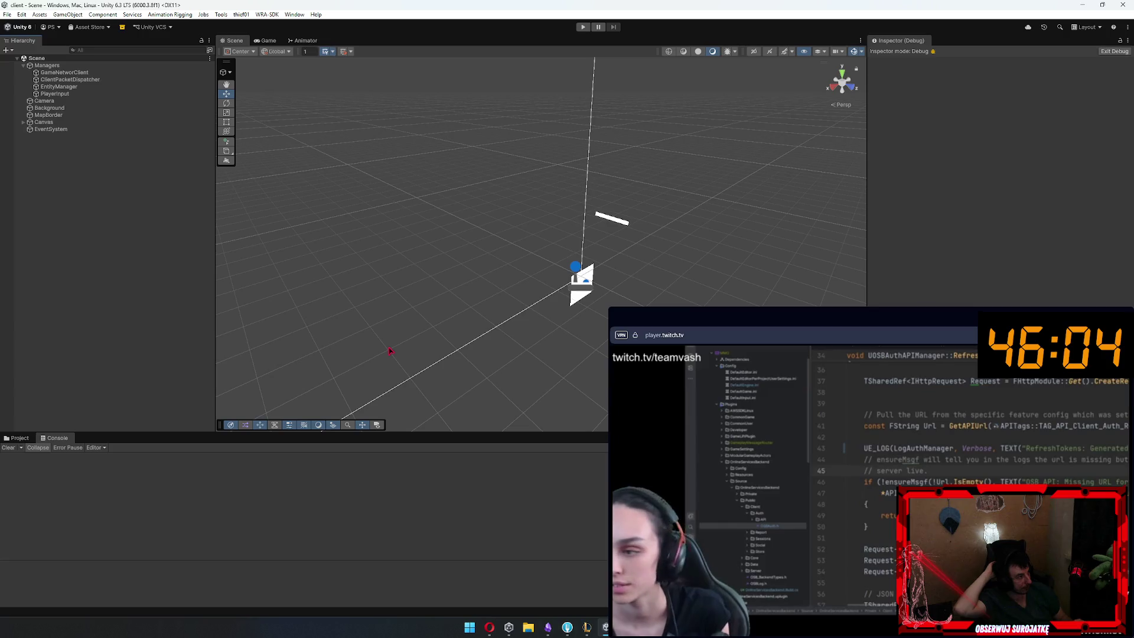
key(x)
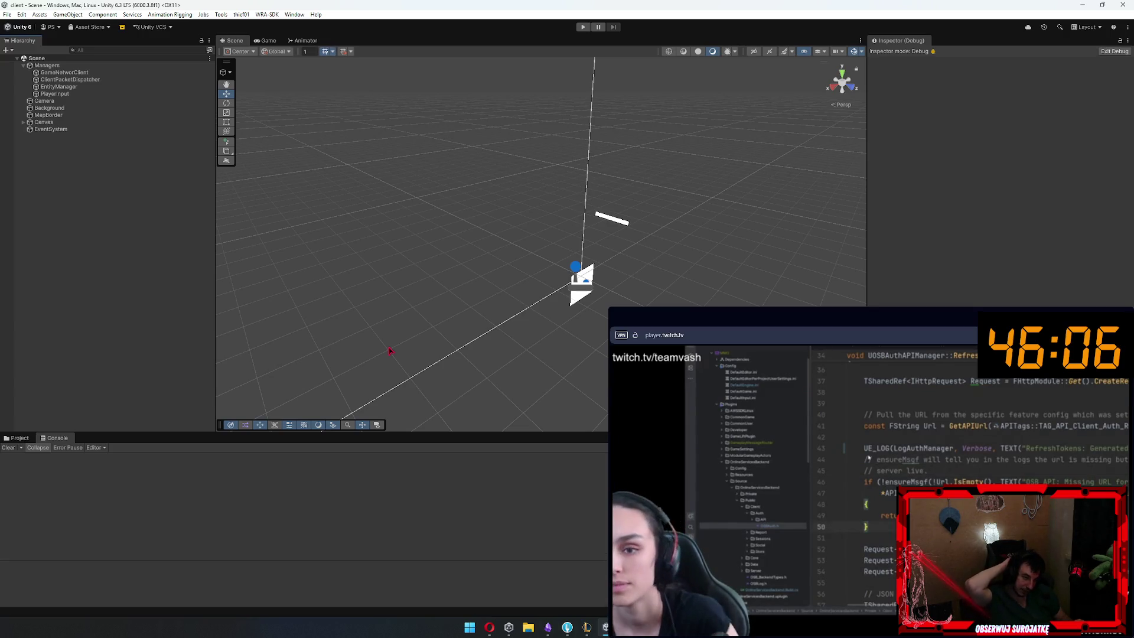
key(x)
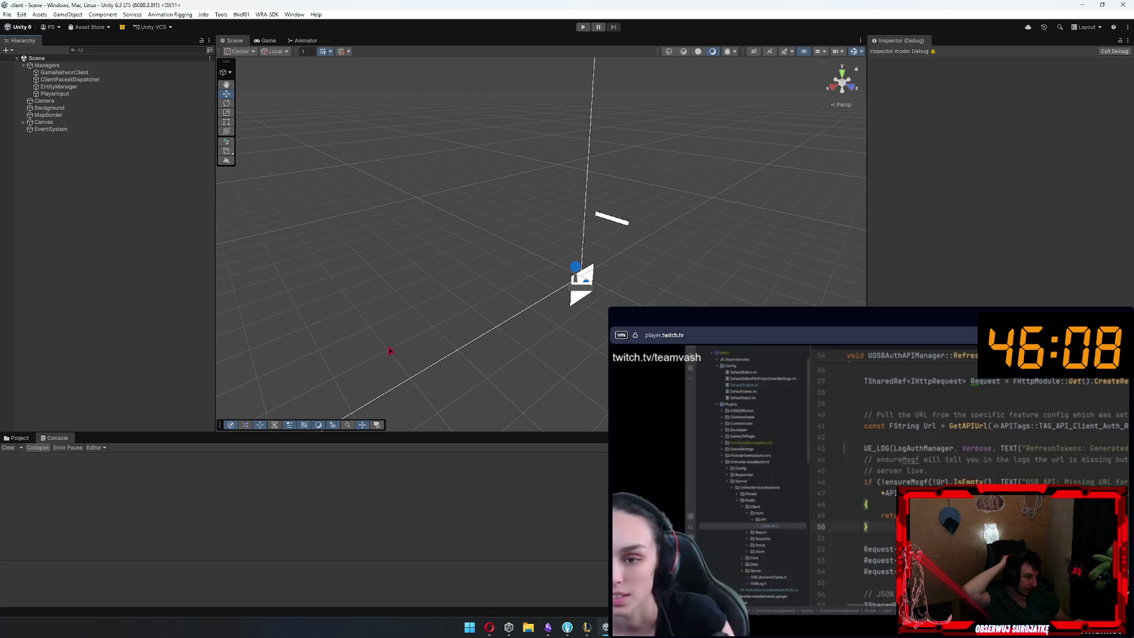
key(x)
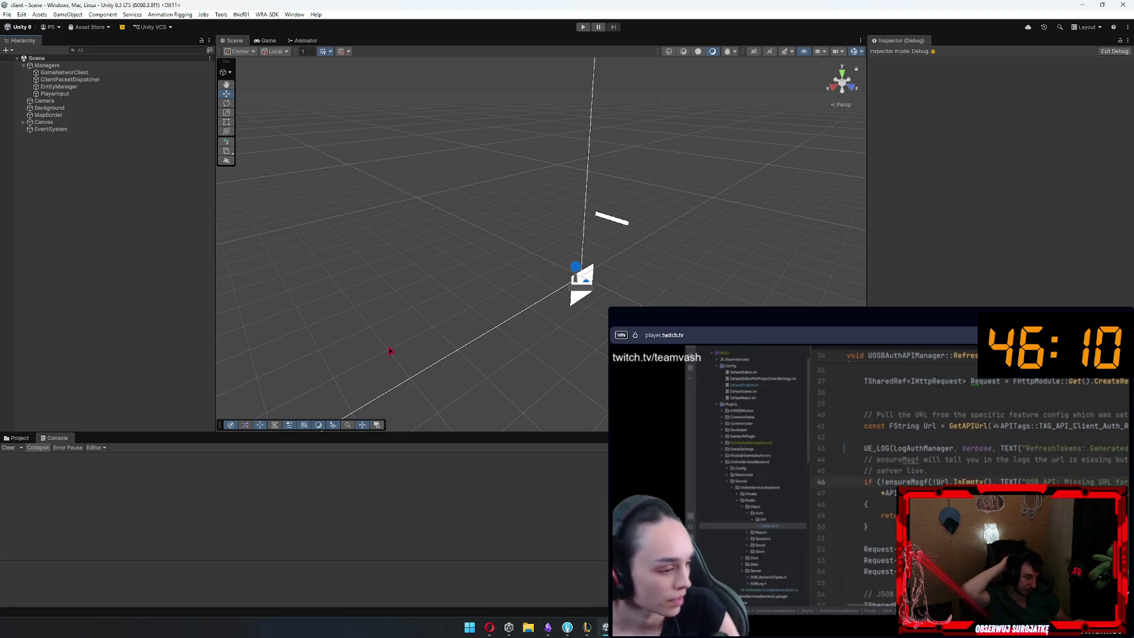
key(x)
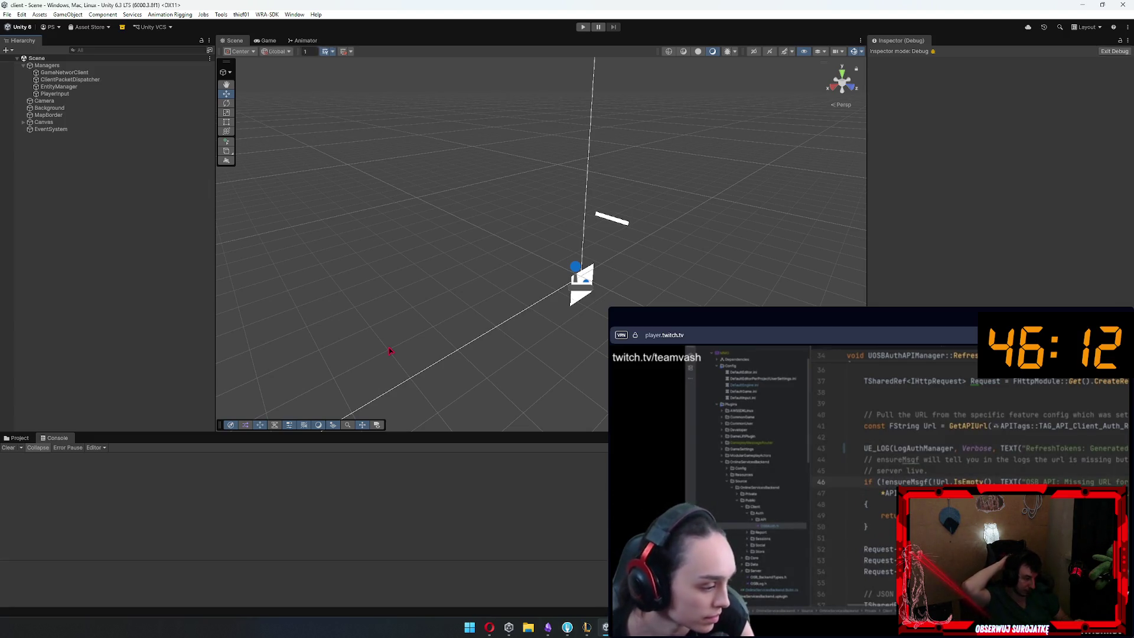
key(x)
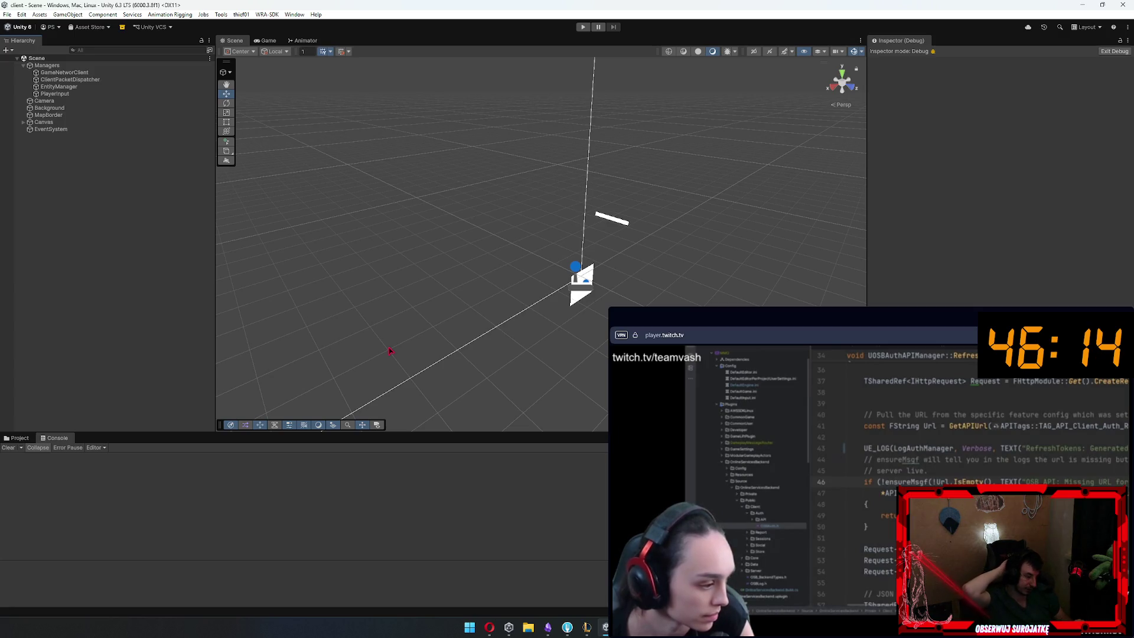
key(x)
key(x)
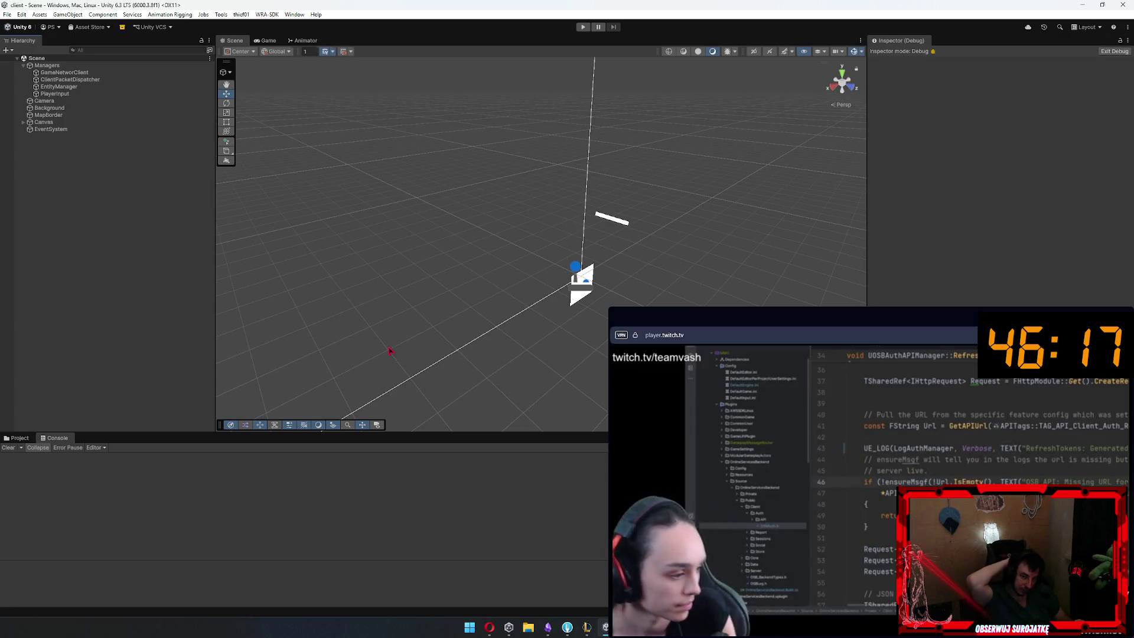
key(x)
key(x)
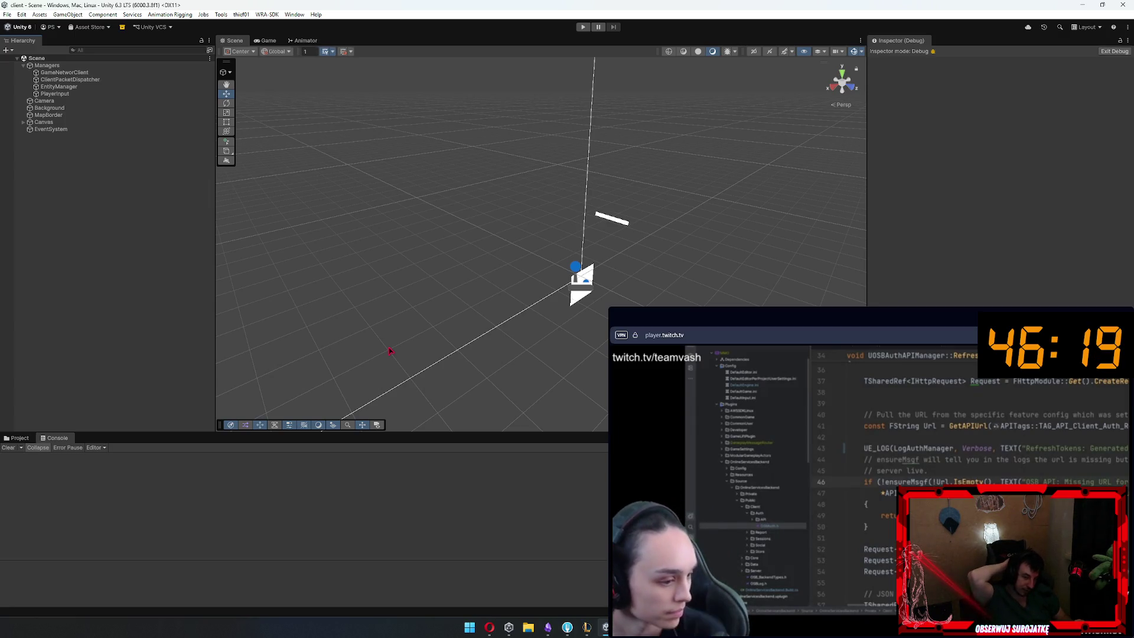
key(x)
key(x)
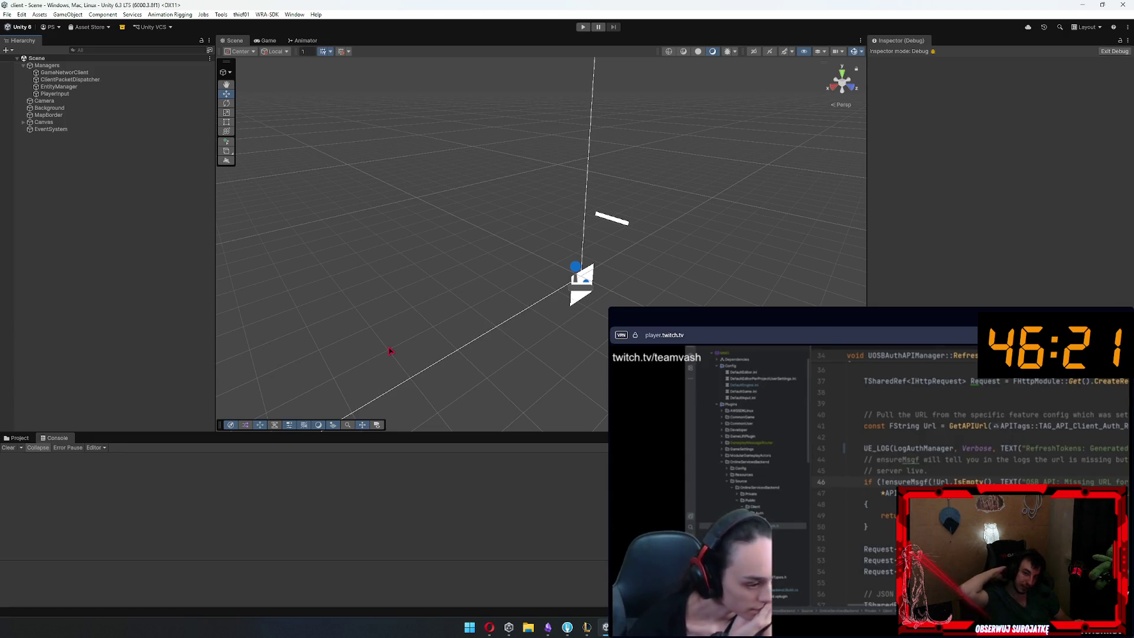
key(x)
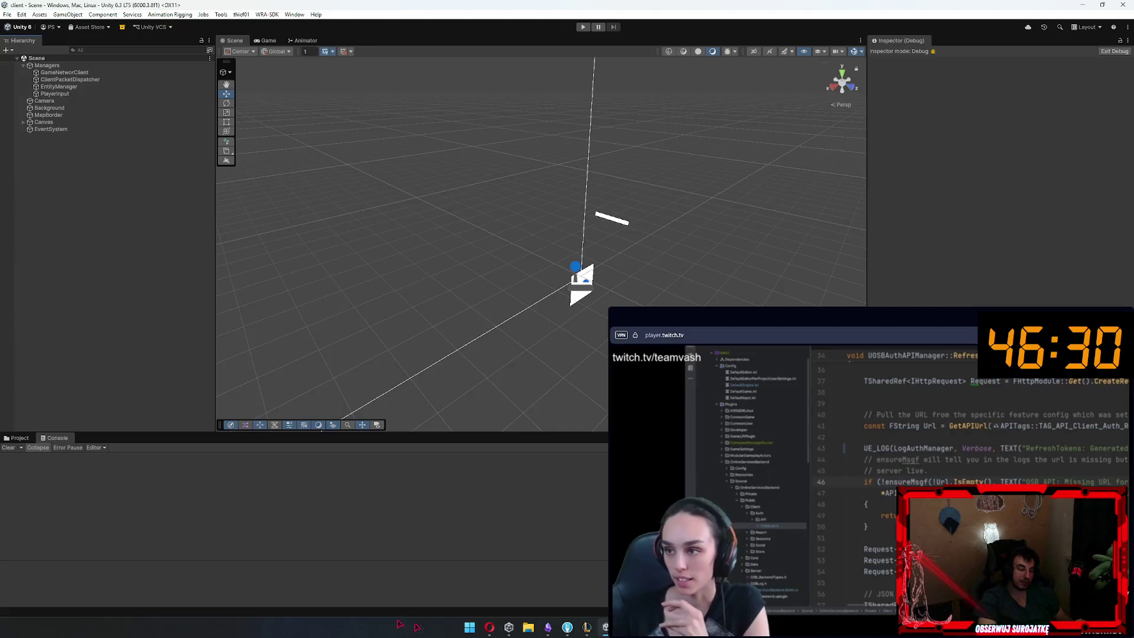
Browse Assets/Resources and inspect the Prefab_Ship_NPC and ProjectContext assets
click(17, 438)
key(x)
key(x)
key(x)
click(166, 494)
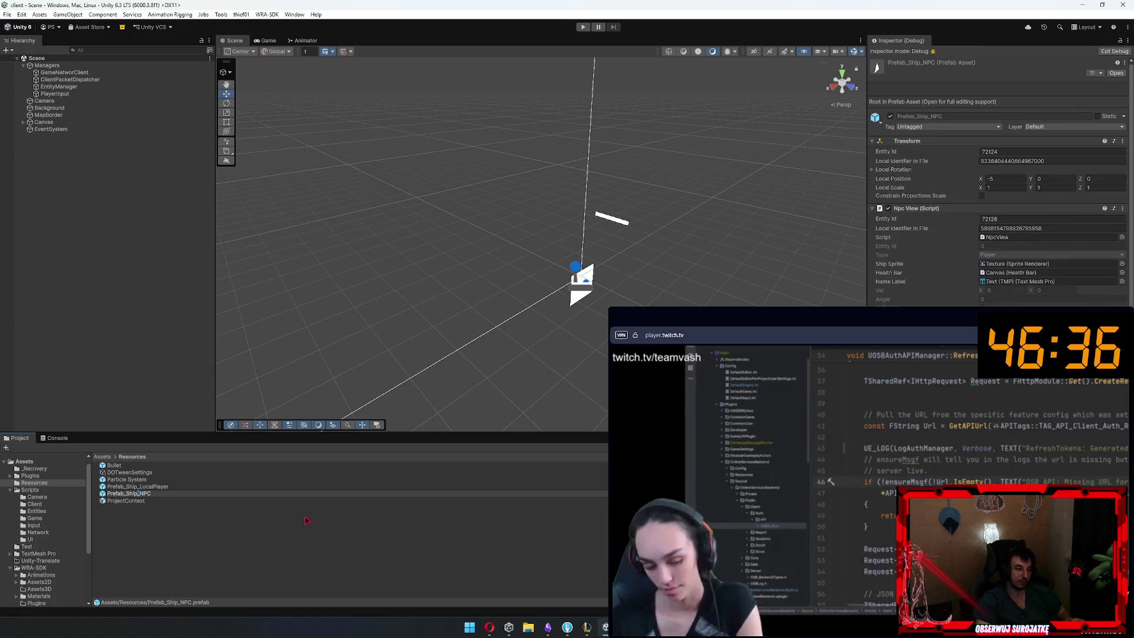
key(Down)
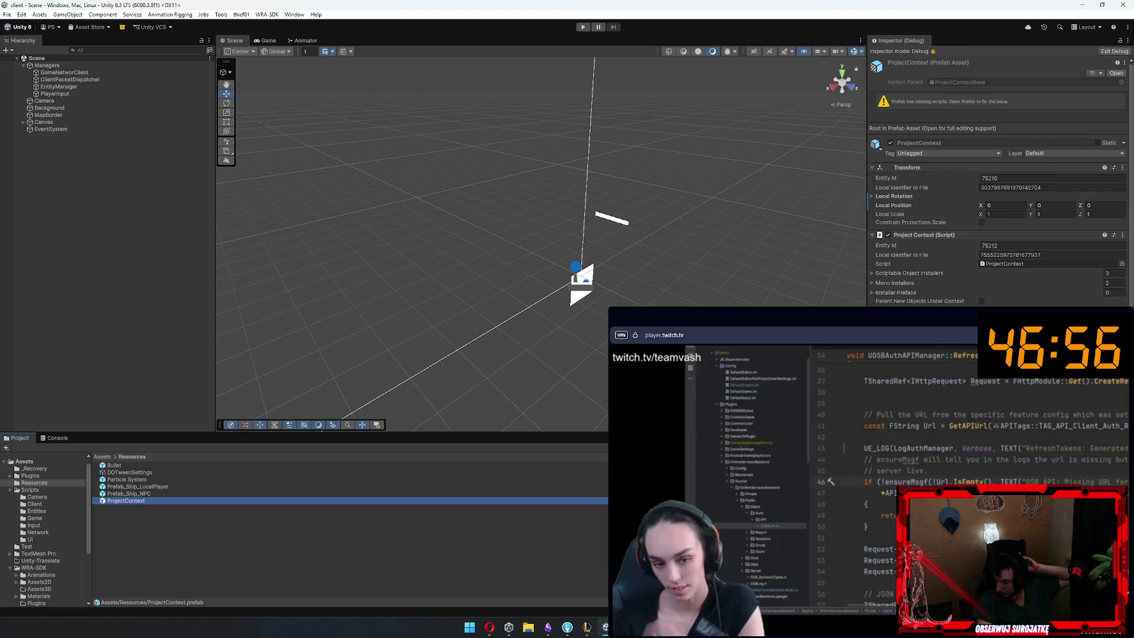
click(115, 230)
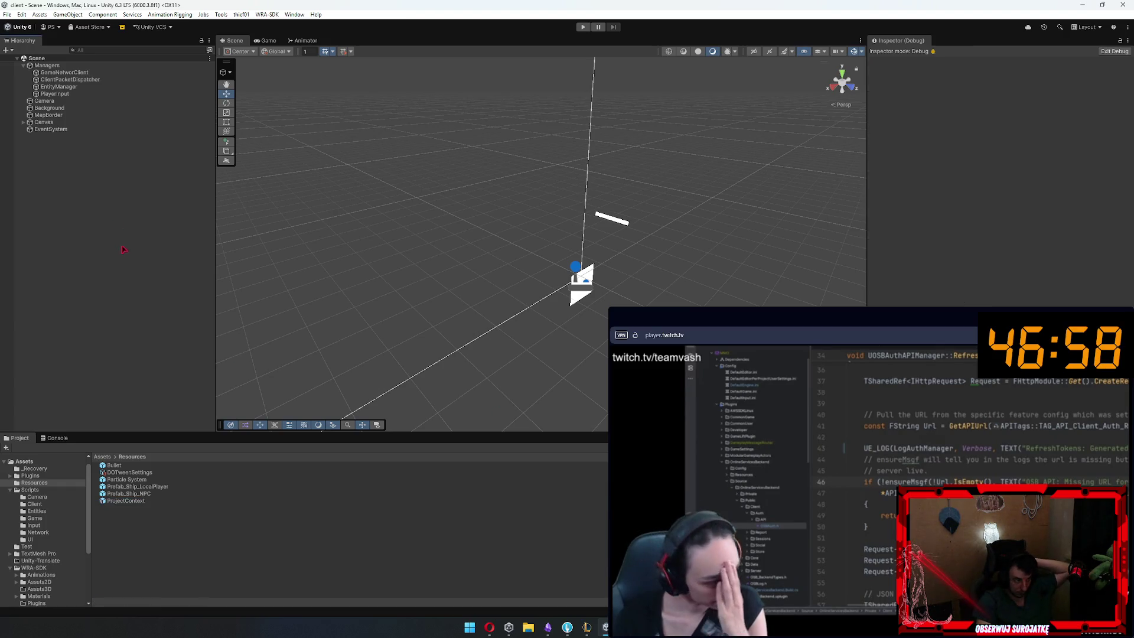
Switch the Scene view to 2D, enter Play mode and log in to spawn the ships
click(757, 52)
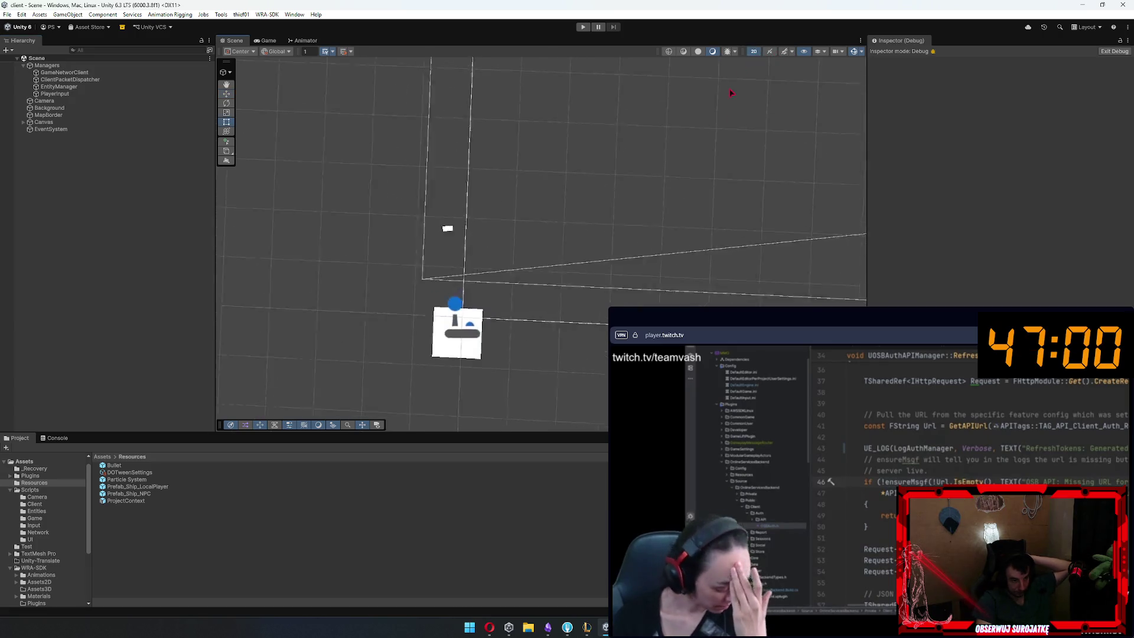
click(583, 27)
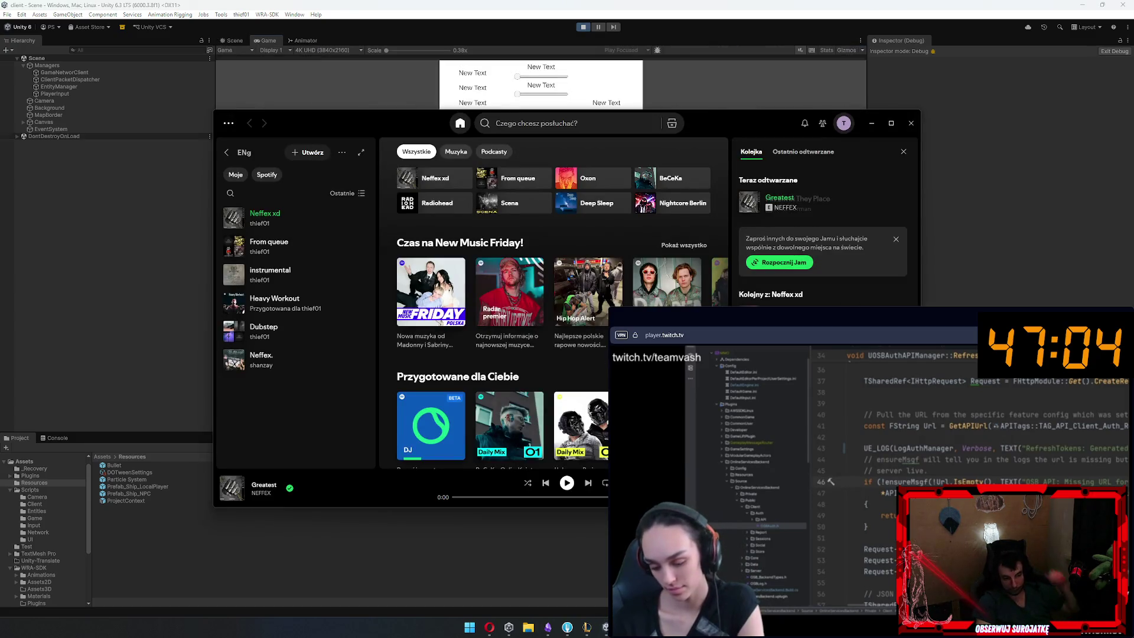
key(super+Down)
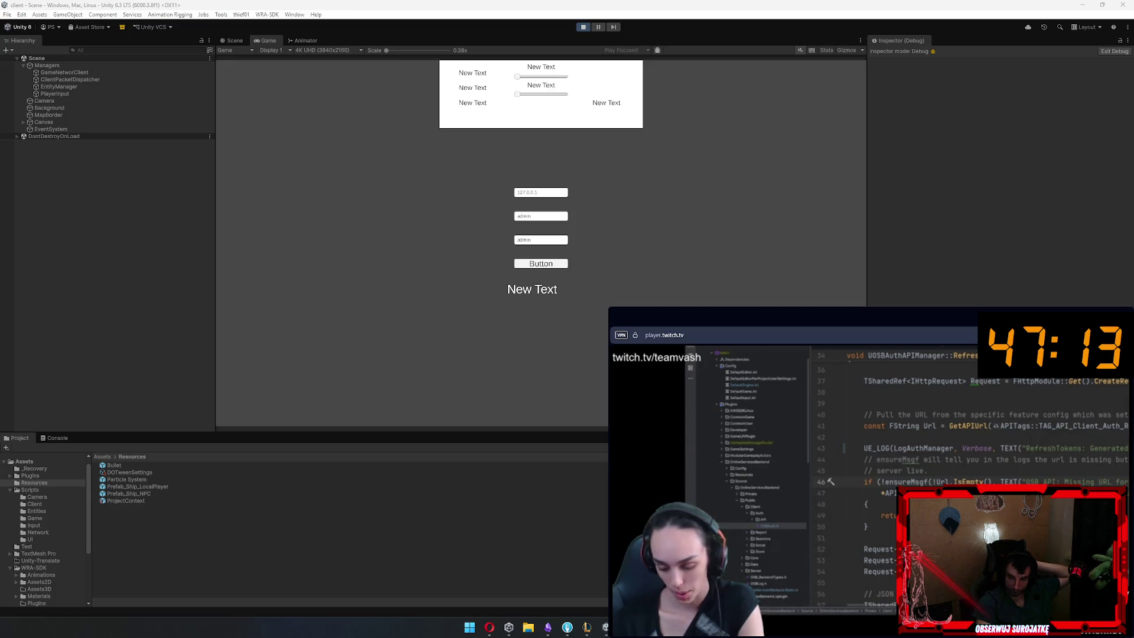
click(548, 263)
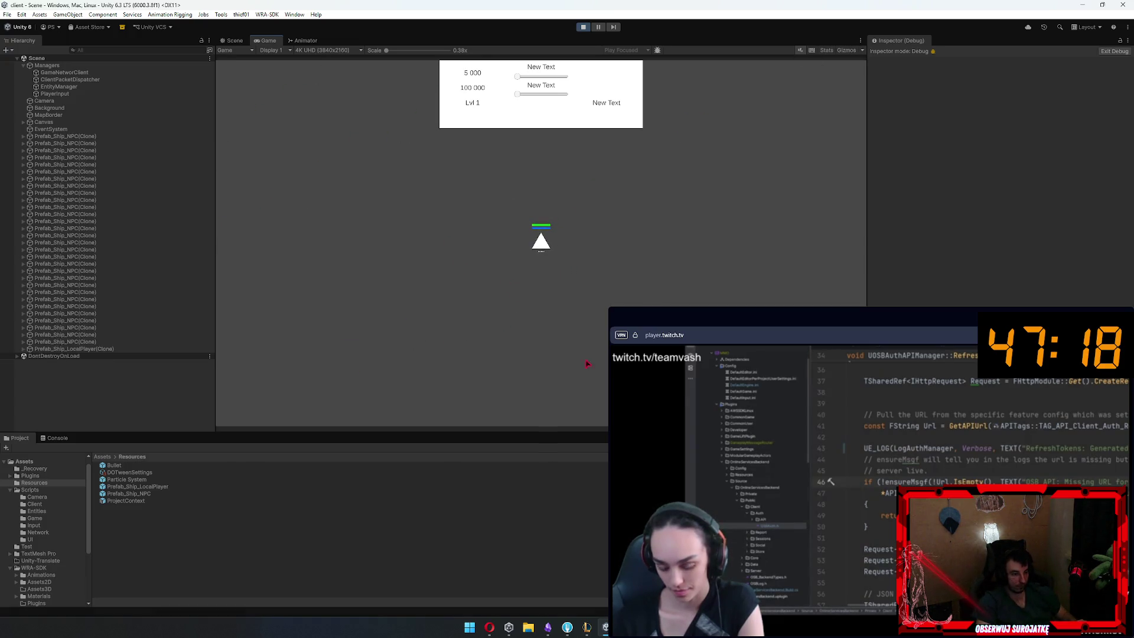
key(s)
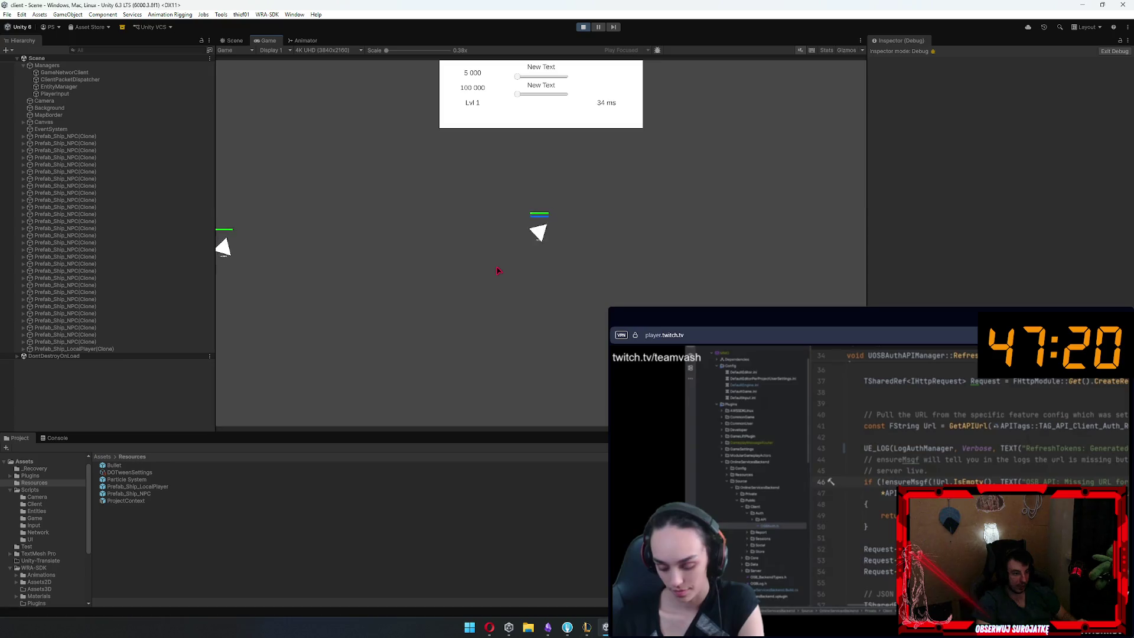
key(w)
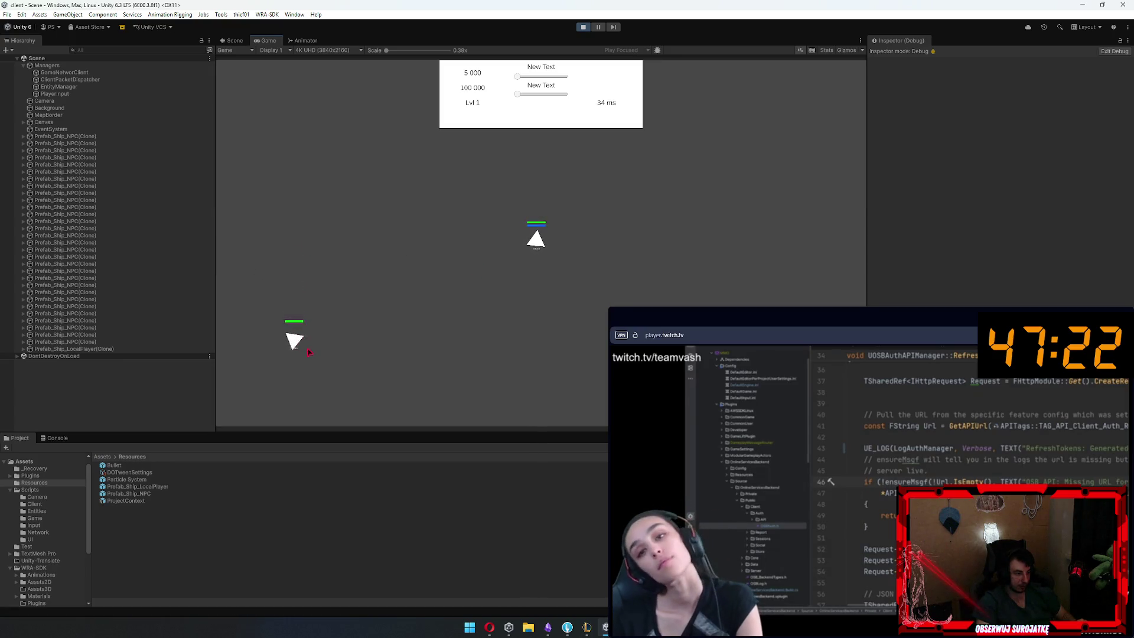
key(s)
key(w)
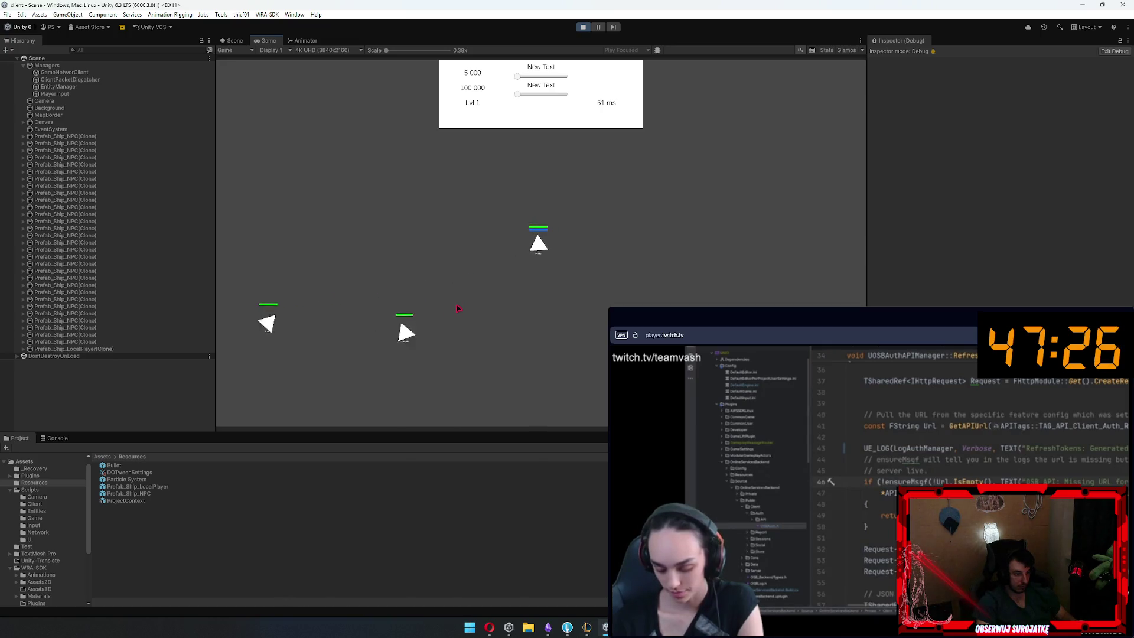
click(469, 308)
key(a)
mouse_move(387, 51)
mouse_down()
mouse_move(432, 50)
mouse_move(409, 51)
mouse_up()
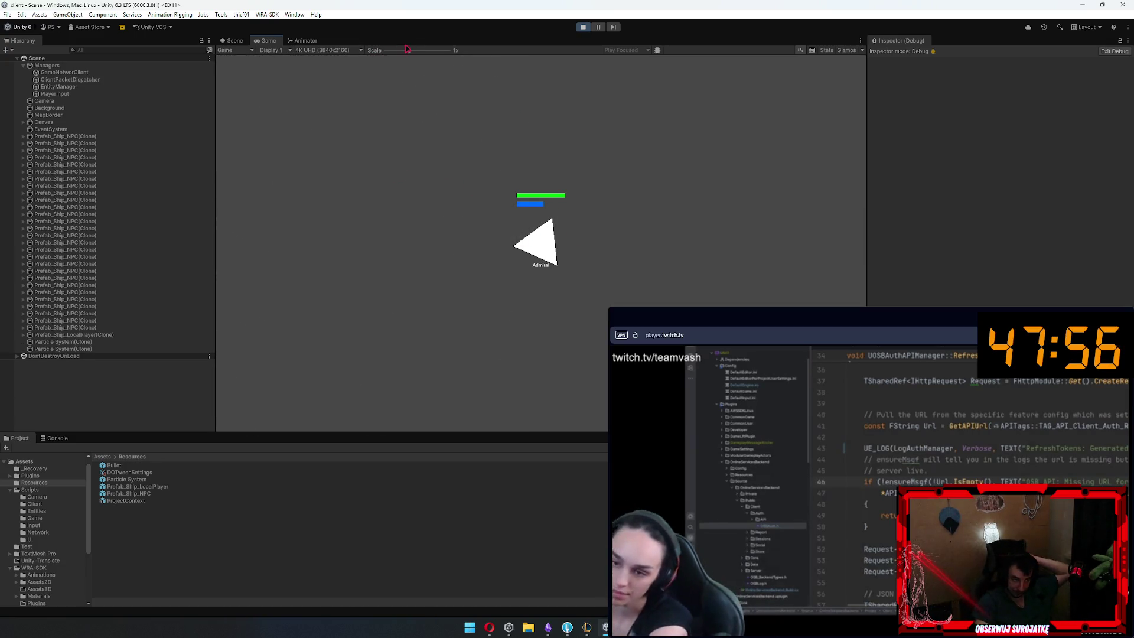
drag(407, 50, 386, 50)
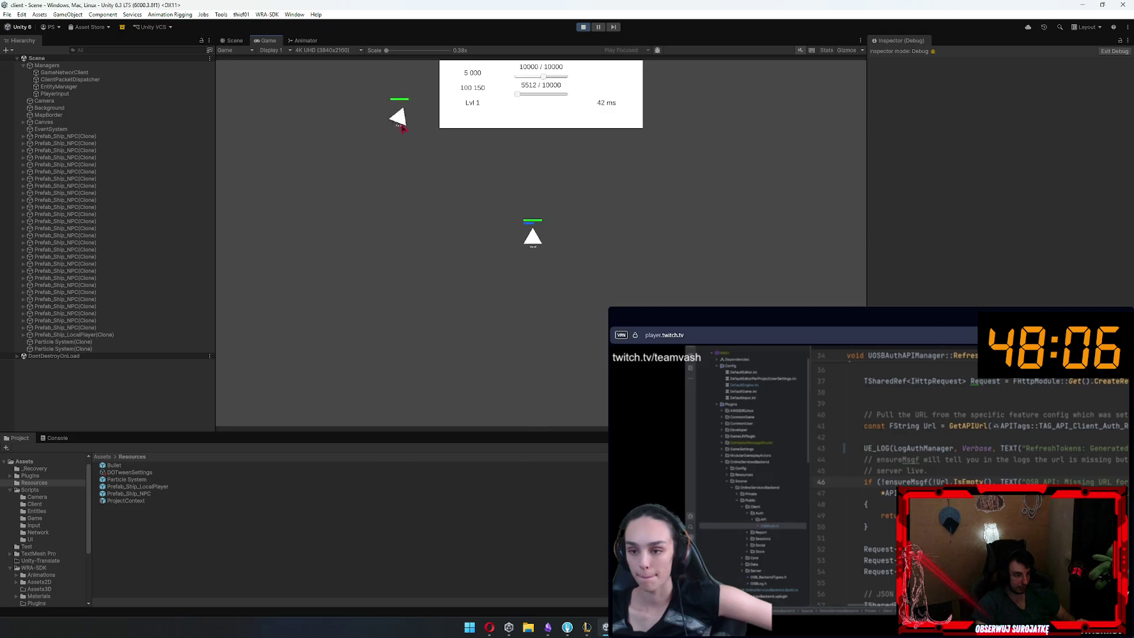
click(489, 171)
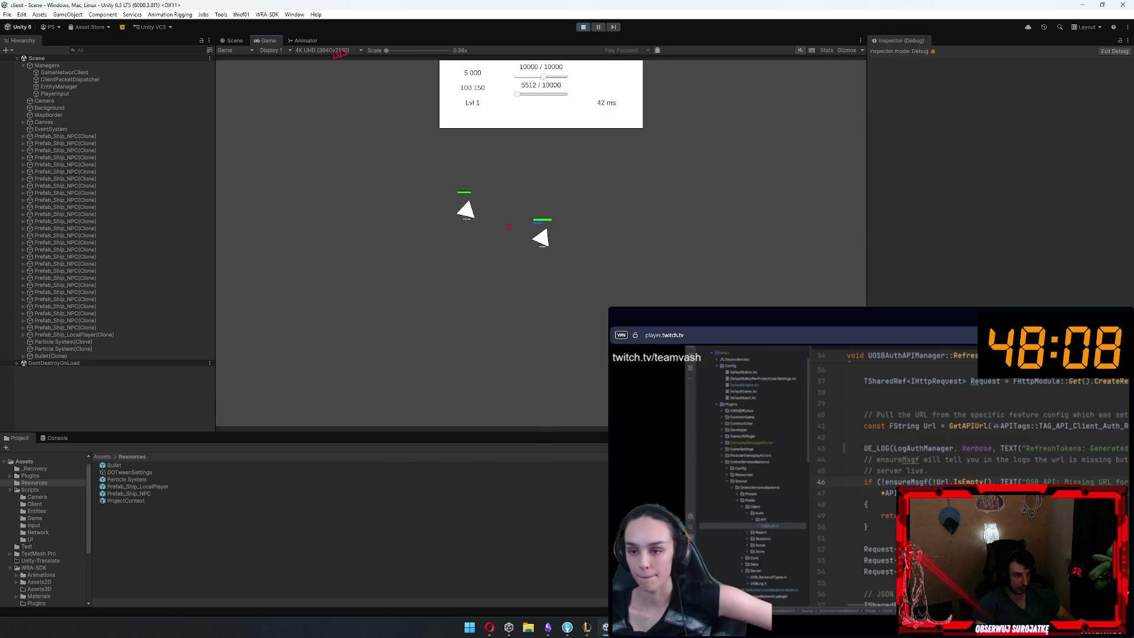
mouse_move(394, 52)
mouse_down()
mouse_move(421, 52)
mouse_move(407, 52)
mouse_up()
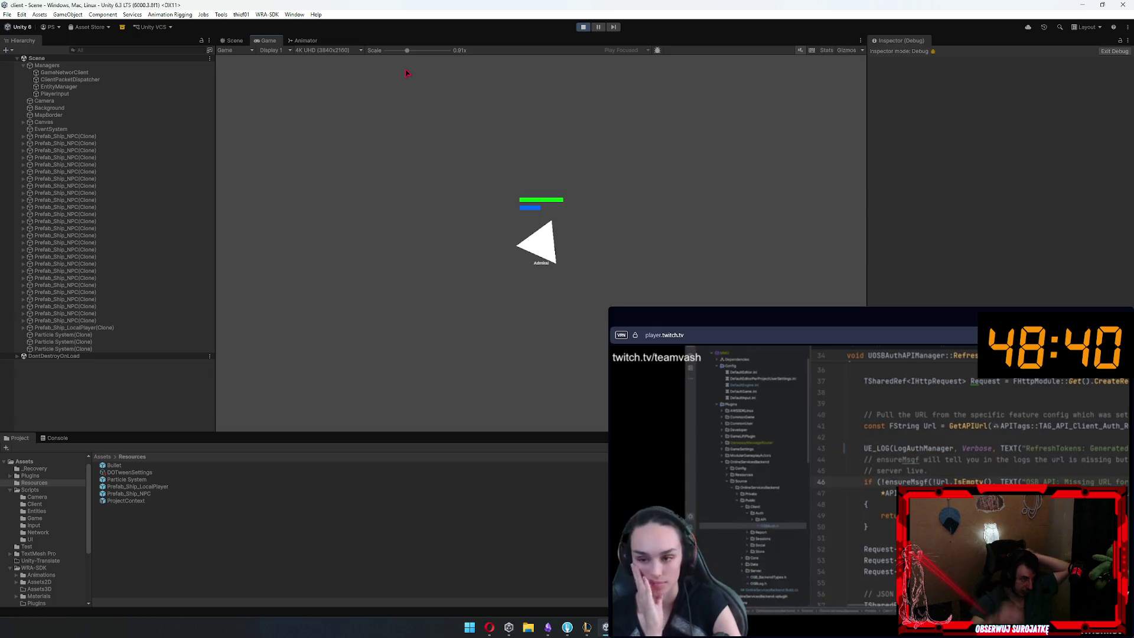
mouse_move(407, 50)
mouse_down()
mouse_move(391, 52)
mouse_move(366, 88)
mouse_up()
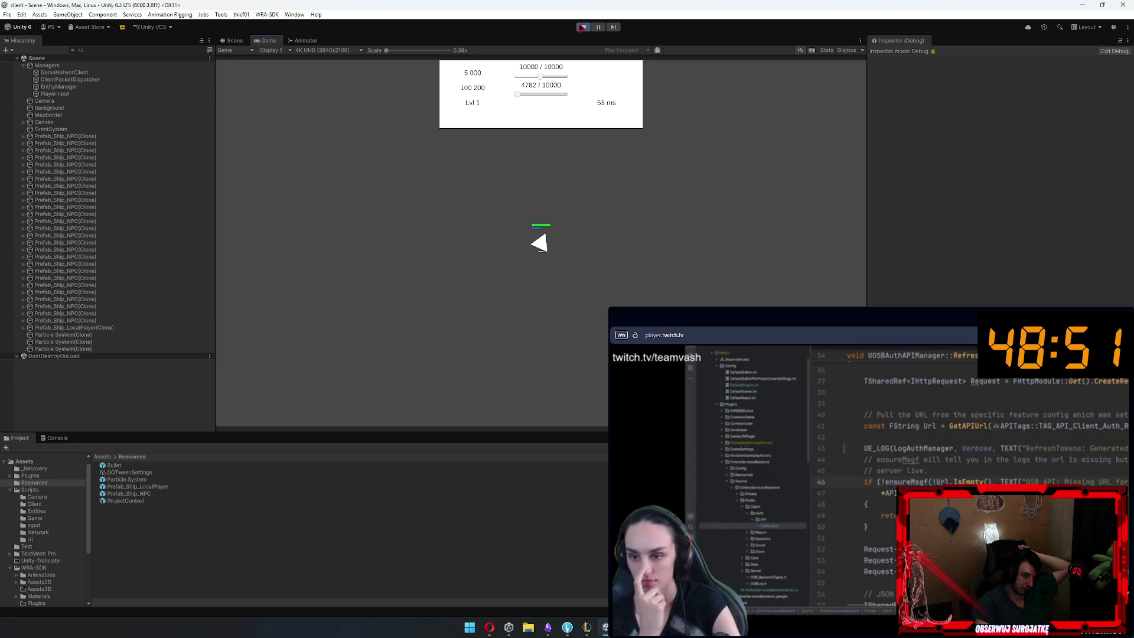
Stop Play mode and open Prefab_Ship_LocalPlayer in Prefab Mode
click(582, 27)
click(121, 495)
key(Up)
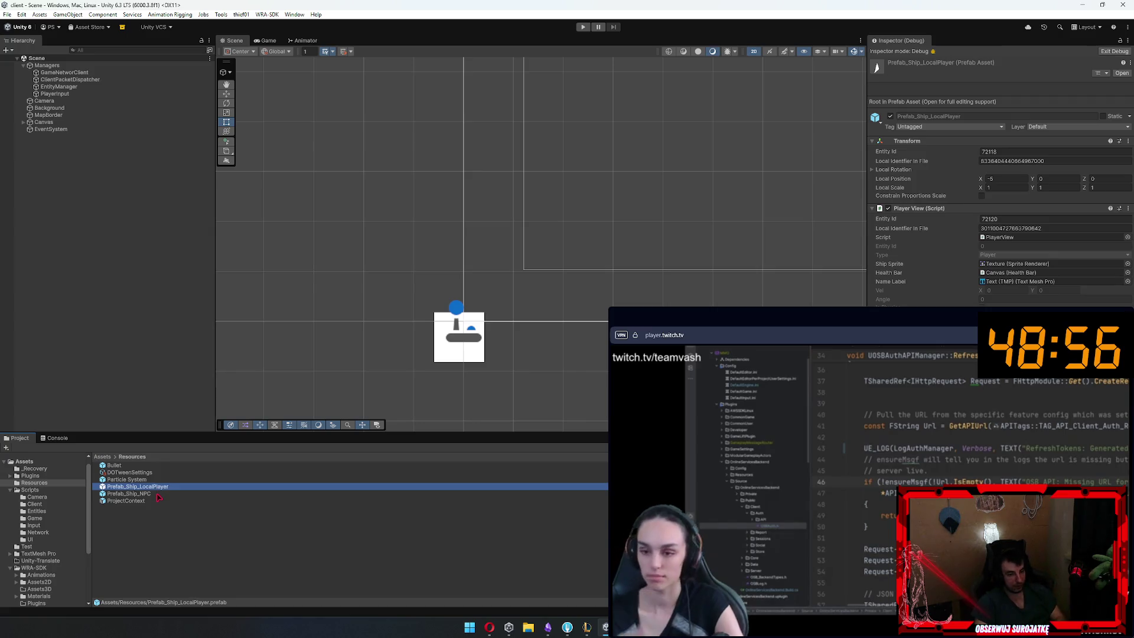
key(Return)
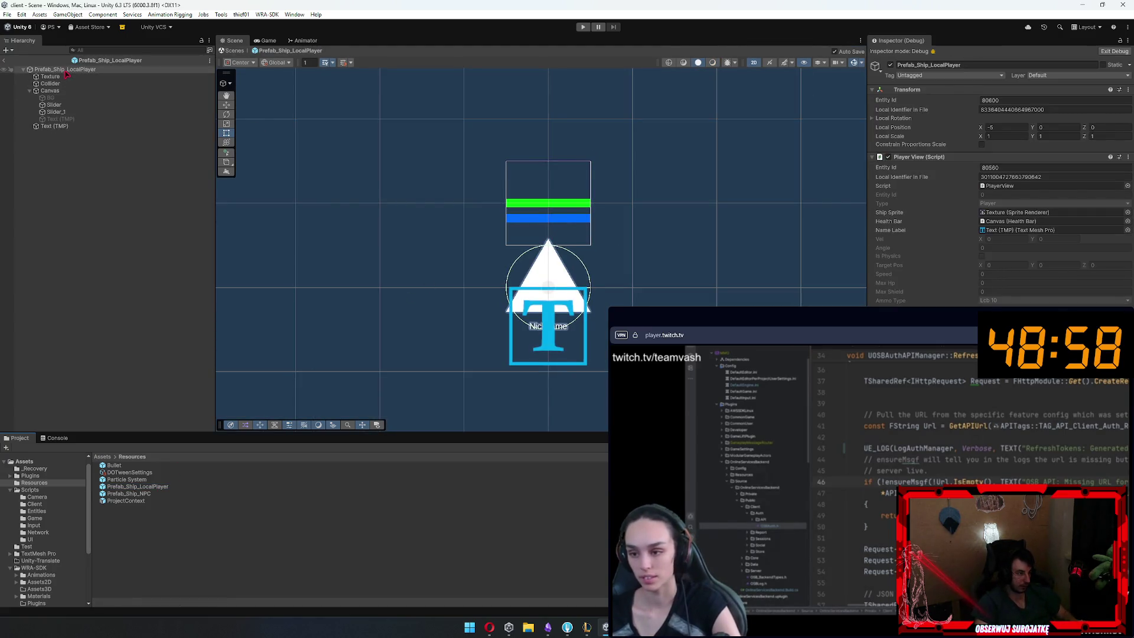
Add a black 2D Circle sprite under the prefab's root object
right_click(50, 70)
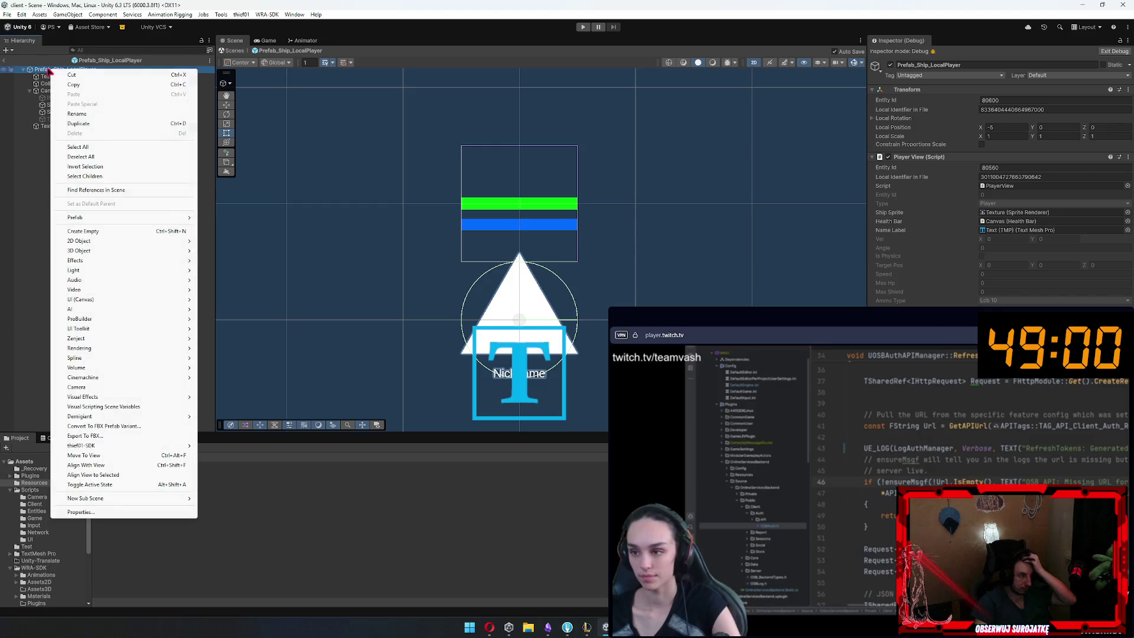
mouse_move(119, 243)
mouse_move(258, 243)
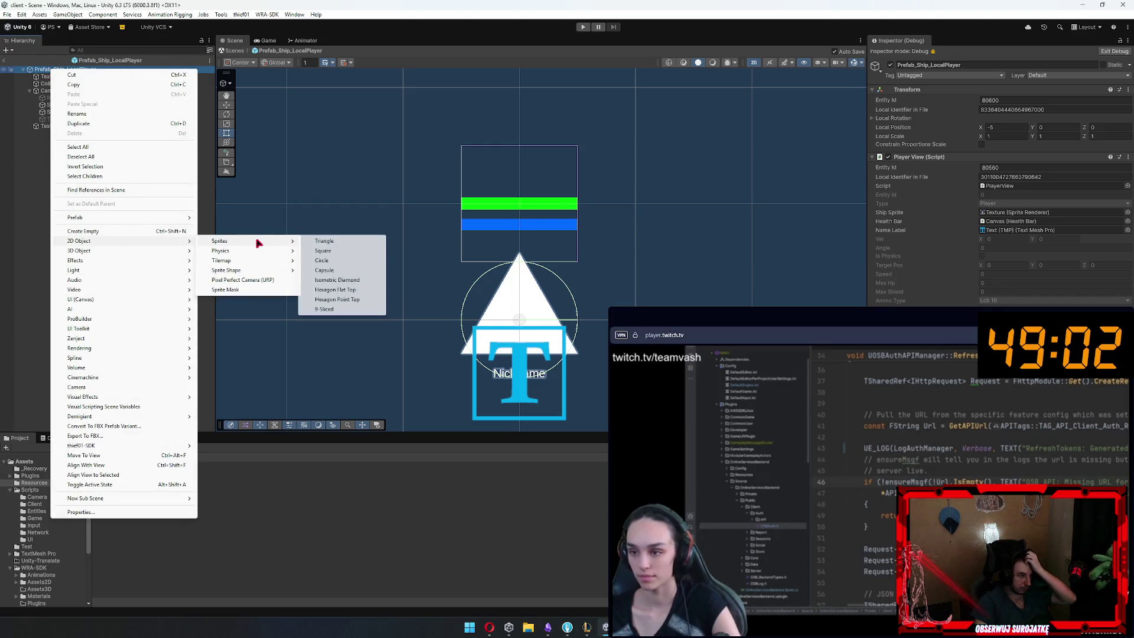
click(347, 260)
scroll(685, 245, up, 2)
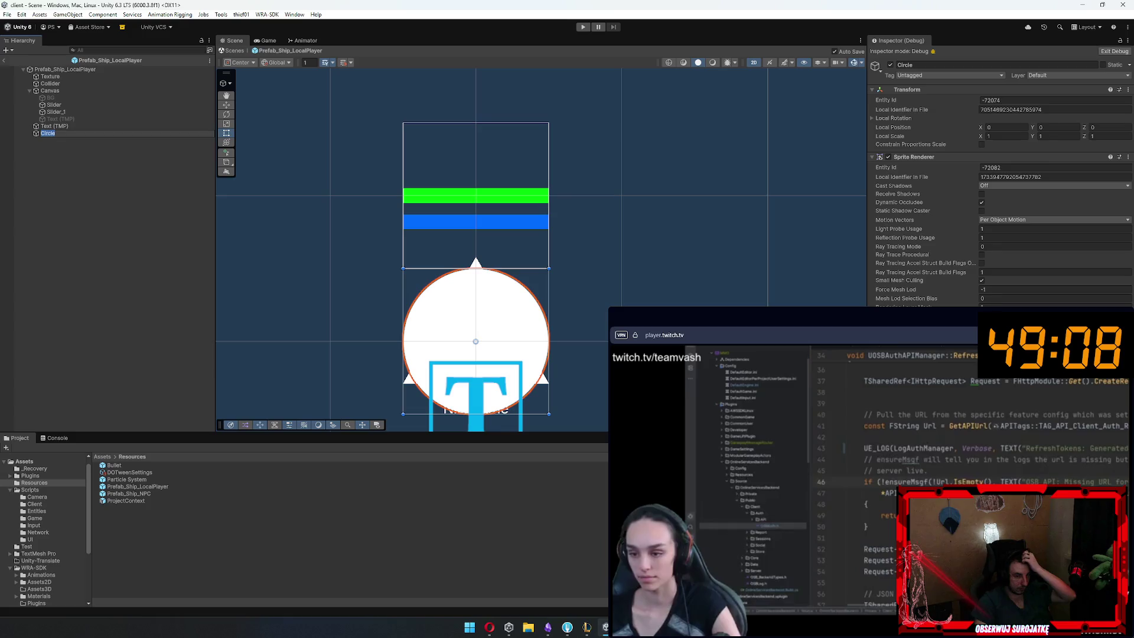
drag(795, 288, 824, 240)
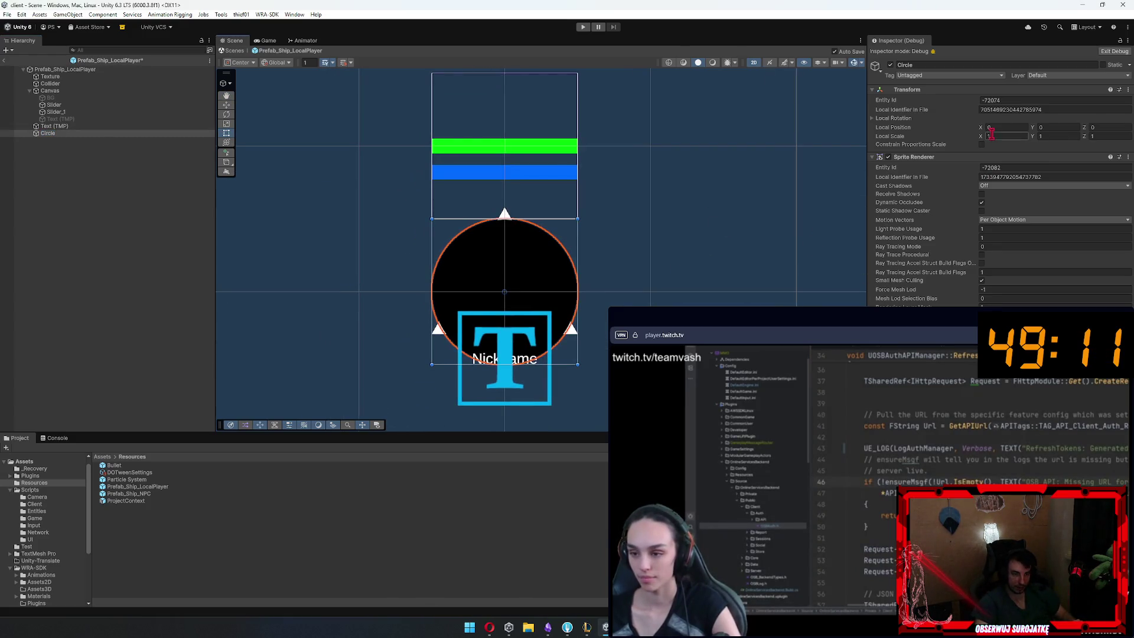
Scale the Circle to 0.2, place it at Y 0.5 on the triangle's tip, and duplicate it
click(1128, 40)
click(1078, 76)
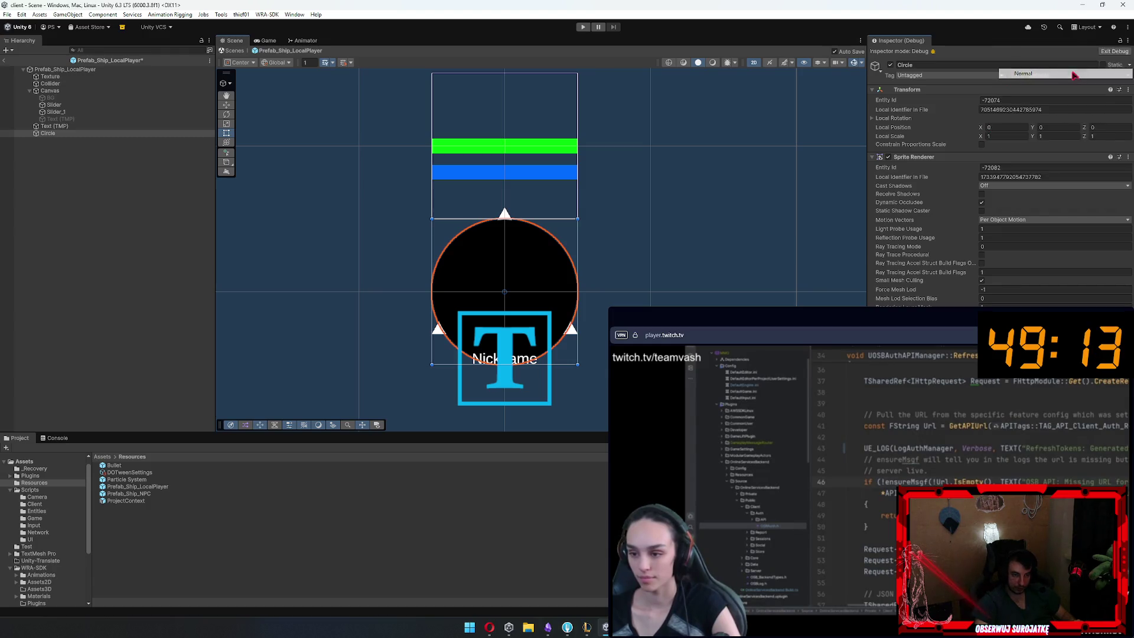
text(0.1)
key(Tab)
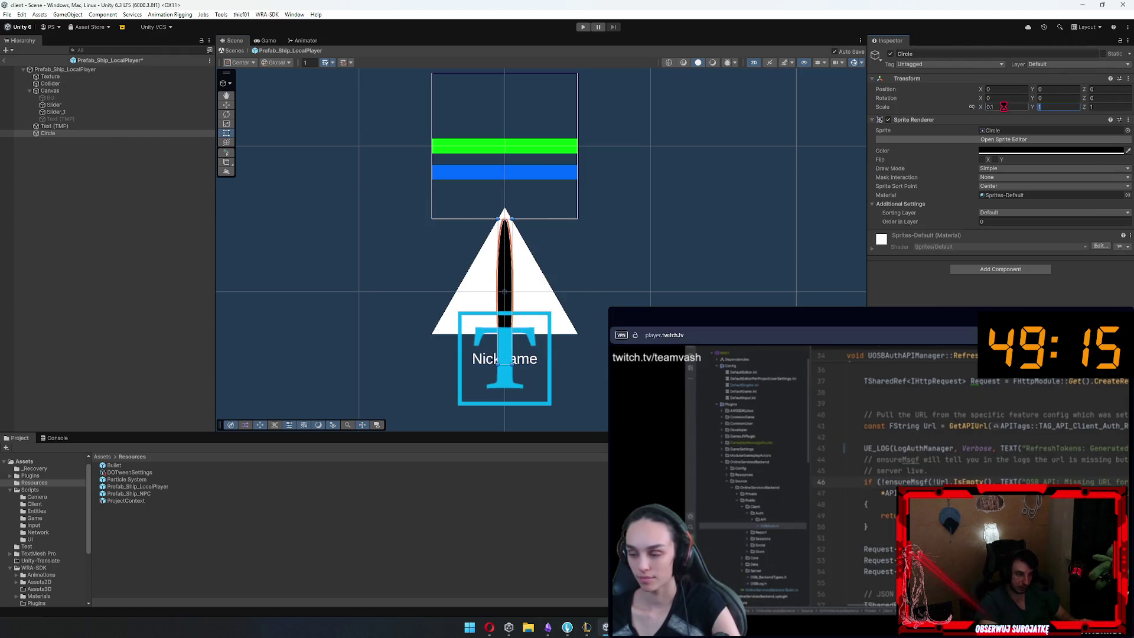
text(0.1)
click(1002, 107)
text(0.2)
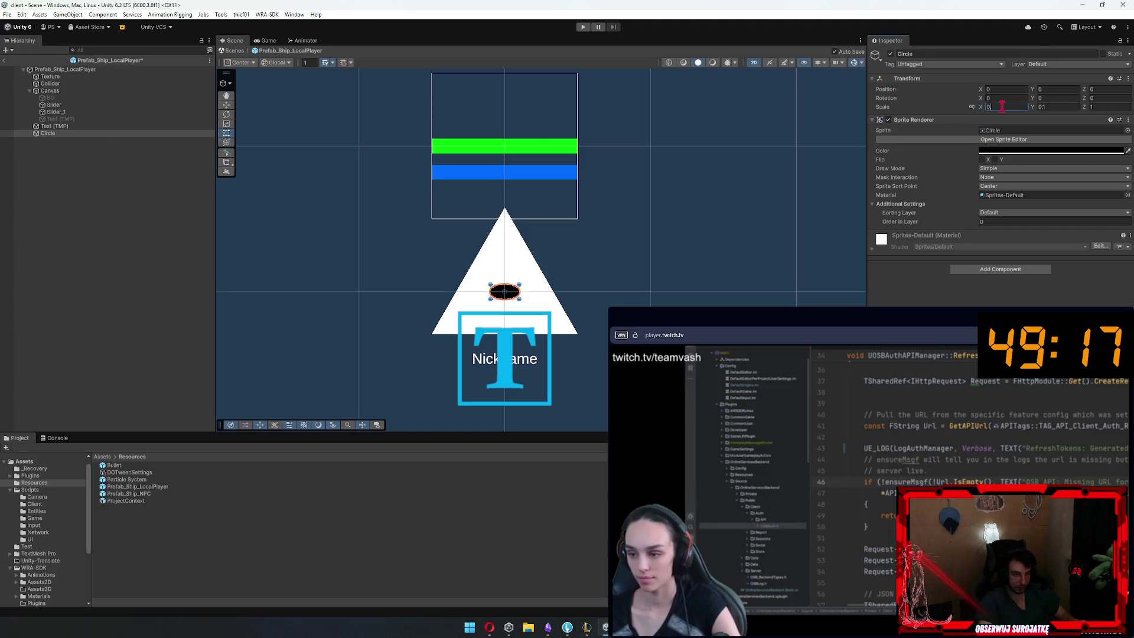
key(Tab)
text(0.2)
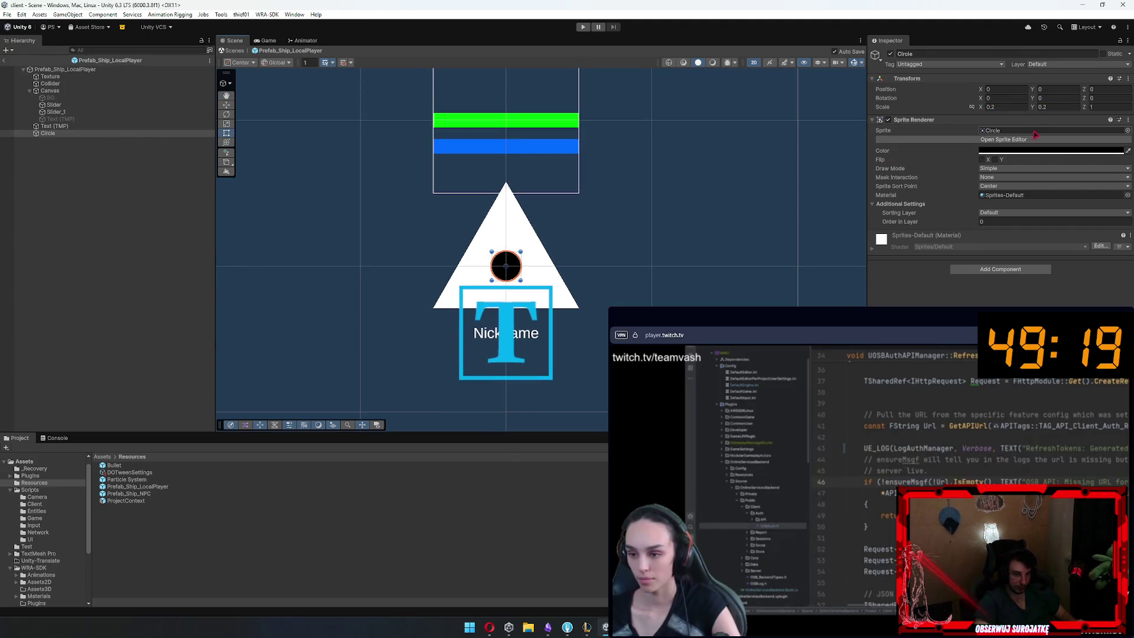
click(1068, 91)
text(.5)
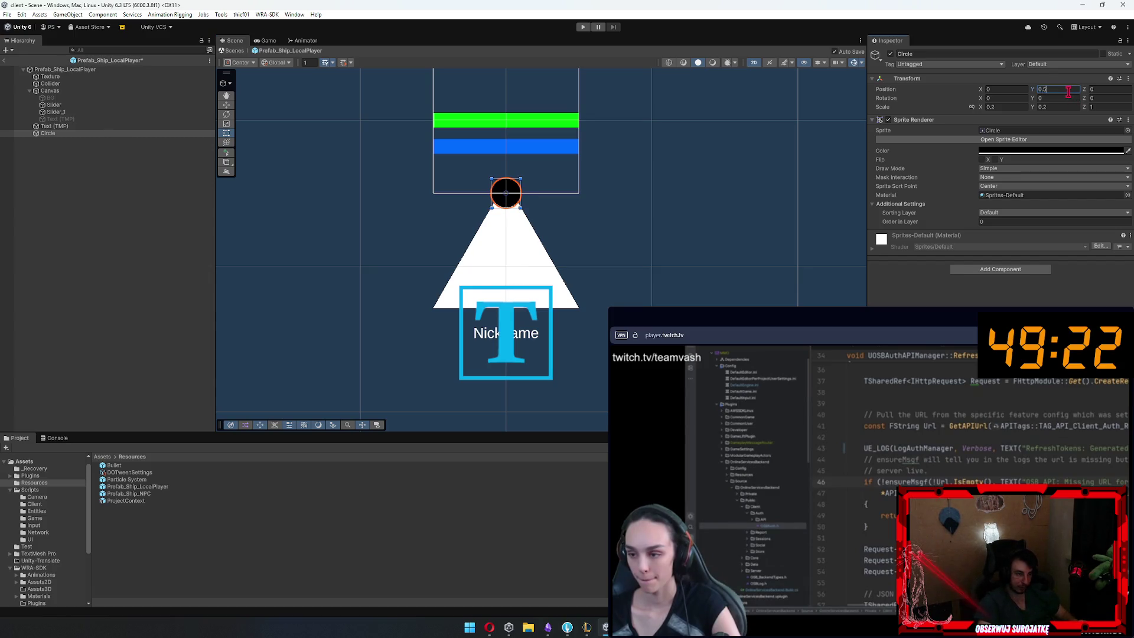
key(Return)
key(ctrl+d)
Move Circle_1 to (-0.5, -0.25) at the bottom-left corner and colour it red
click(1063, 89)
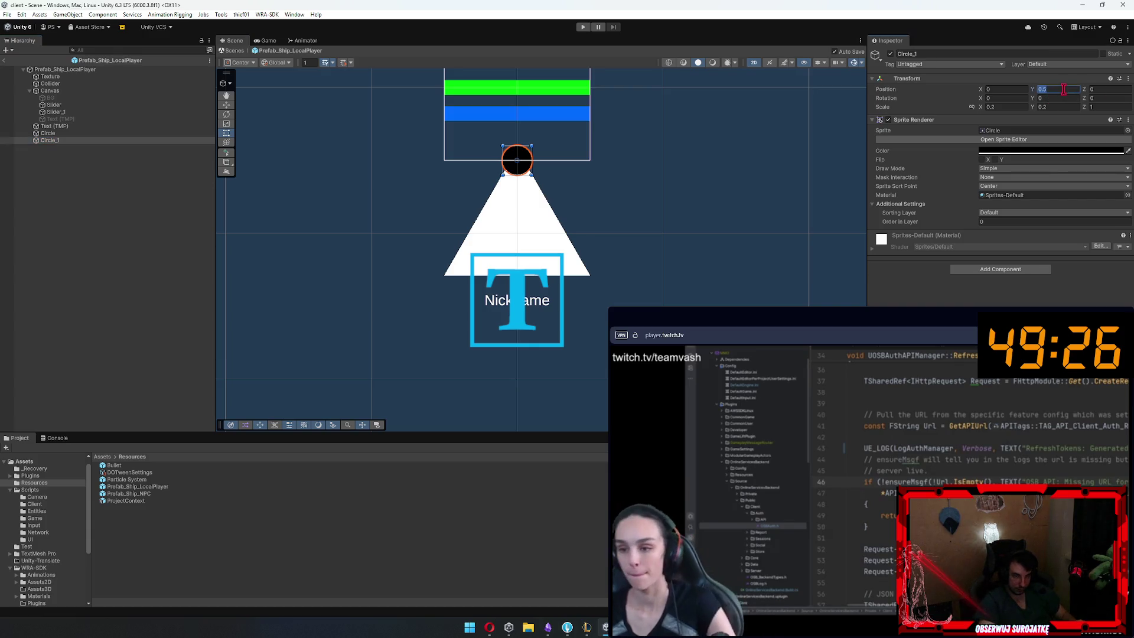
text(-0.5)
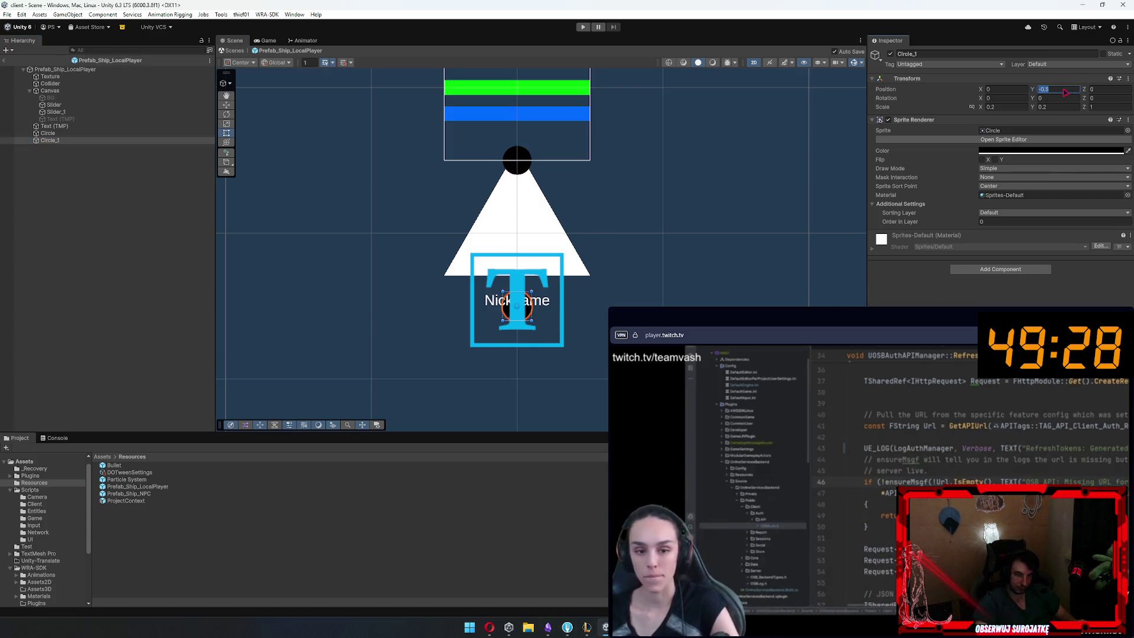
text(-0.25)
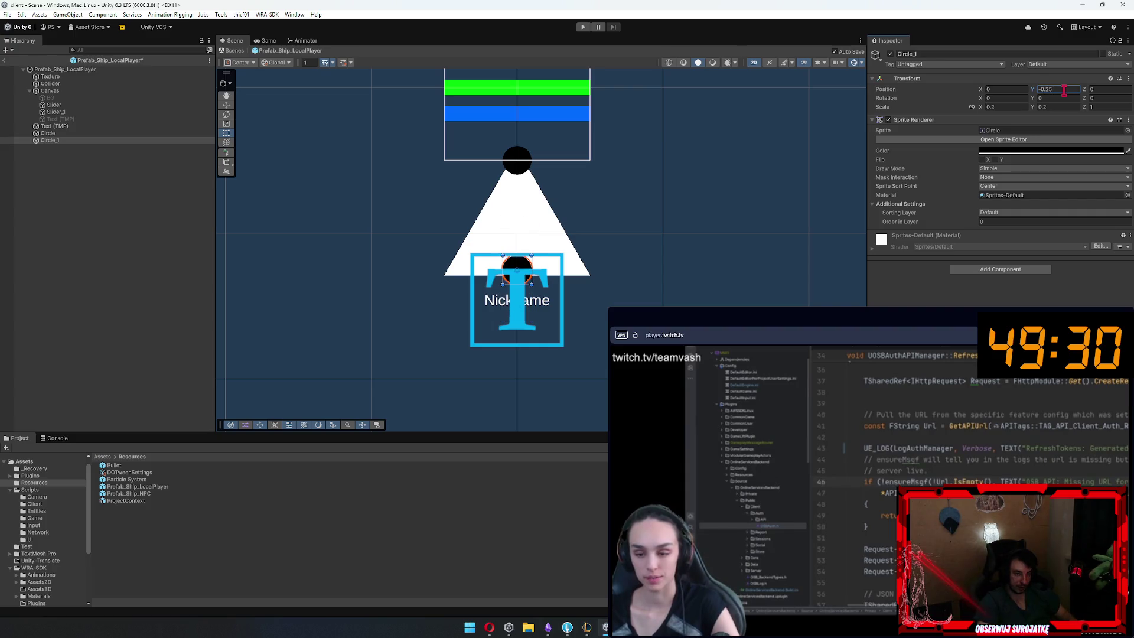
key(Return)
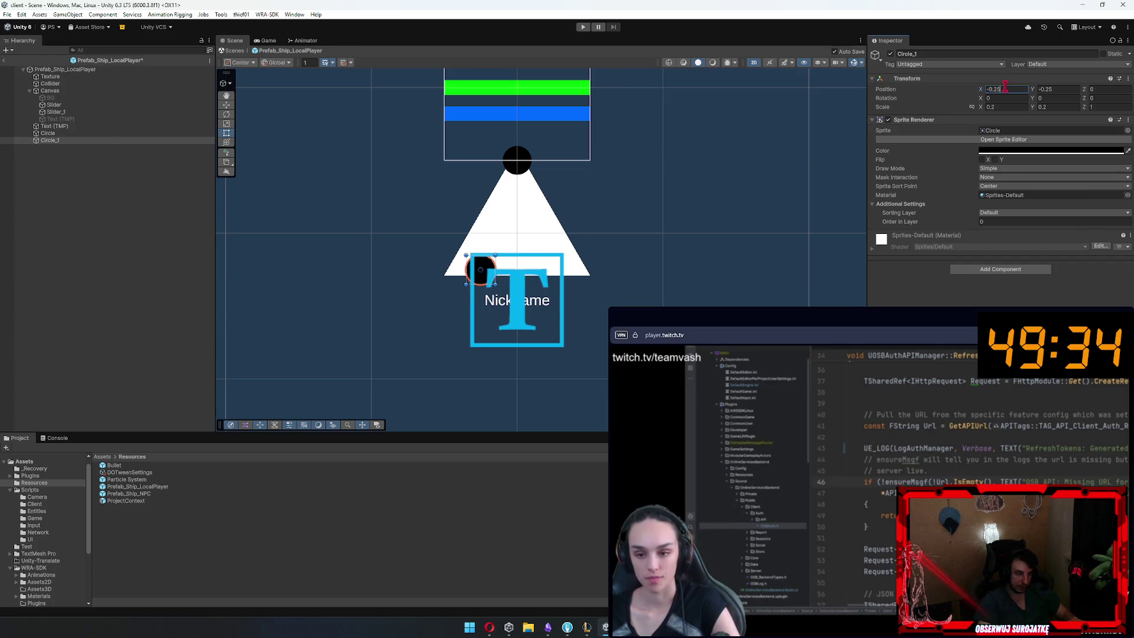
double_click(1004, 89)
text(0.5)
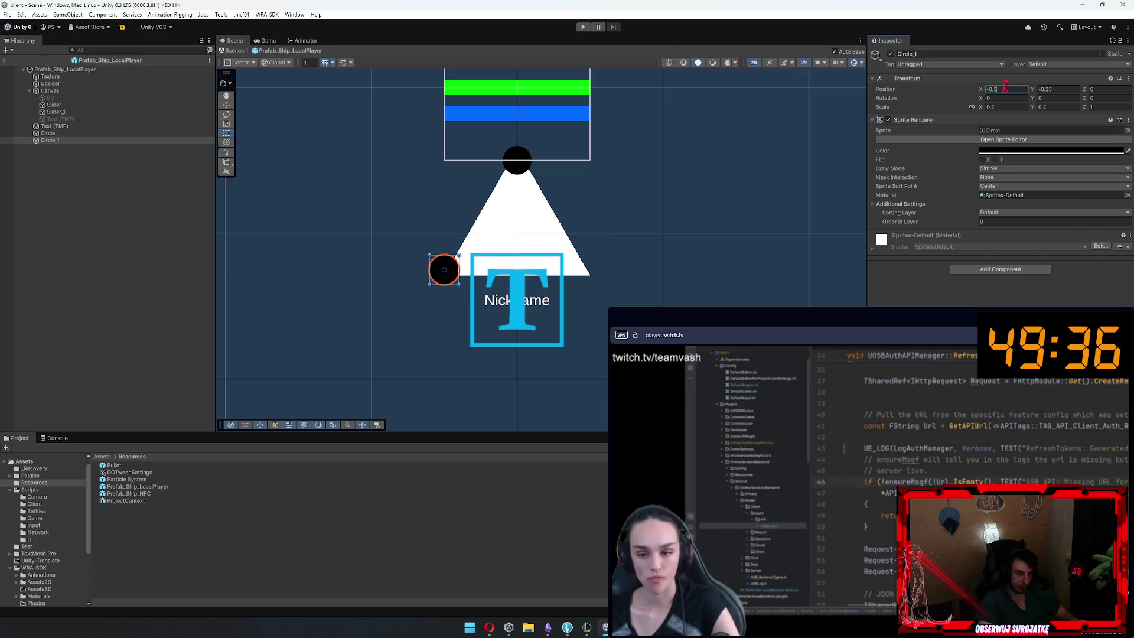
click(1052, 150)
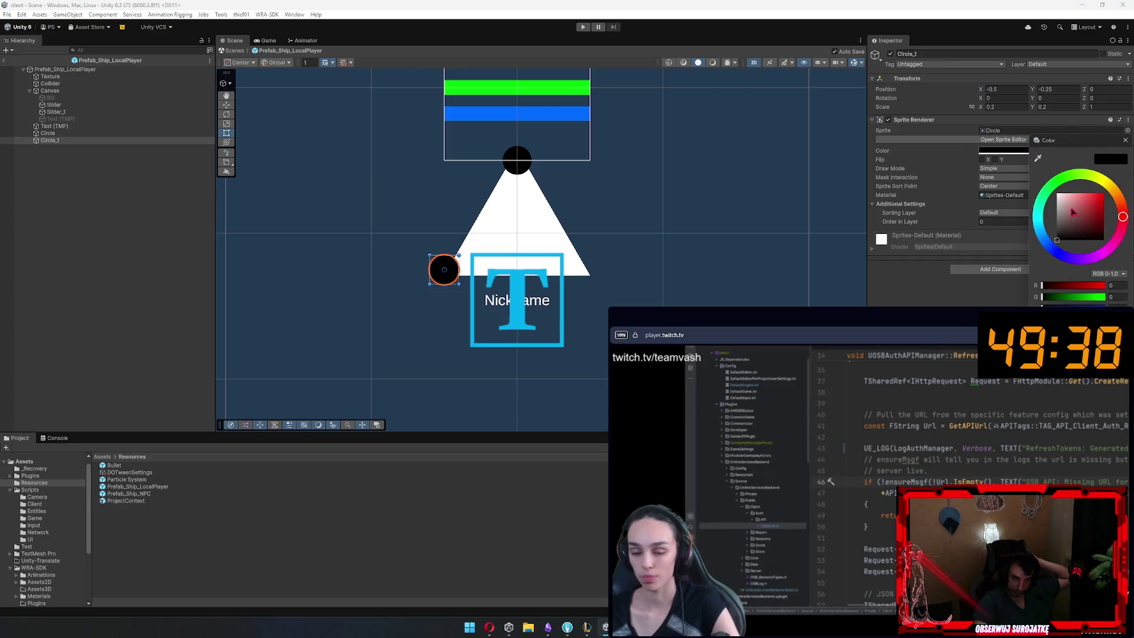
click(56, 140)
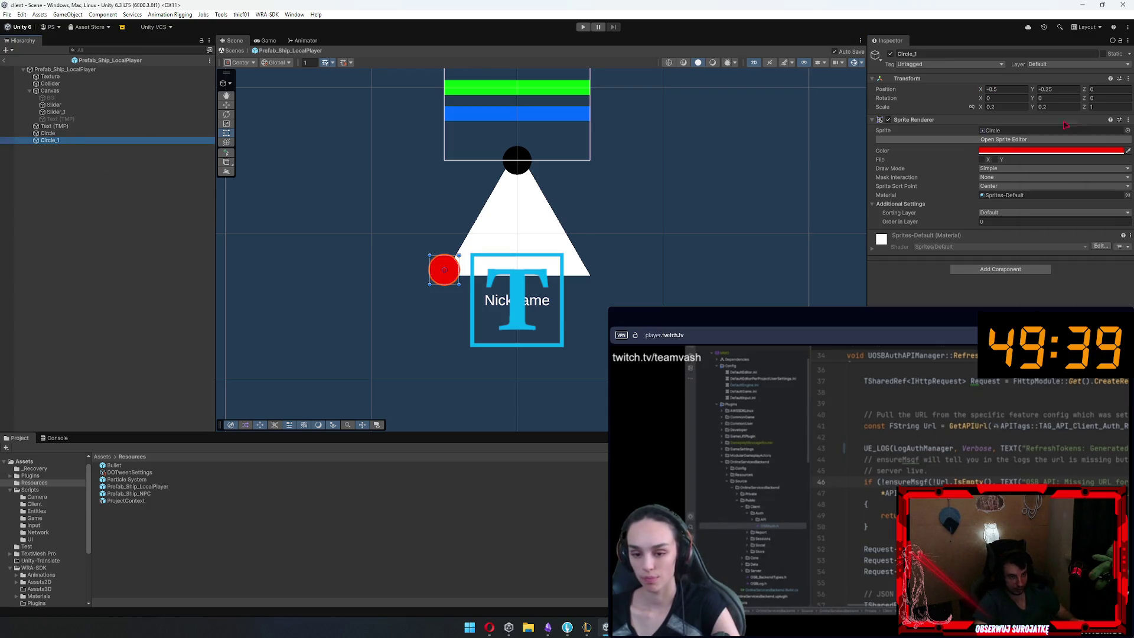
Duplicate it as Circle_2 at X 0.5 and scale both red circles to 0.1
key(ctrl+d)
click(1011, 90)
key(Delete)
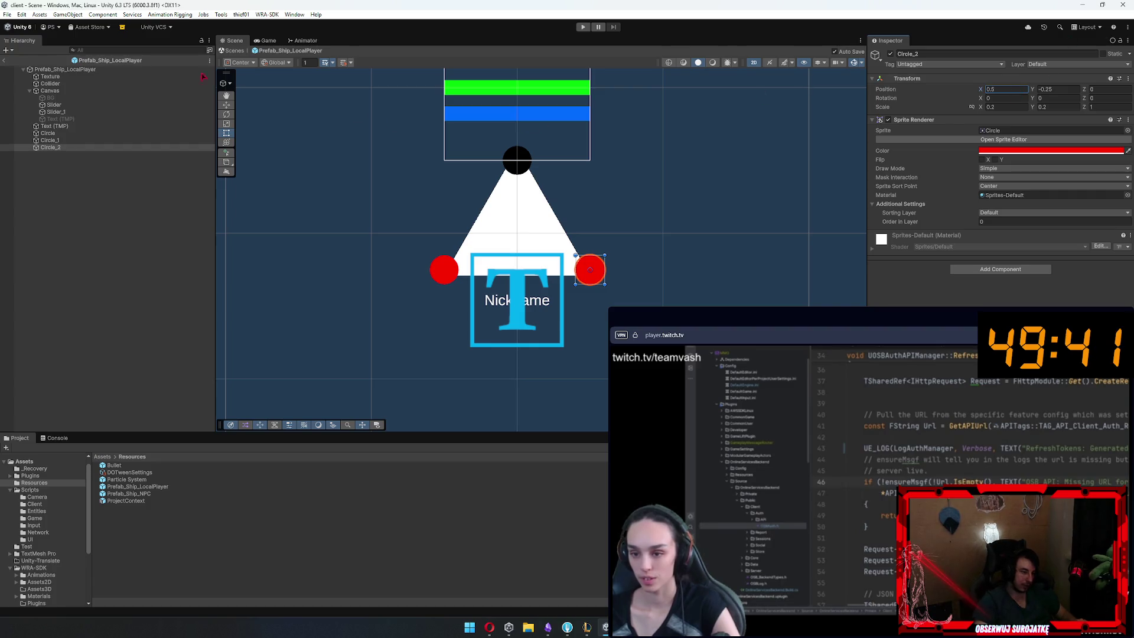
ctrl+click(20, 140)
click(1005, 107)
text(0.1)
key(Tab)
text(0.1)
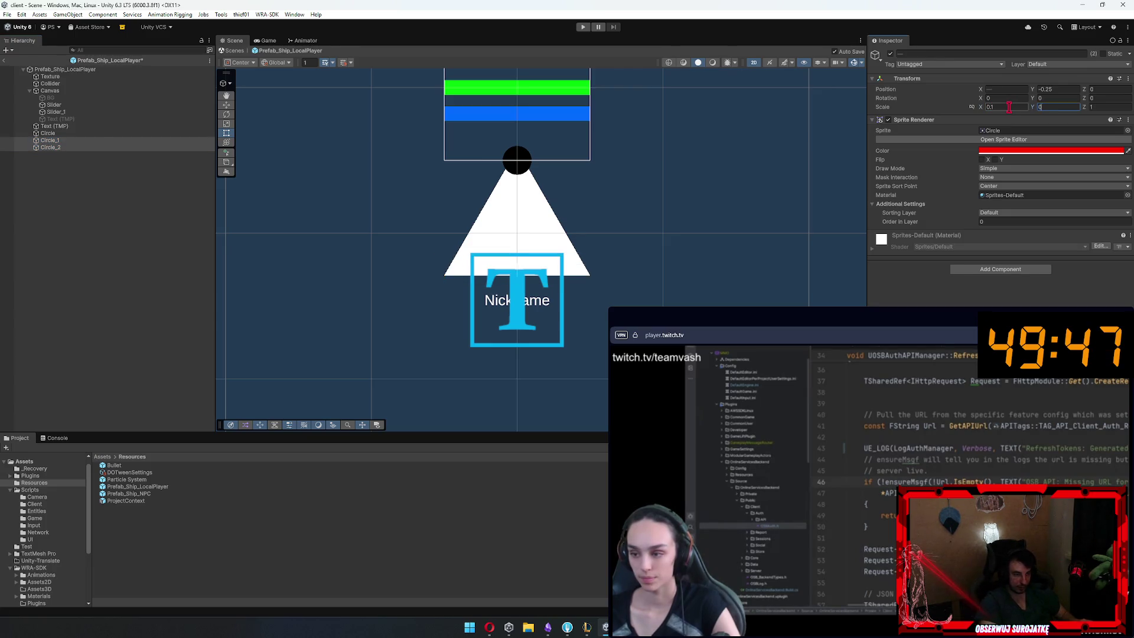
Select the Nickname text object in the prefab
click(106, 253)
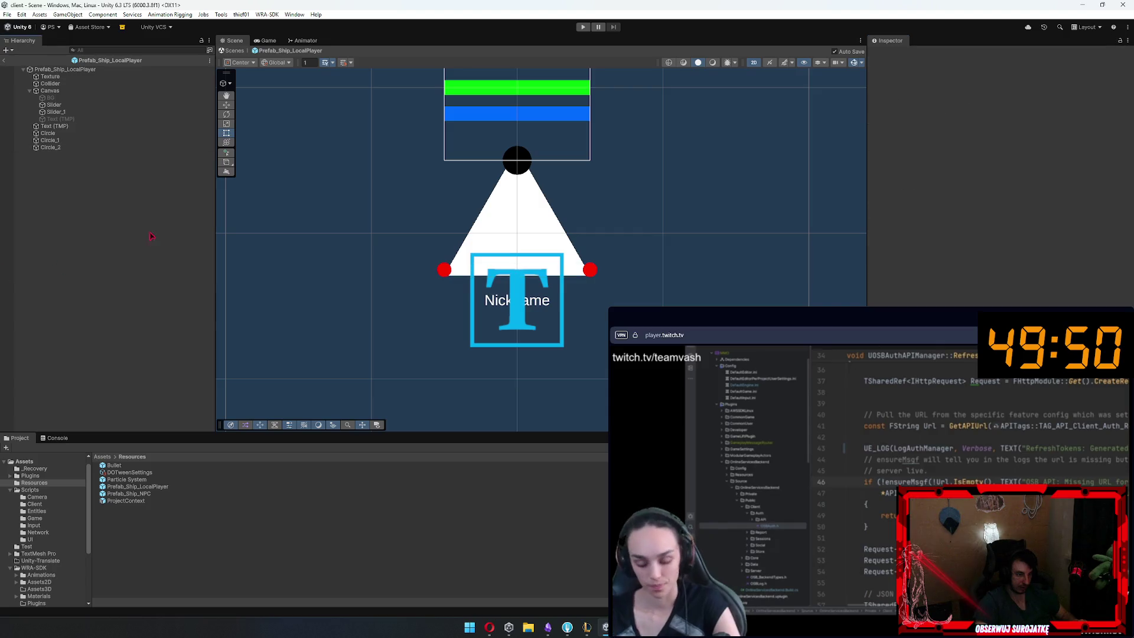
scroll(284, 271, up, 3)
scroll(283, 272, up, 3)
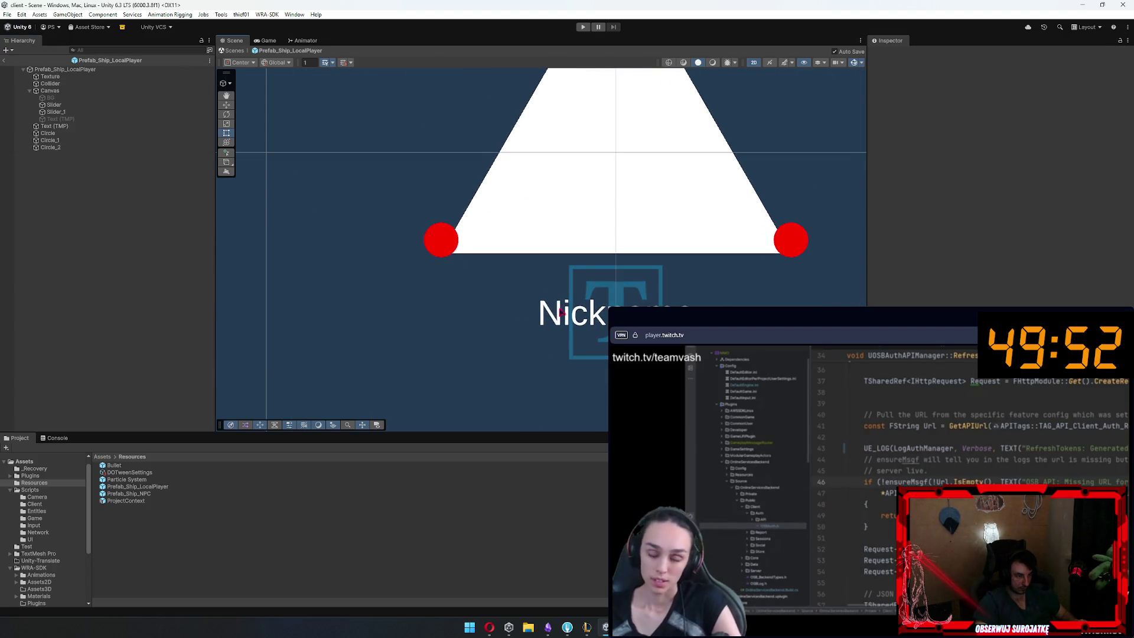
click(549, 316)
scroll(428, 290, down, 2)
scroll(428, 289, down, 2)
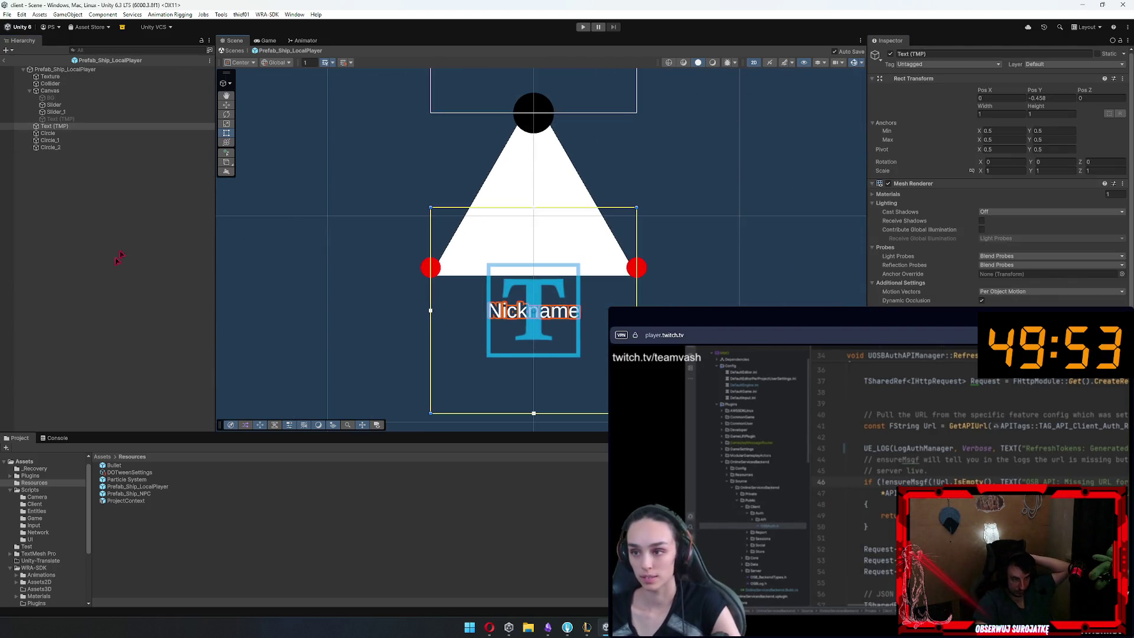
Colour the tip Circle bright green
click(118, 291)
click(179, 134)
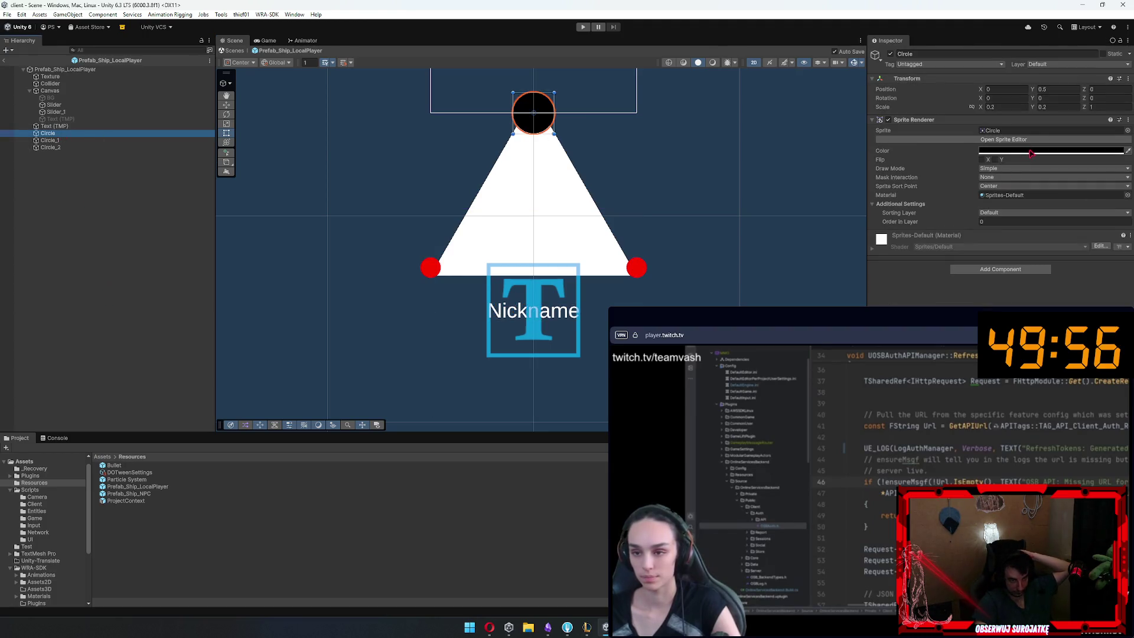
click(1052, 150)
click(1102, 198)
click(1074, 178)
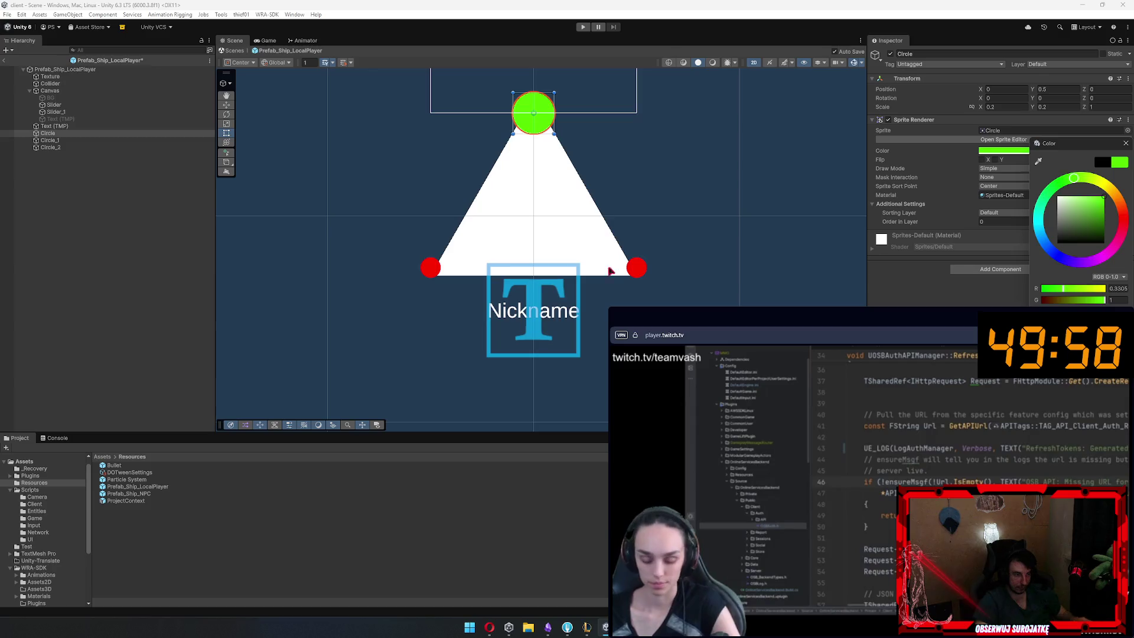
scroll(606, 281, down, 5)
scroll(604, 281, up, 3)
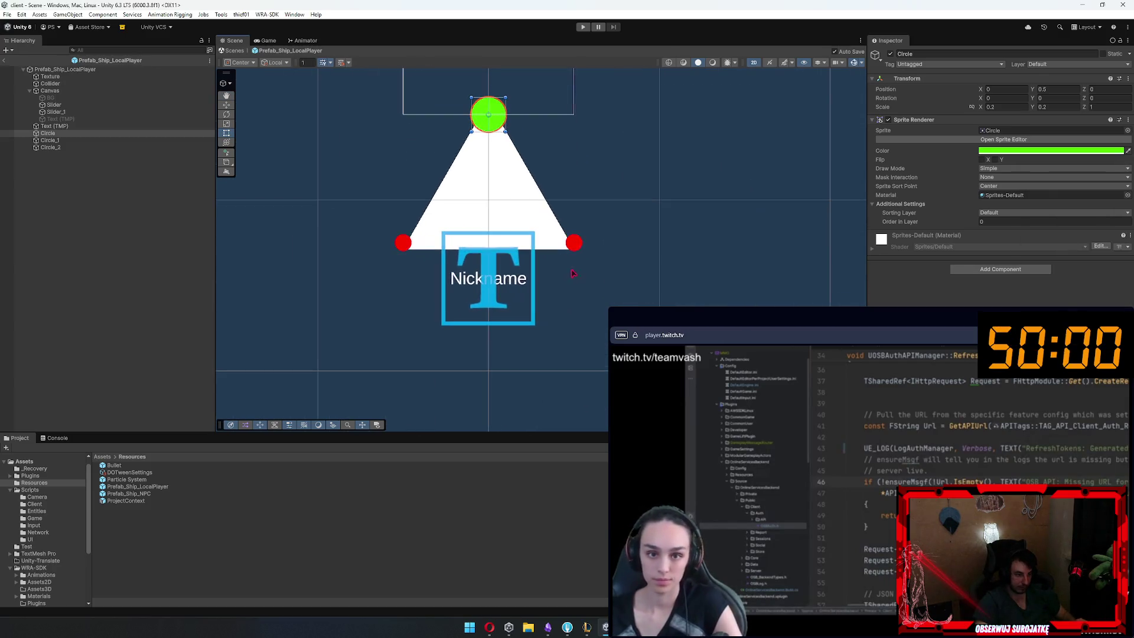
Enlarge both red corner circles to 0.25 scale and exit Prefab Mode
click(575, 244)
click(51, 140)
ctrl+click(50, 147)
click(1001, 108)
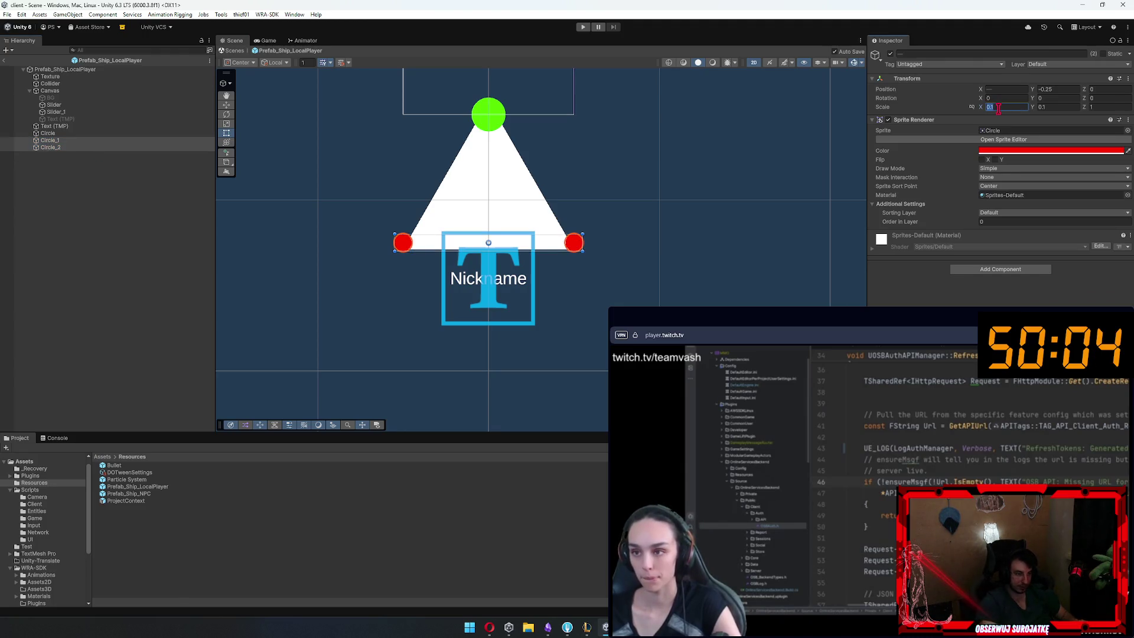
text(0.40.4)
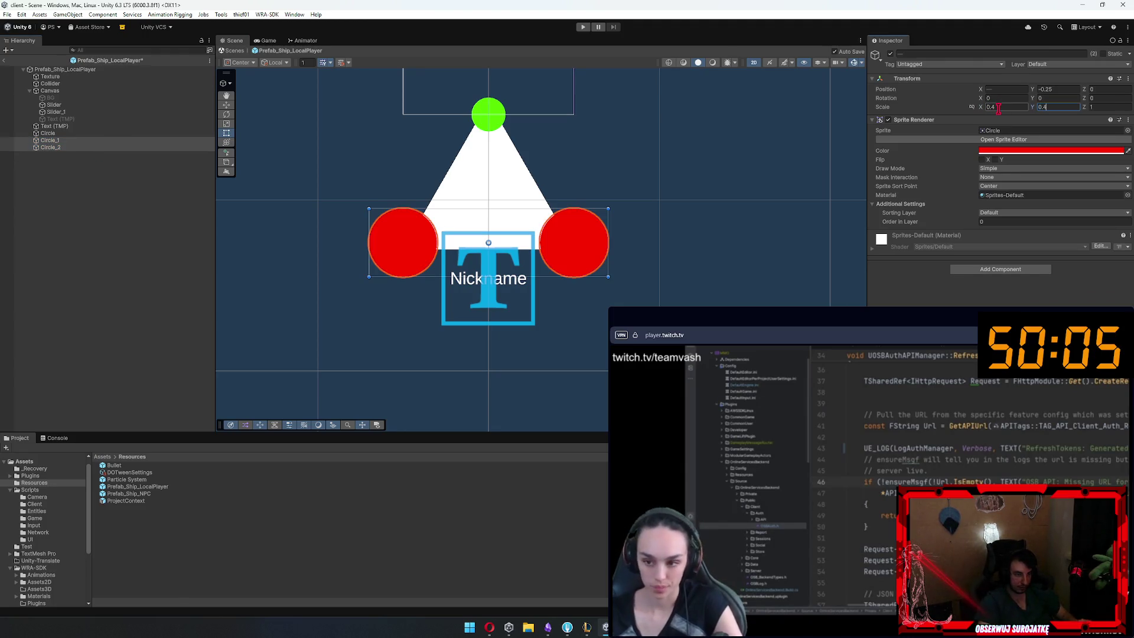
text(0.3)
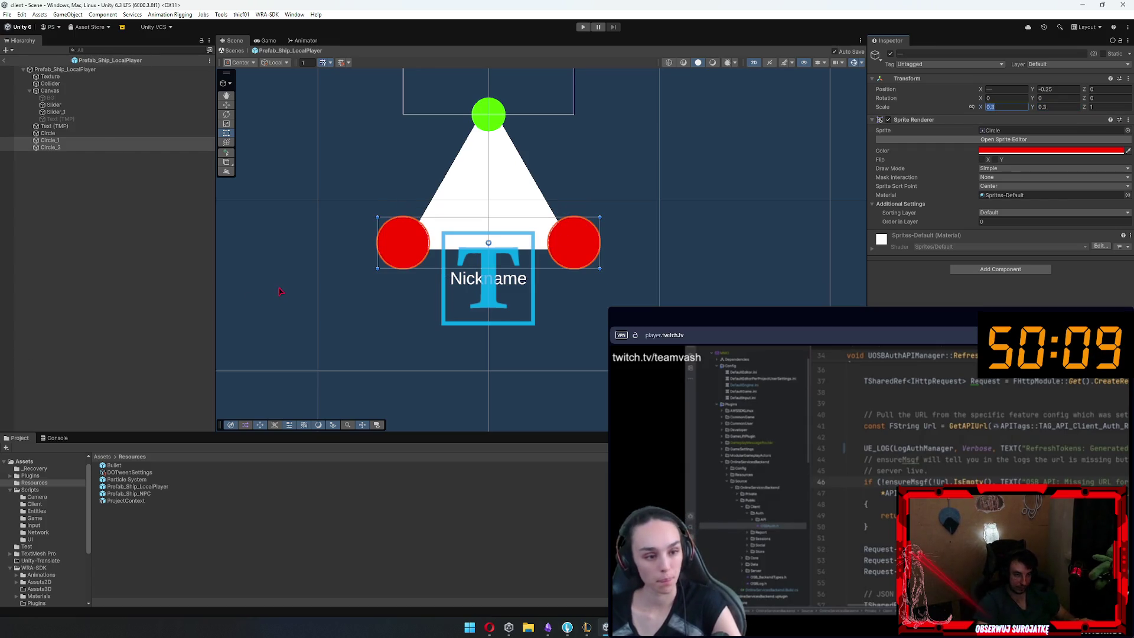
text(0.25)
key(Tab)
text(0.25)
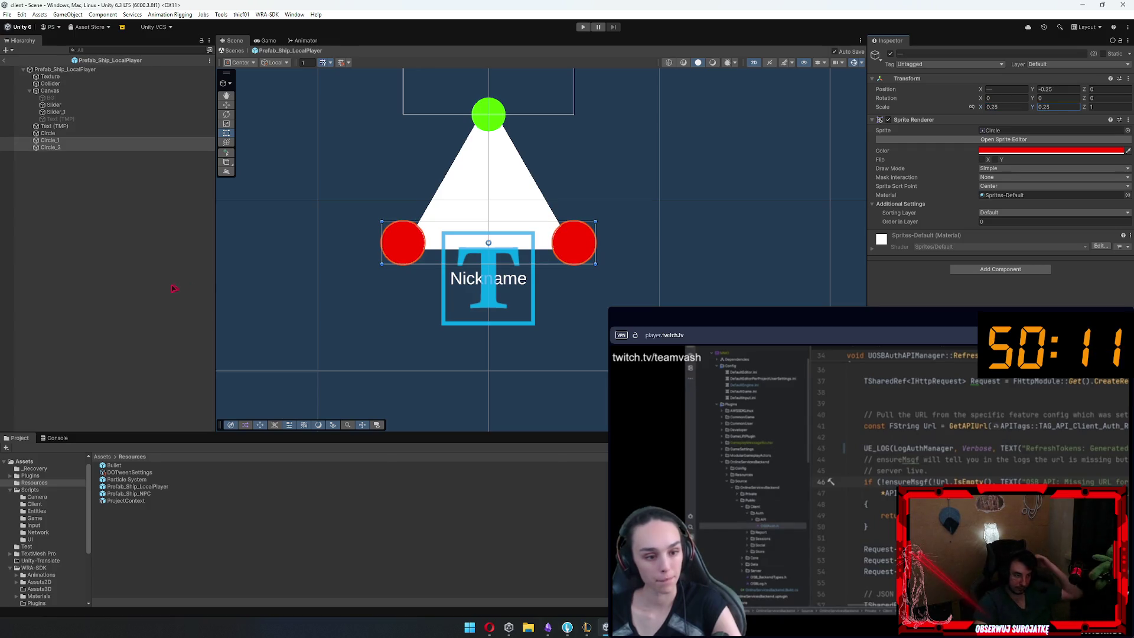
click(119, 287)
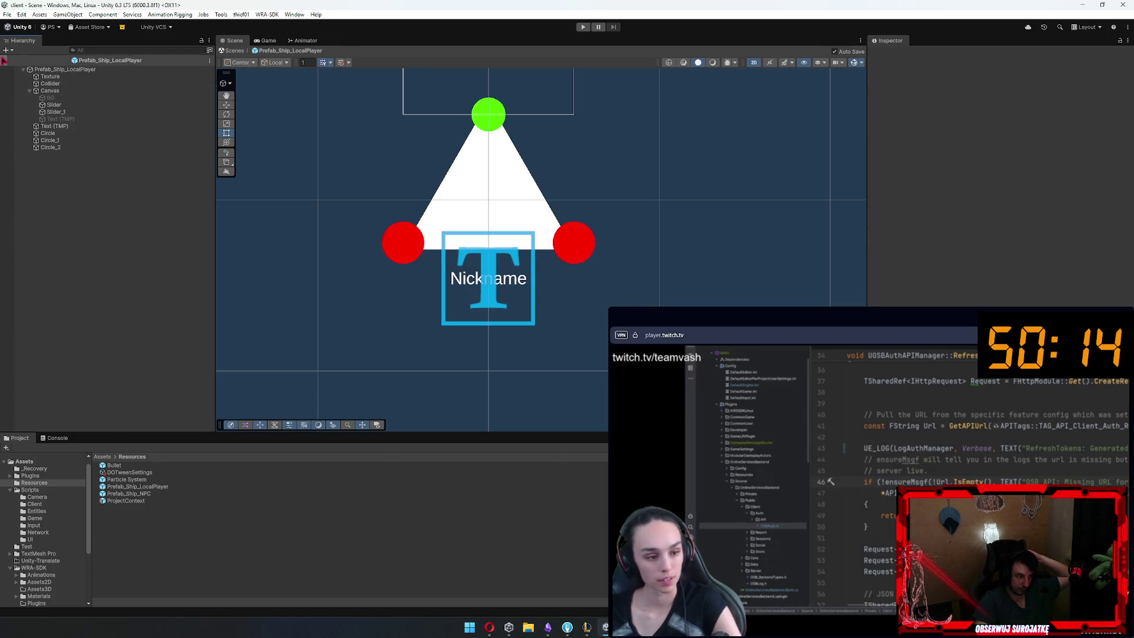
click(4, 60)
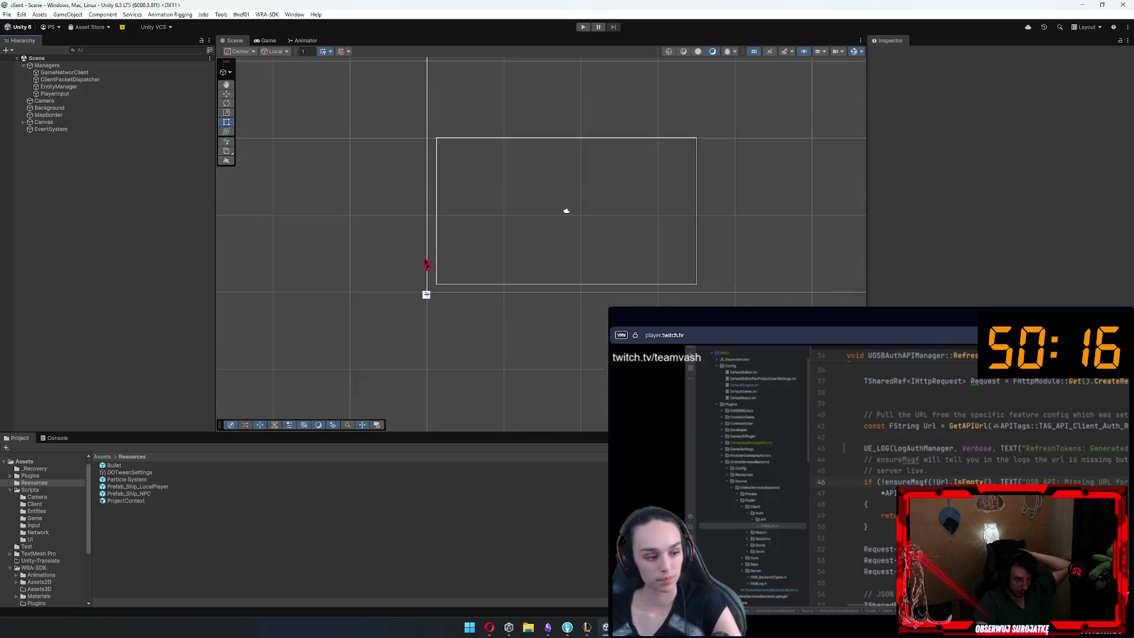
Check the Game view, return to the Scene view, and inspect DOTweenSettings
click(266, 40)
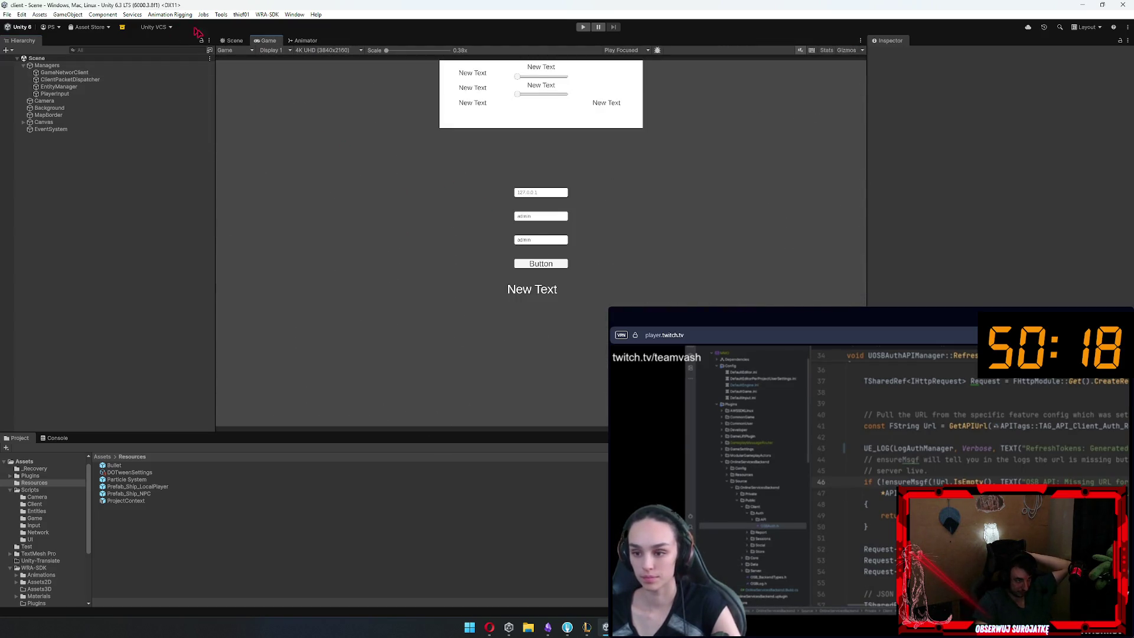
click(235, 40)
scroll(418, 329, down, 5)
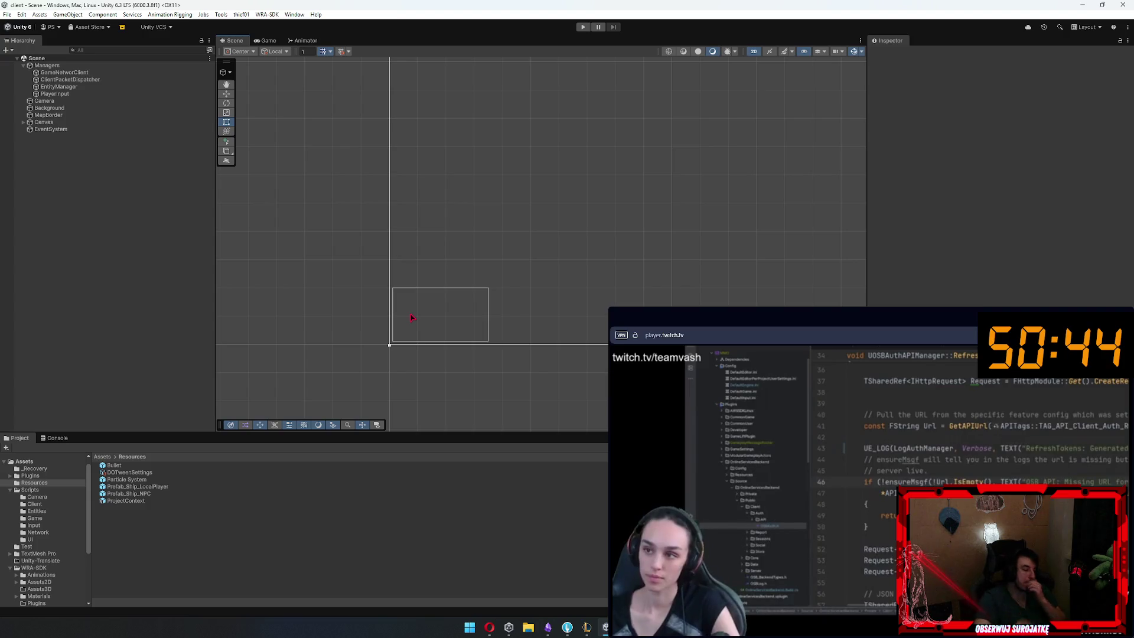
scroll(547, 248, down, 6)
scroll(486, 296, up, 3)
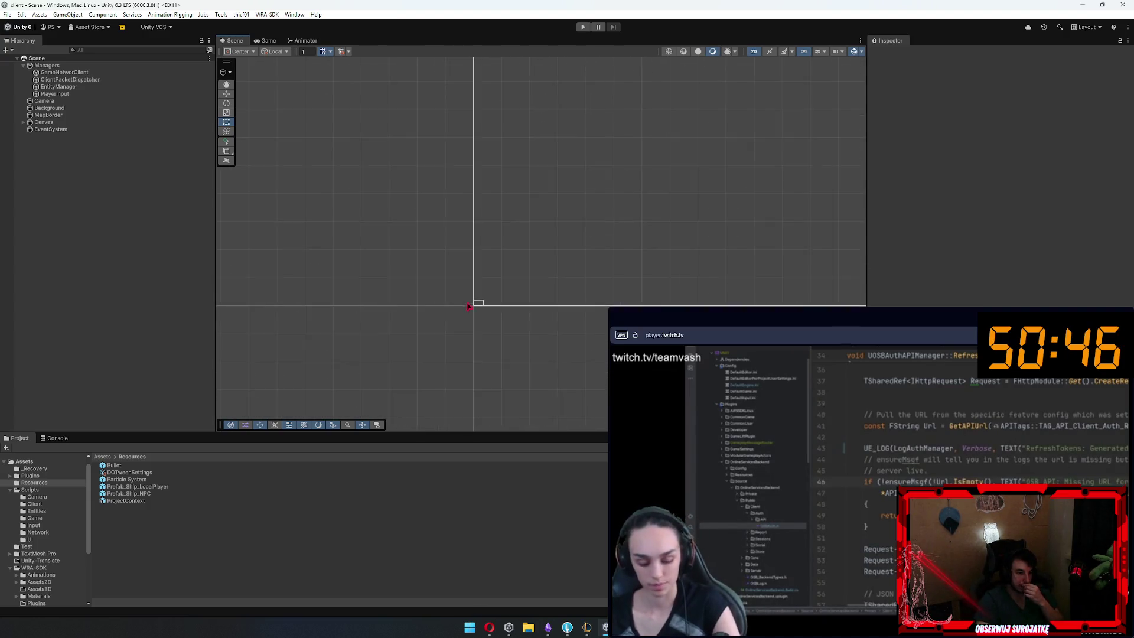
scroll(507, 290, up, 5)
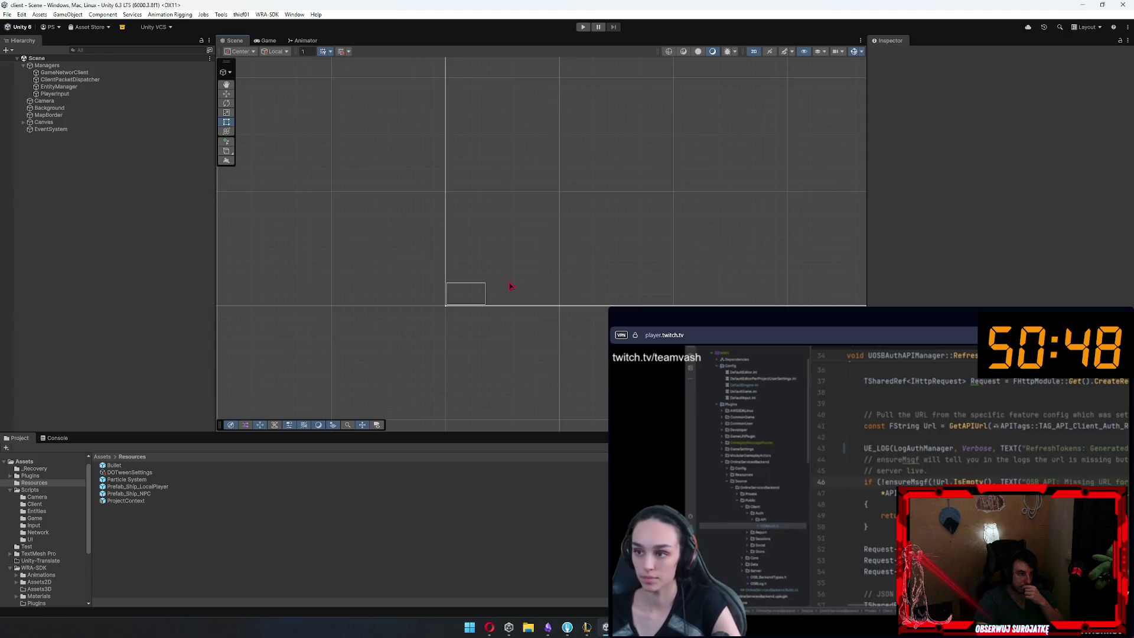
scroll(431, 300, up, 3)
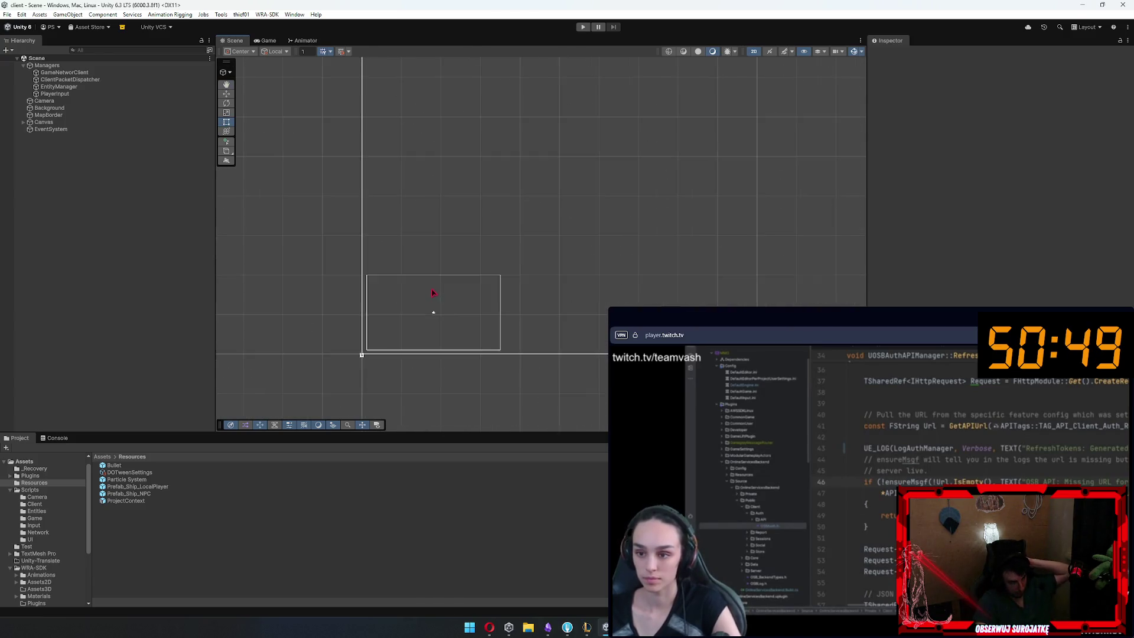
scroll(407, 330, up, 2)
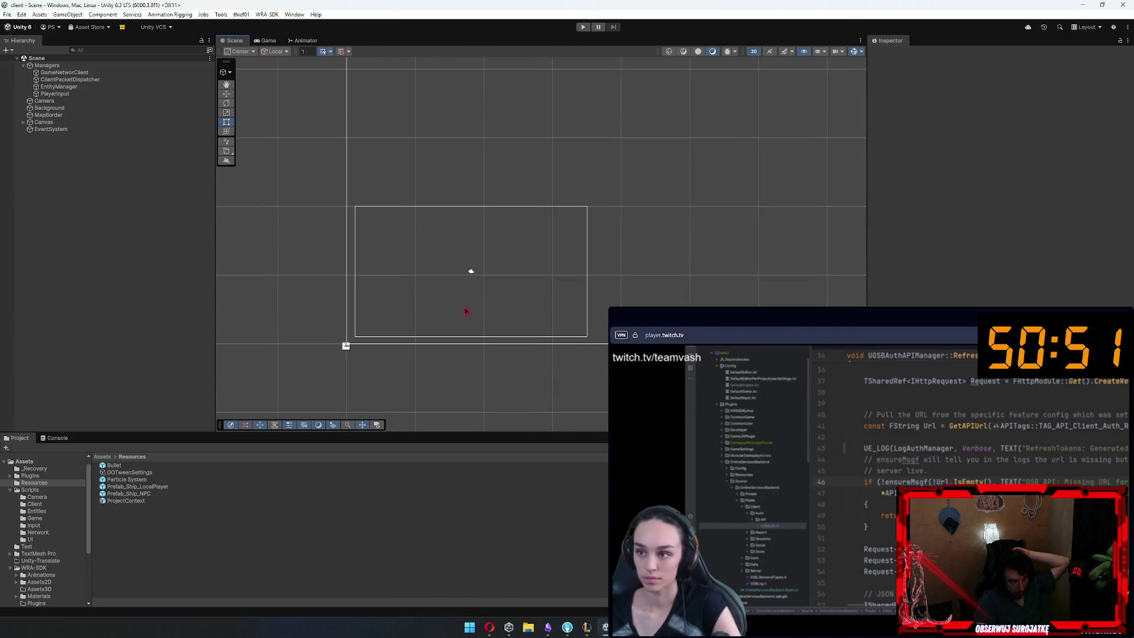
click(226, 472)
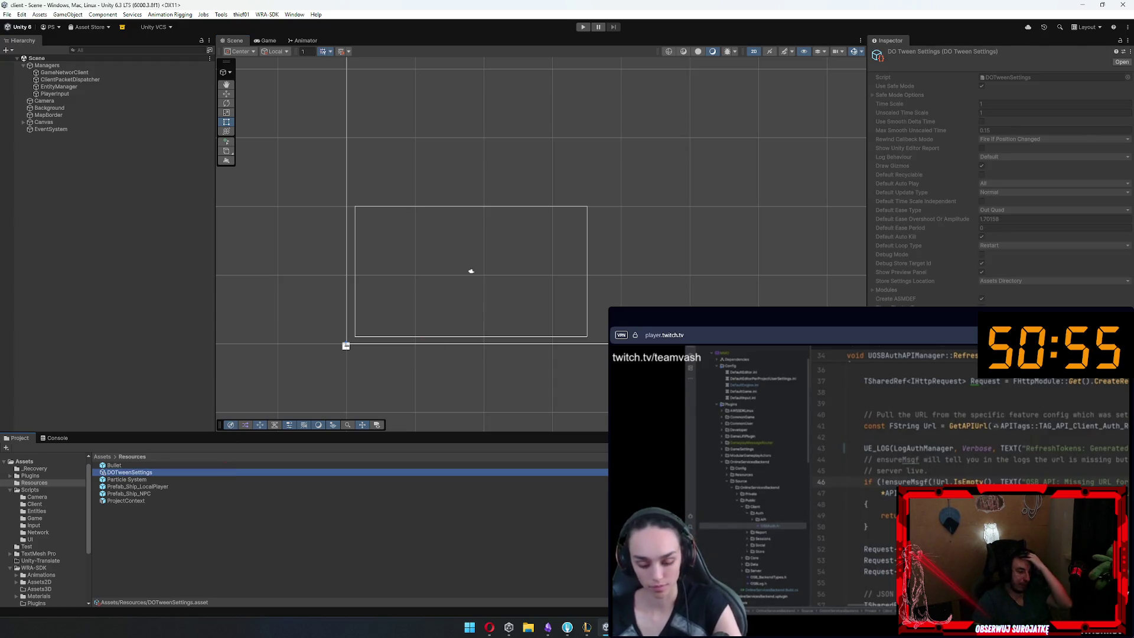
Review the pending changes in the Git client, then return to Unity
key(alt+Tab)
key(alt+Tab)
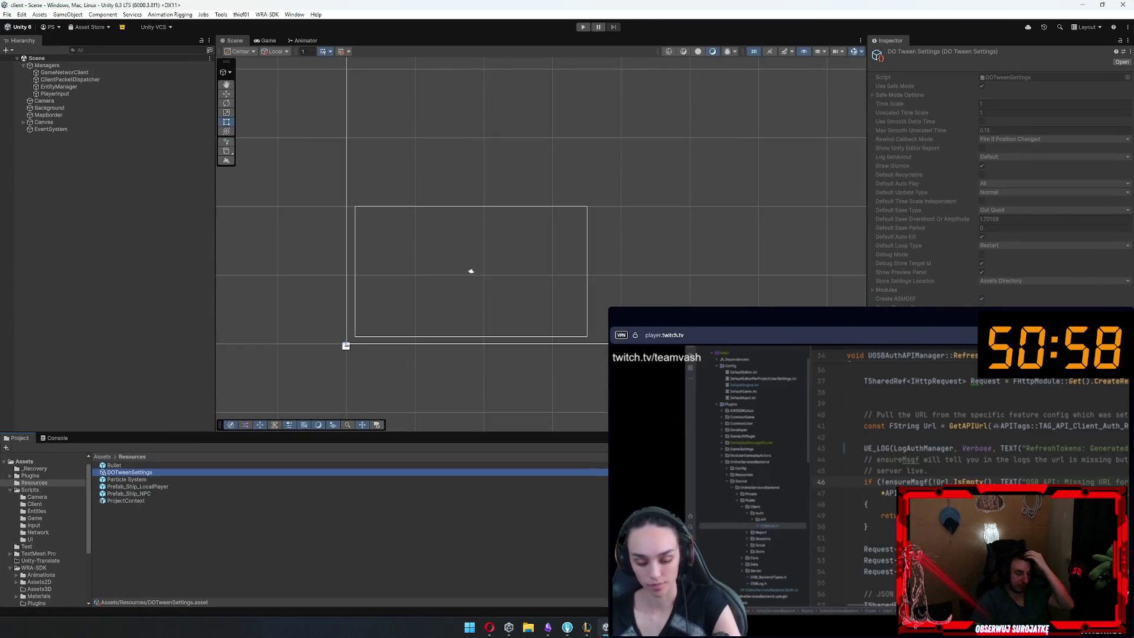
click(567, 630)
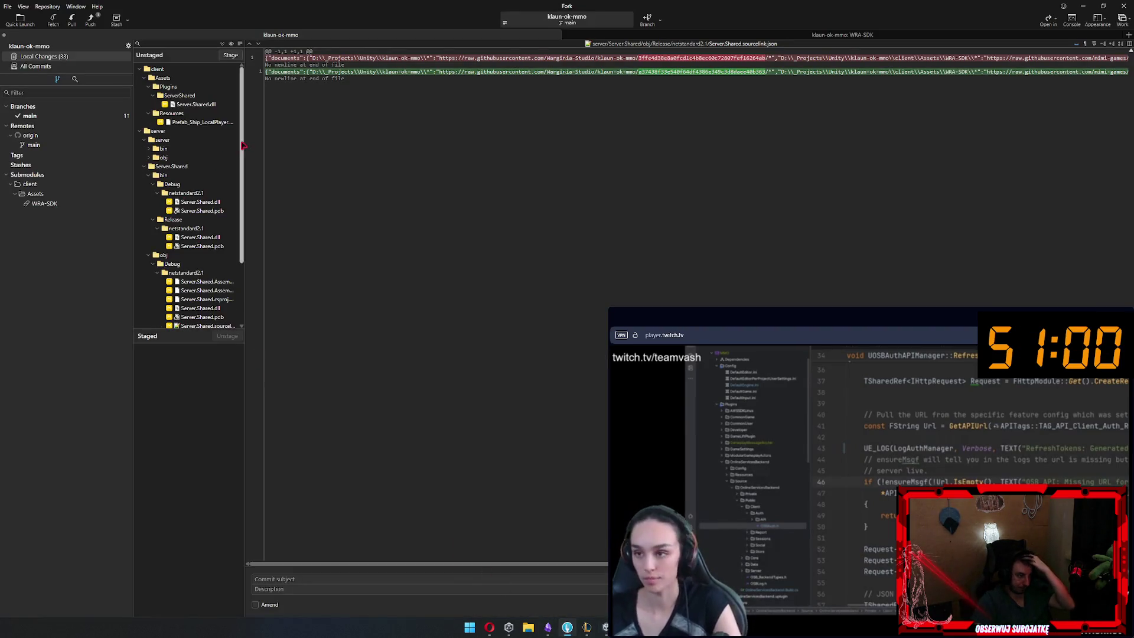
click(205, 122)
key(alt+Tab)
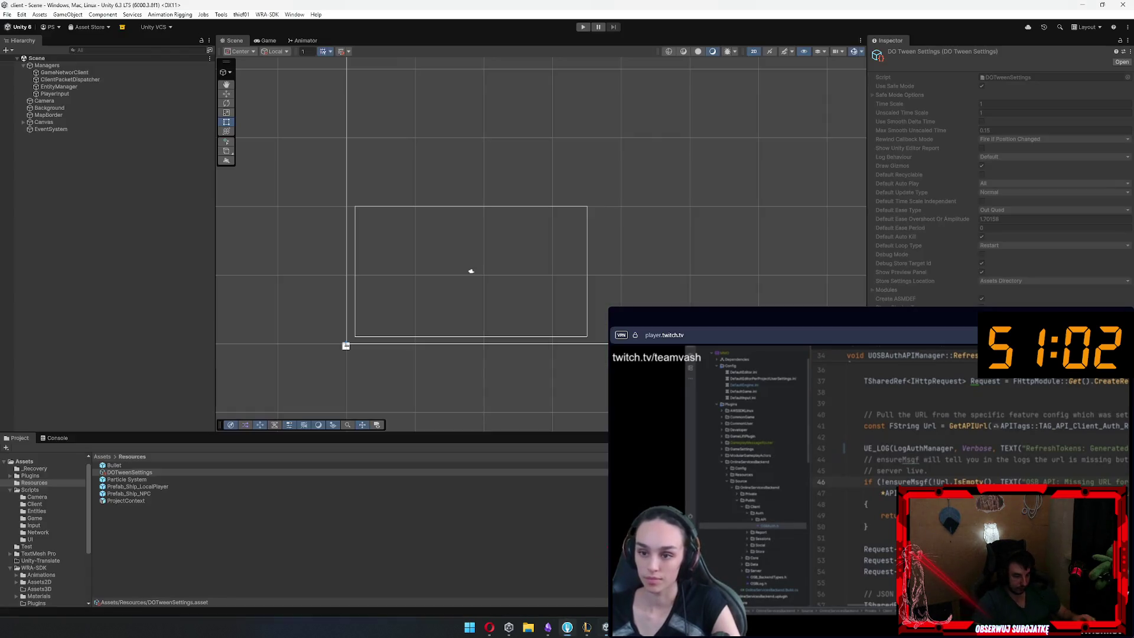
Copy the three Circle objects from Prefab_Ship_LocalPlayer and paste them into Prefab_Ship_NPC
double_click(142, 486)
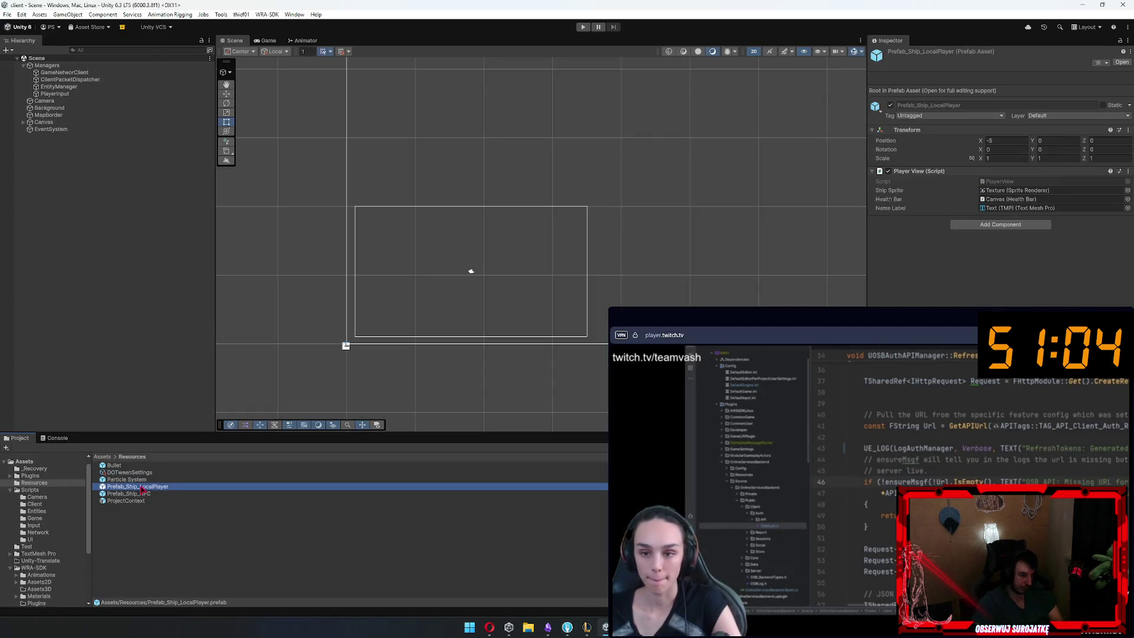
click(47, 133)
shift+click(59, 148)
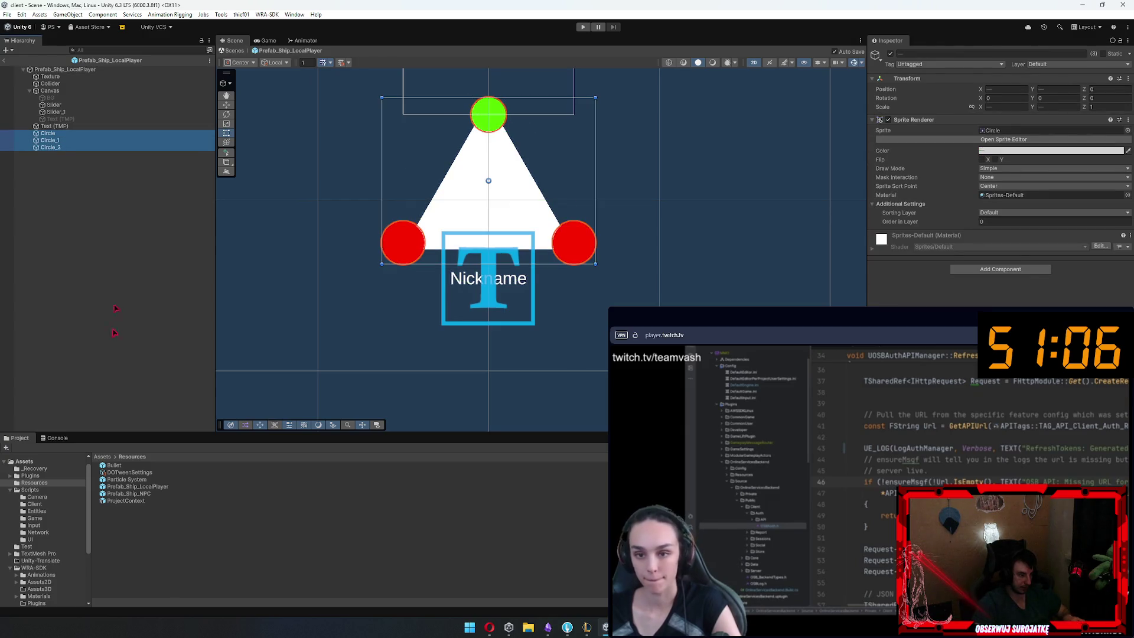
click(142, 486)
double_click(129, 493)
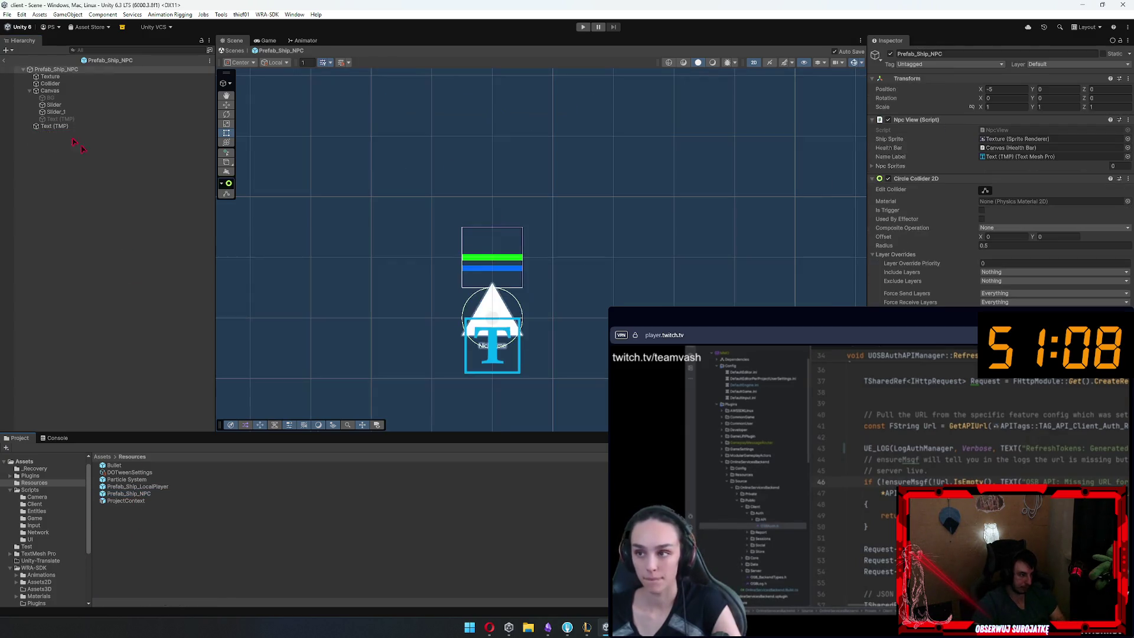
key(ctrl+v)
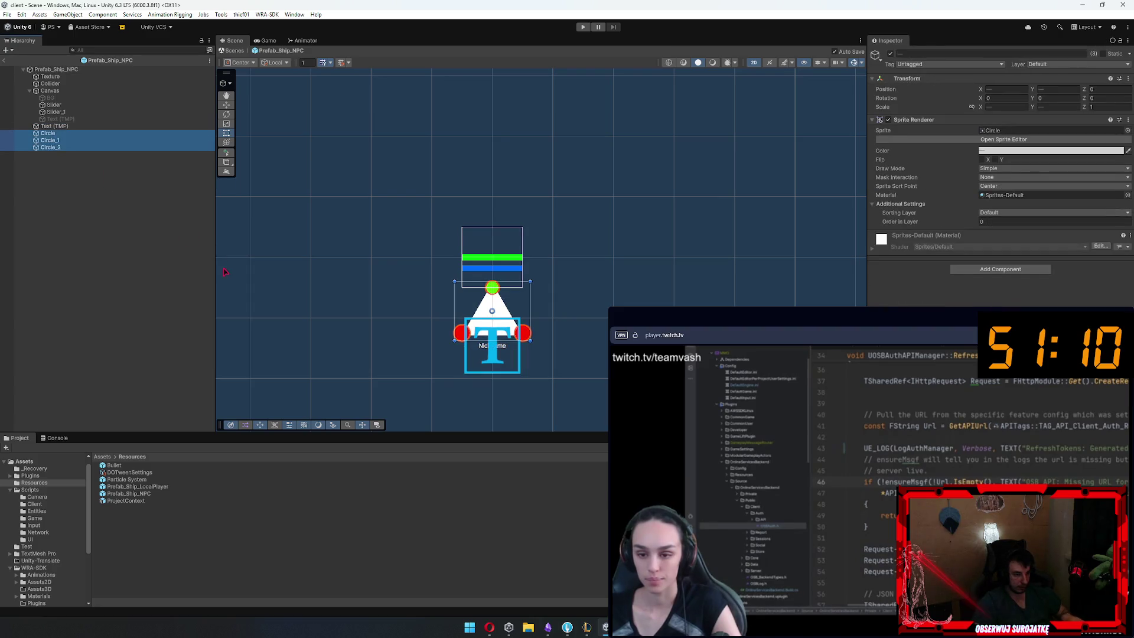
click(4, 60)
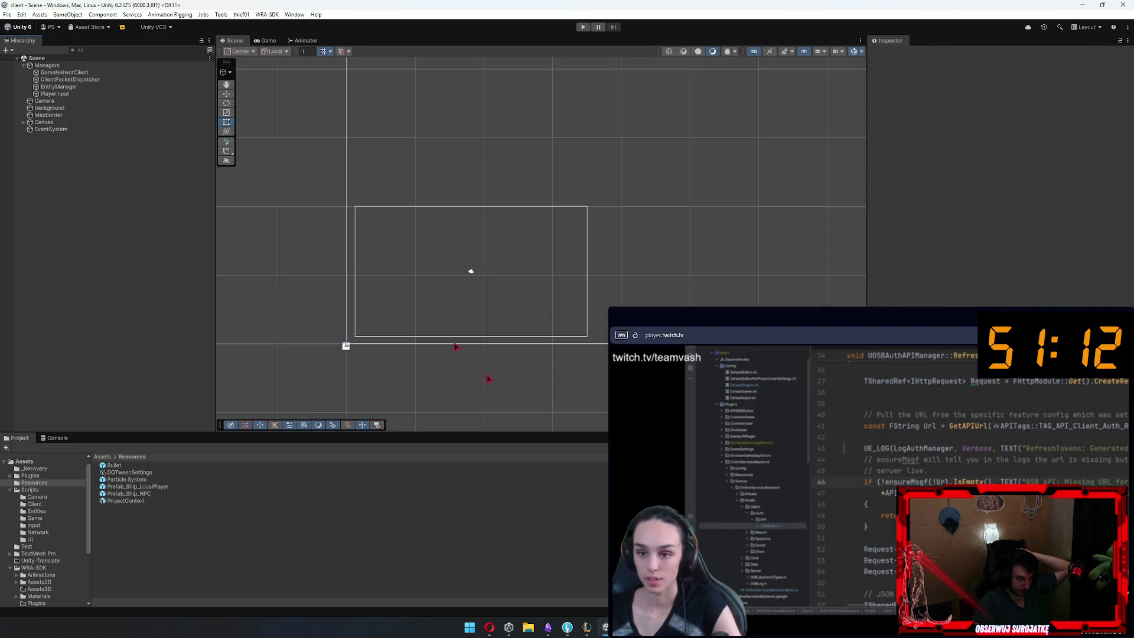
key(alt+Tab)
Stage both Prefab_Ship changes and commit them as 'fix prefabs'
click(192, 137)
click(192, 130)
shift+click(192, 122)
drag(192, 124, 189, 379)
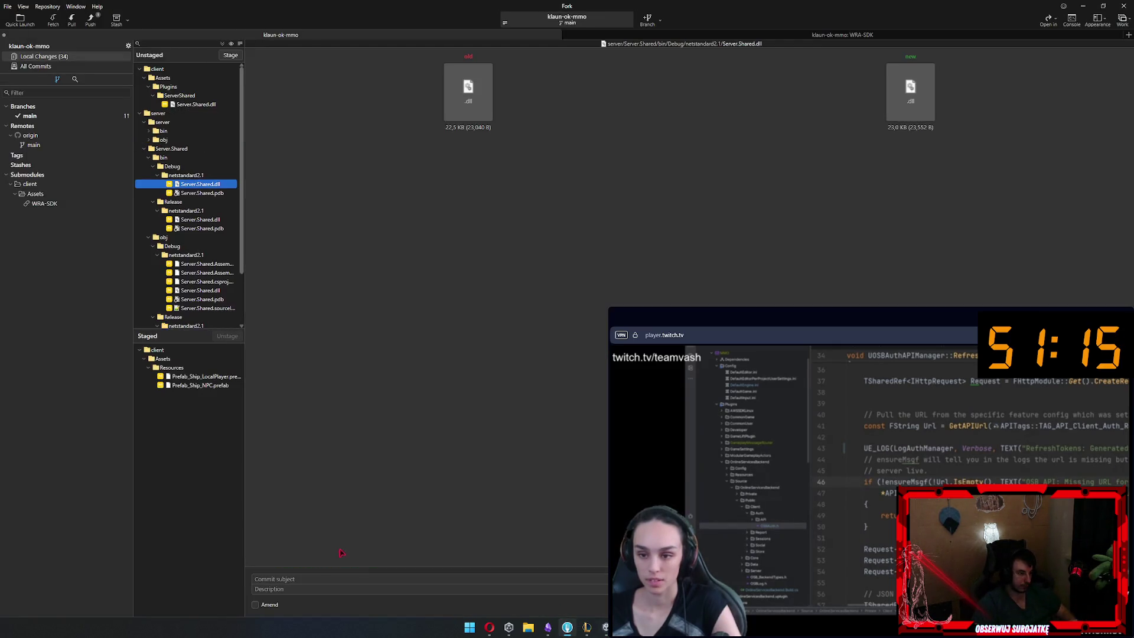
click(311, 577)
text(fix prefabs)
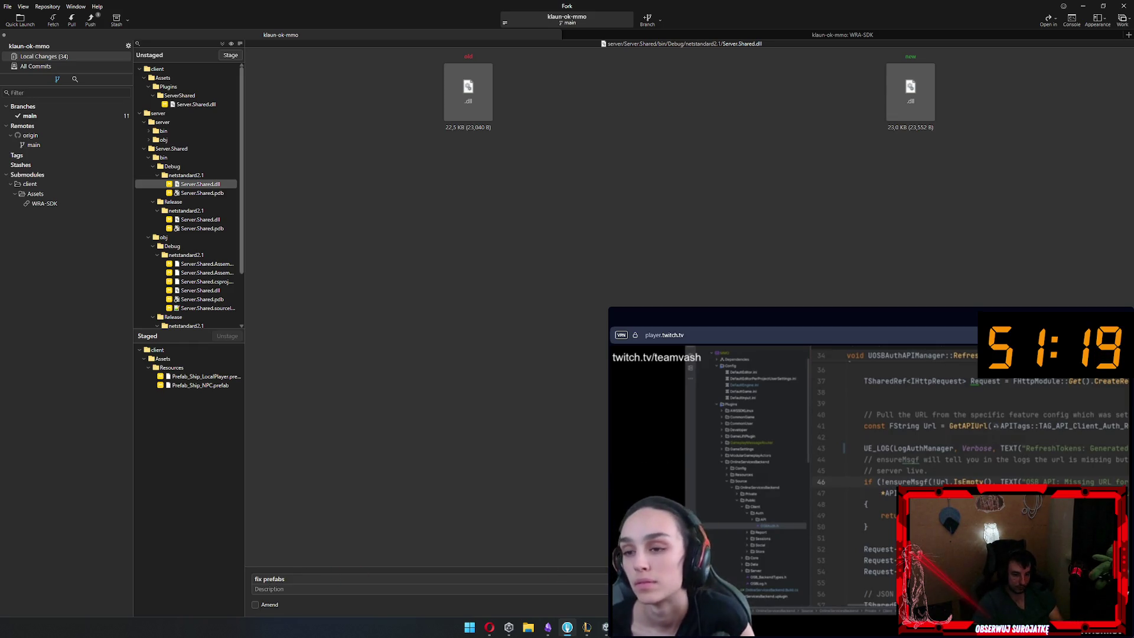
key(ctrl+Return)
Commit the client Server.Shared.dll as 'dll' and push main to origin
click(197, 104)
mouse_move(197, 104)
mouse_down()
mouse_move(223, 220)
mouse_move(189, 378)
mouse_up()
click(319, 579)
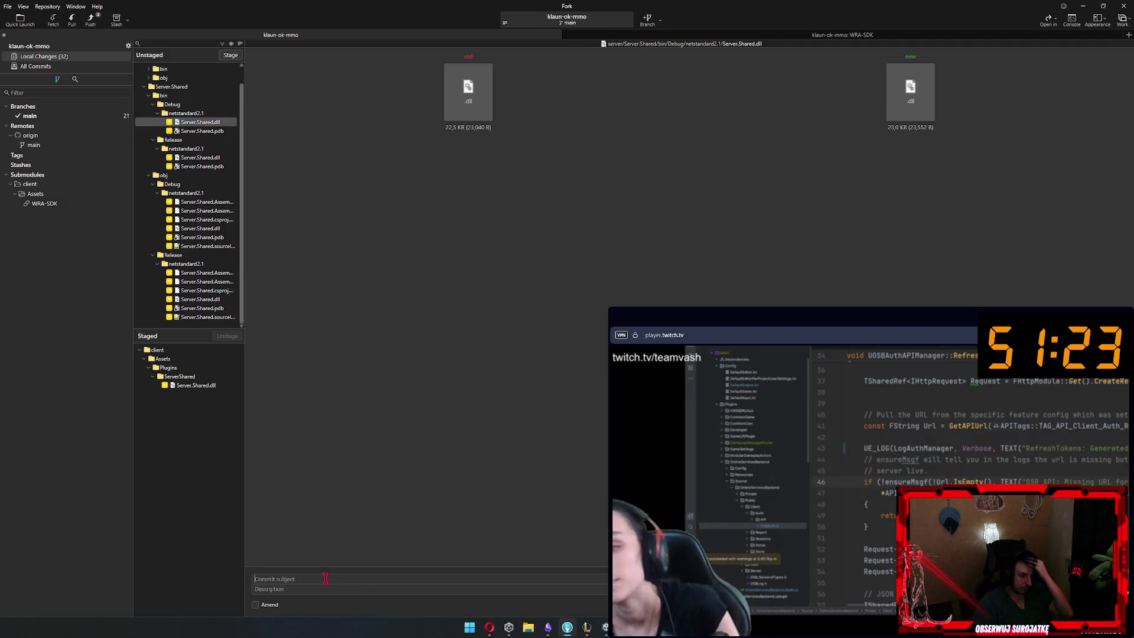
text(dll)
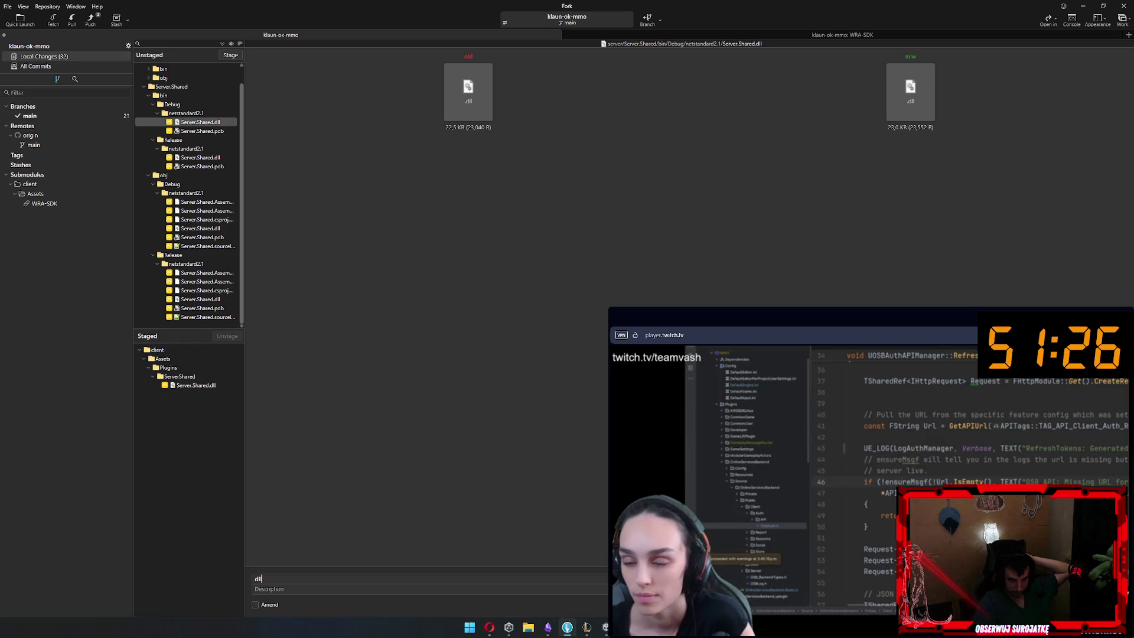
key(ctrl+Return)
click(87, 21)
key(Return)
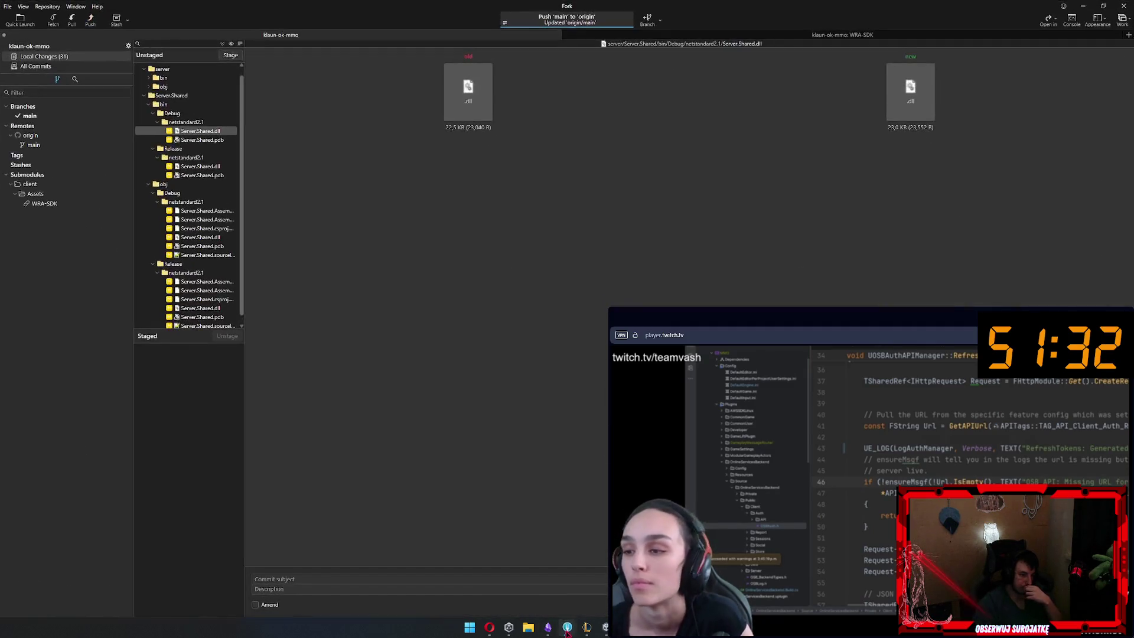
click(567, 628)
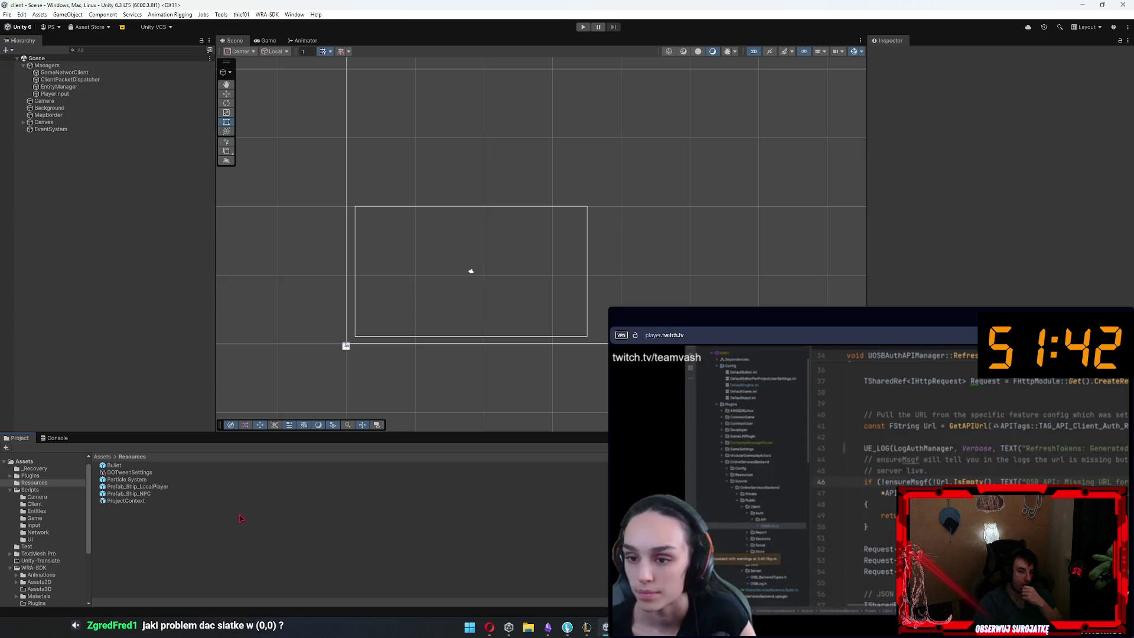
right_click(135, 241)
mouse_move(185, 392)
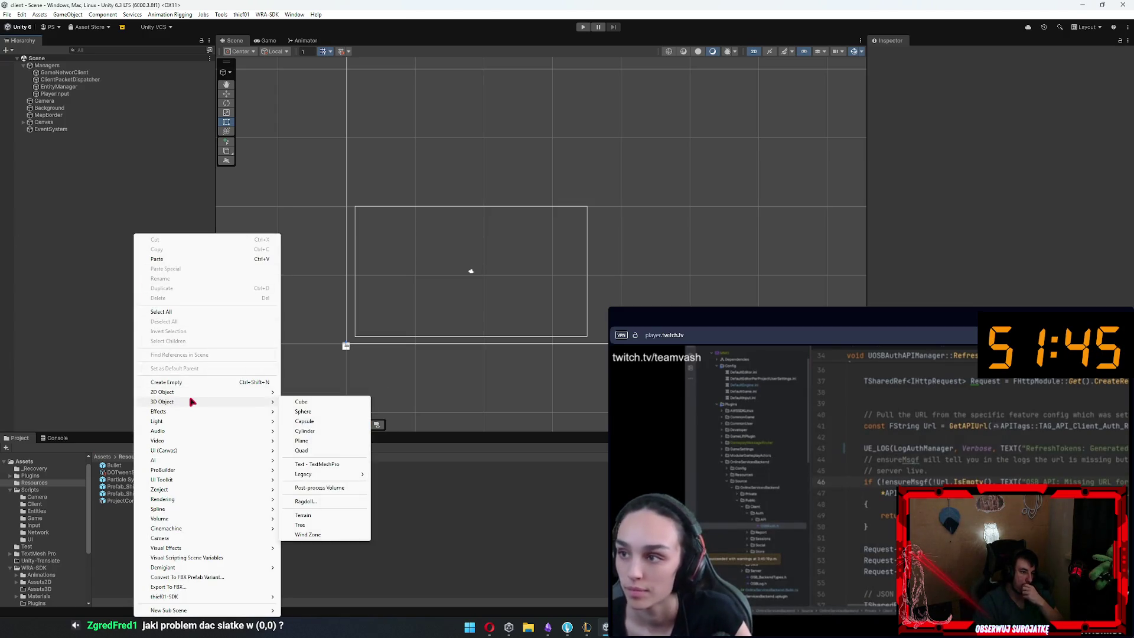
mouse_move(341, 473)
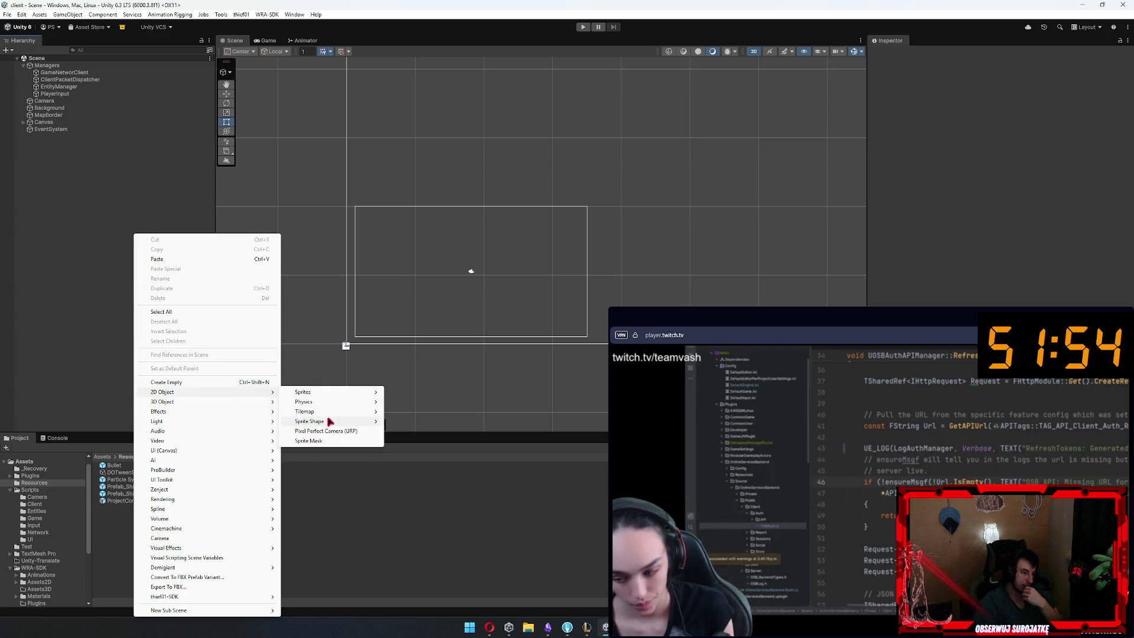
mouse_move(331, 421)
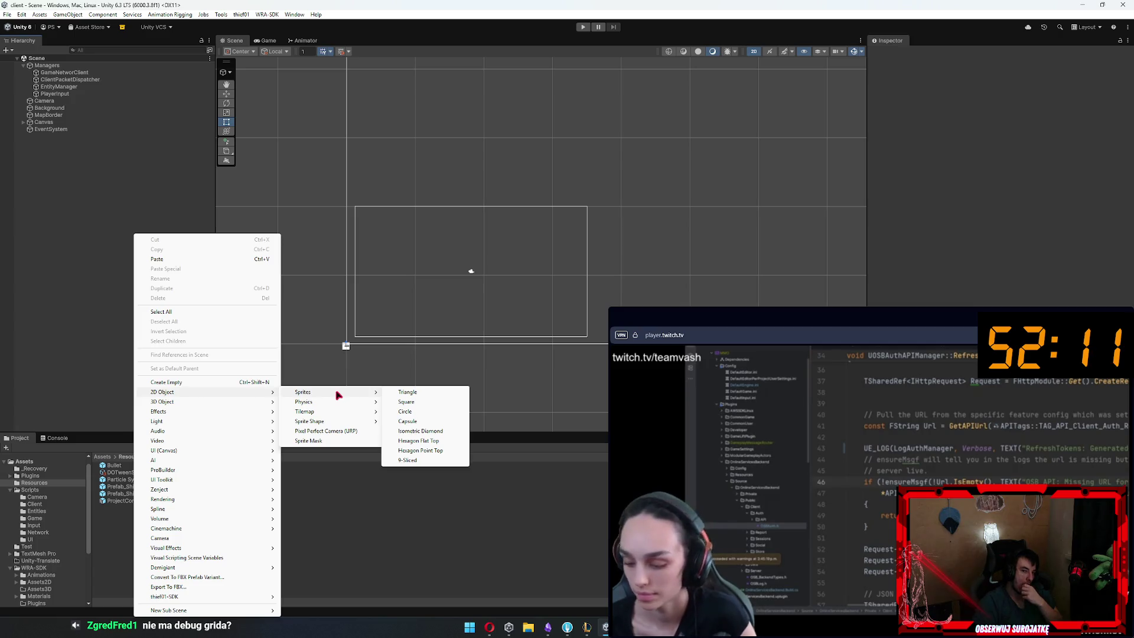
click(70, 123)
click(70, 123)
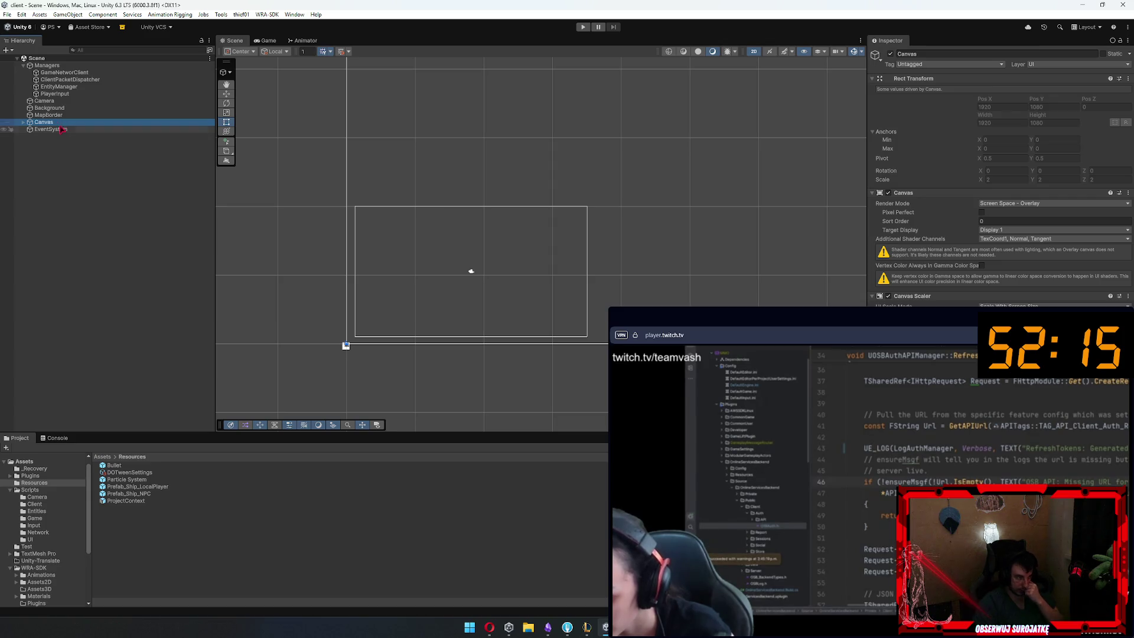
Play-test the logged-in game, stop it, and inspect MapBorder's Line Renderer settings
click(88, 107)
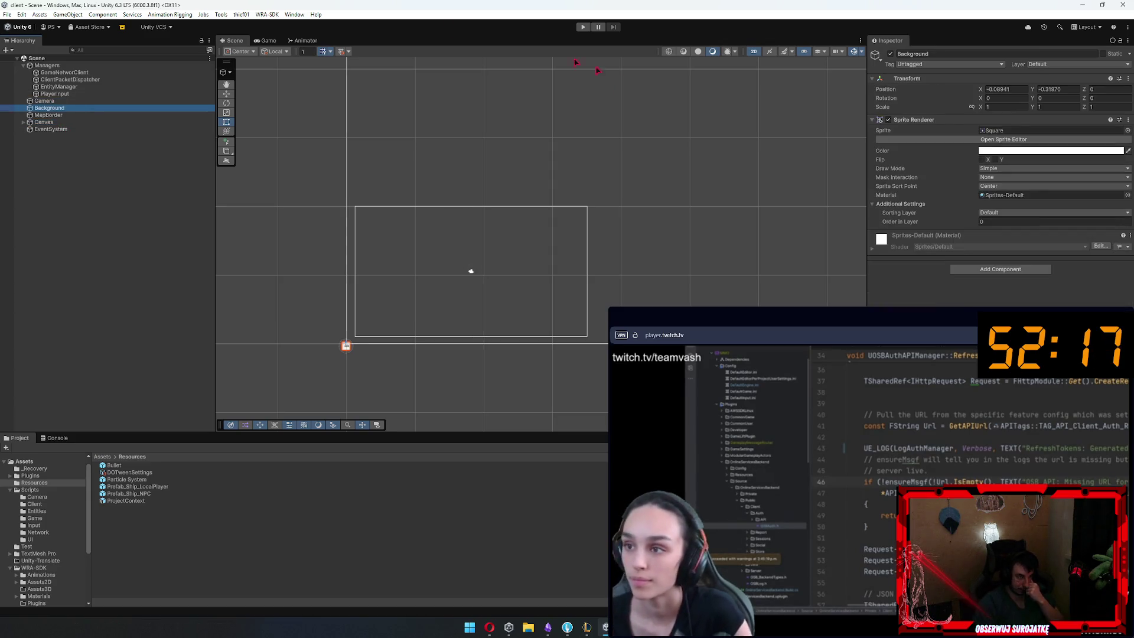
click(264, 41)
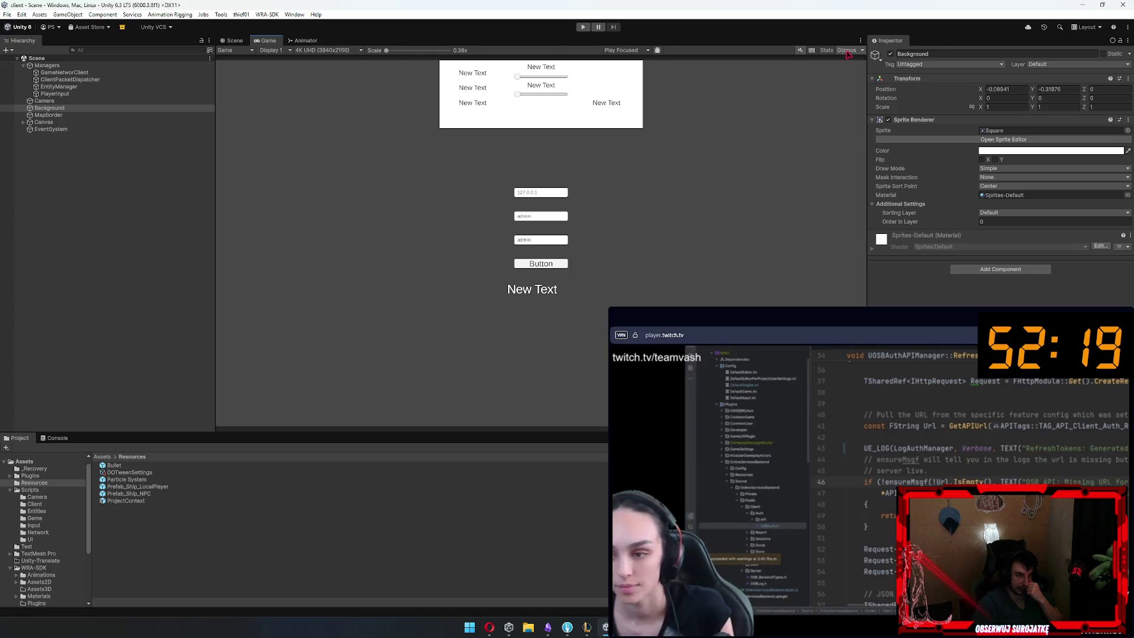
click(583, 26)
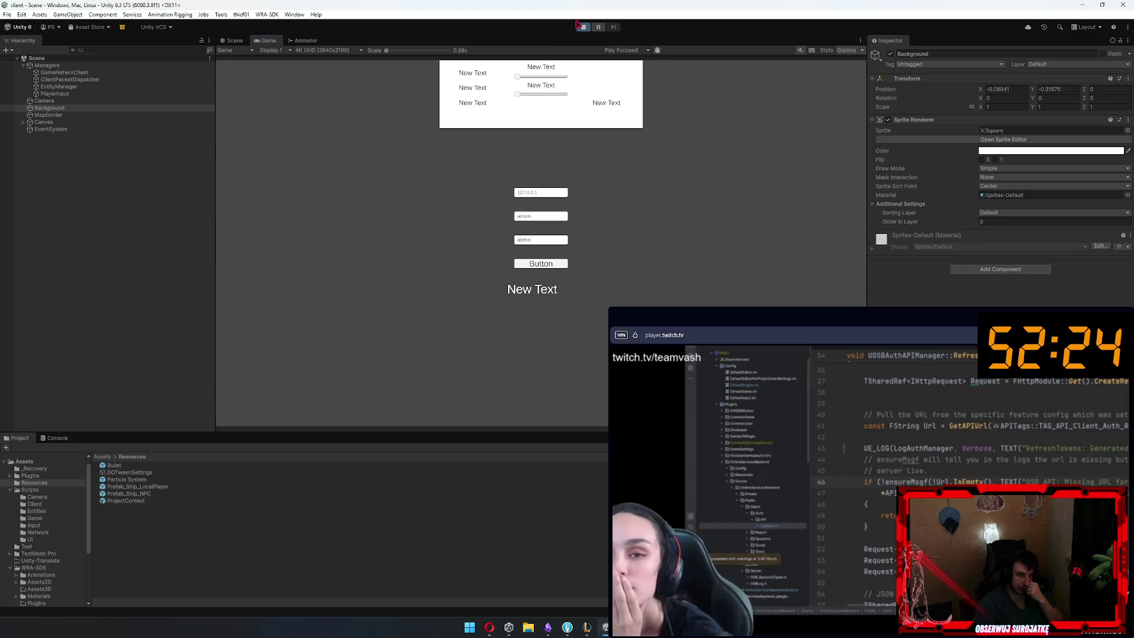
click(541, 264)
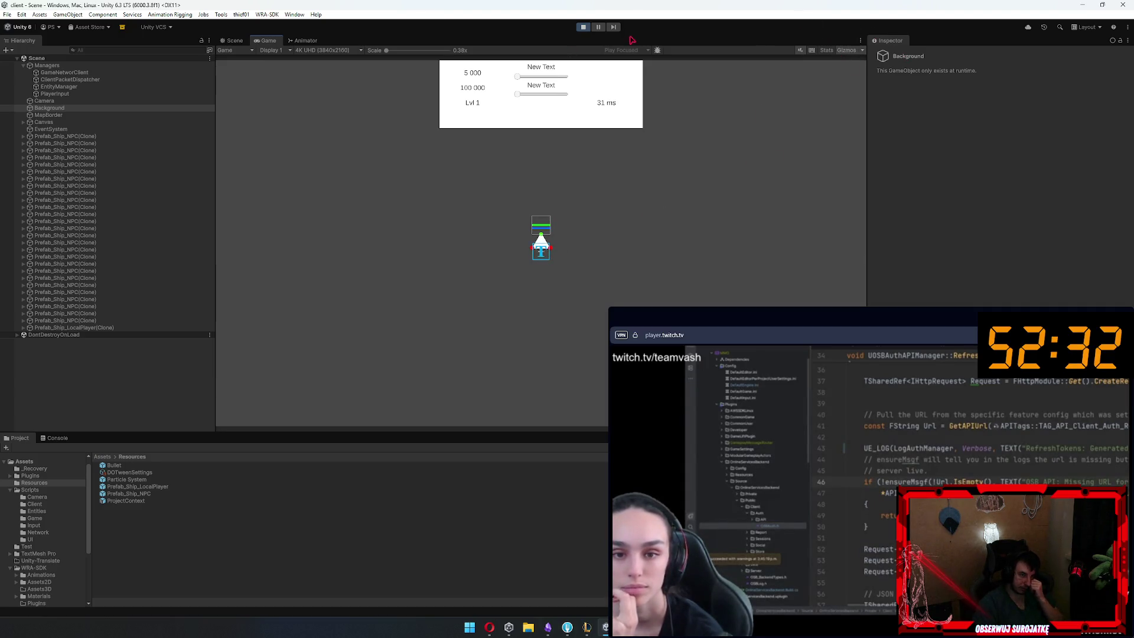
click(583, 26)
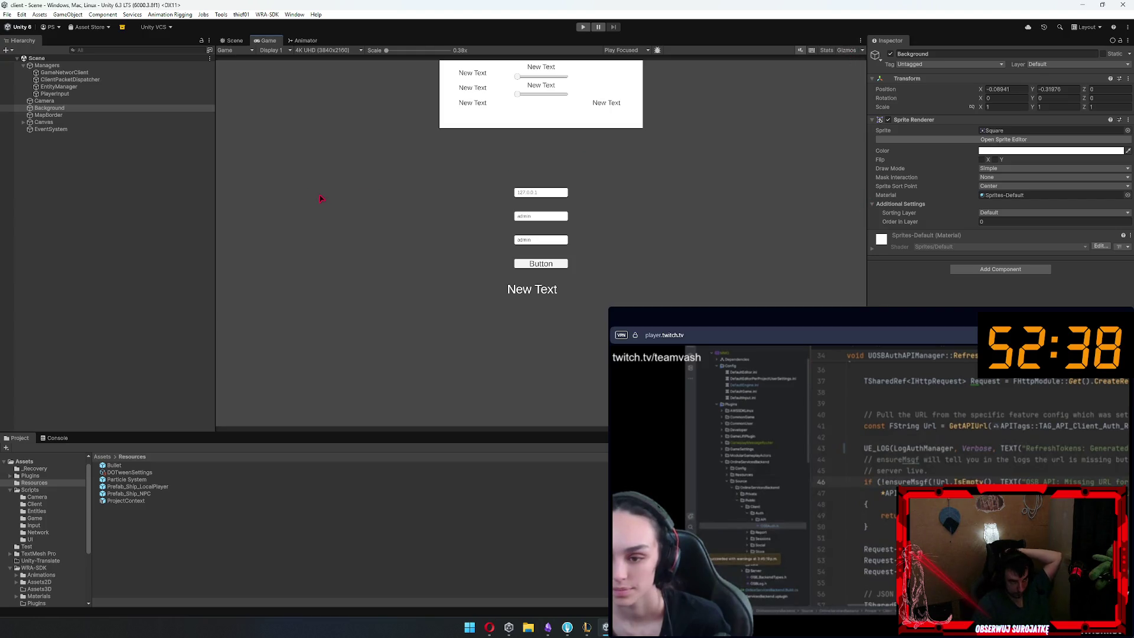
click(120, 116)
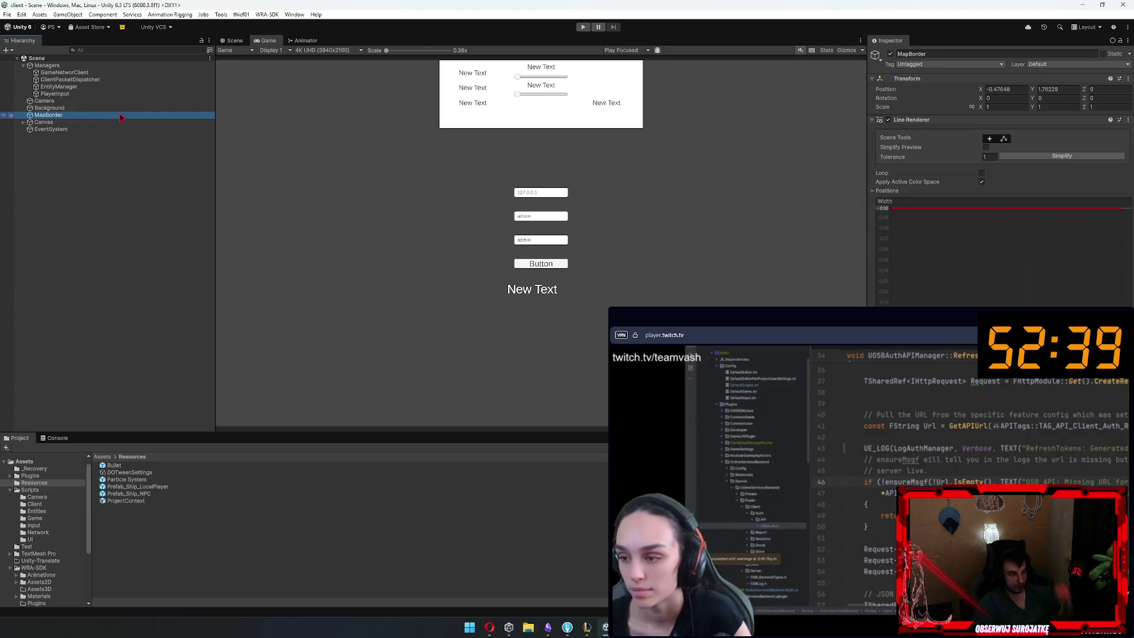
click(120, 115)
click(120, 116)
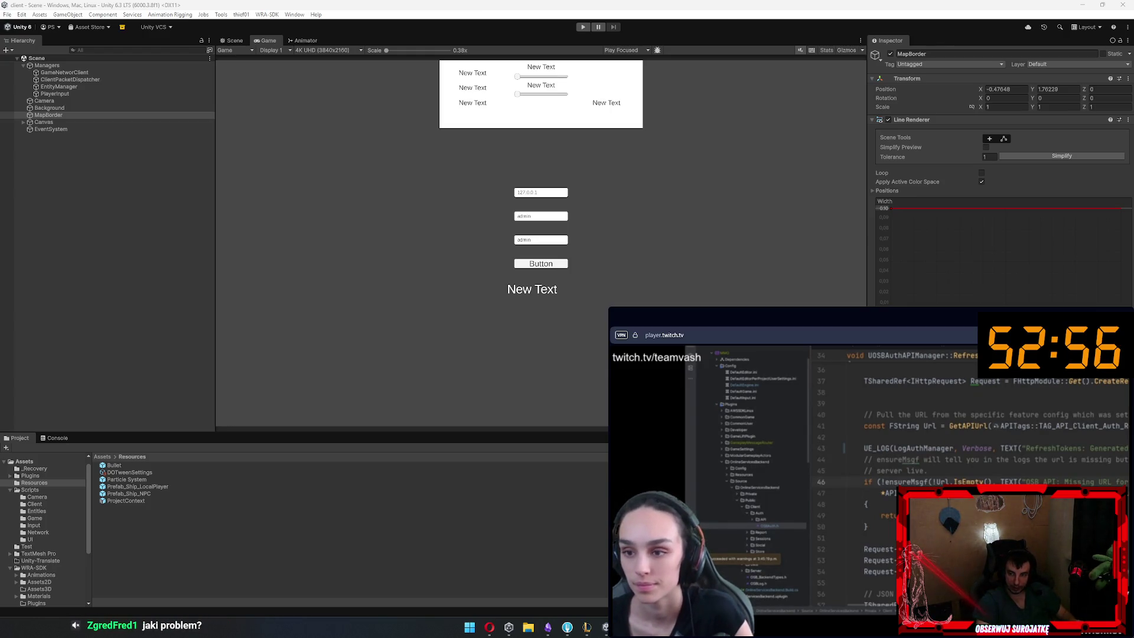
key(alt+Tab)
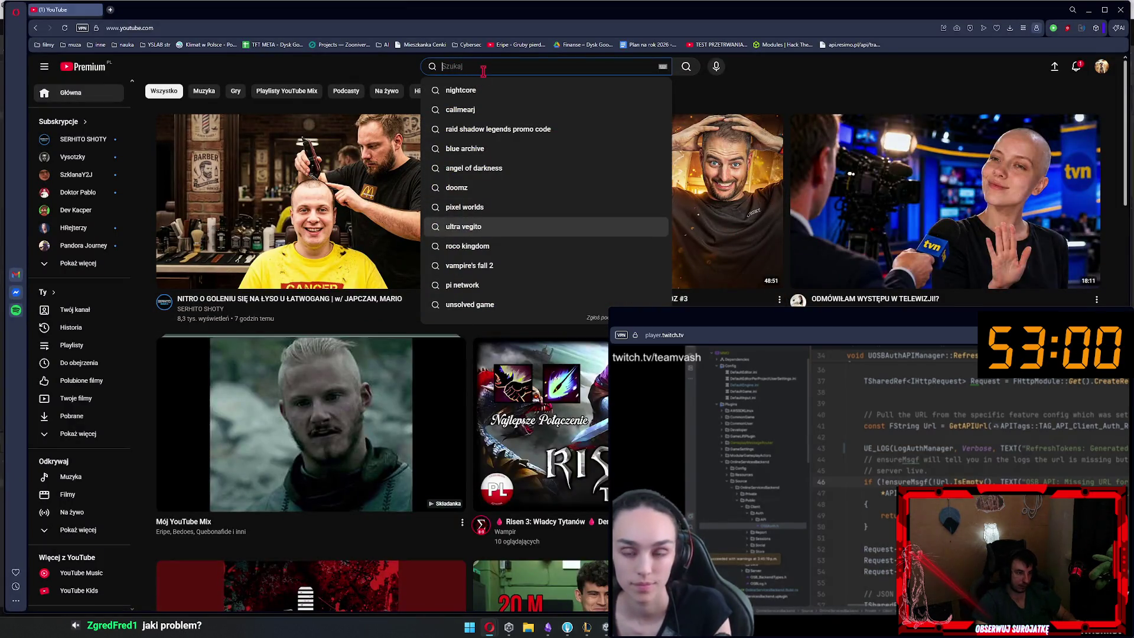
Search YouTube for 'unity grid' and open the Grid System in Unity video
text(unitry)
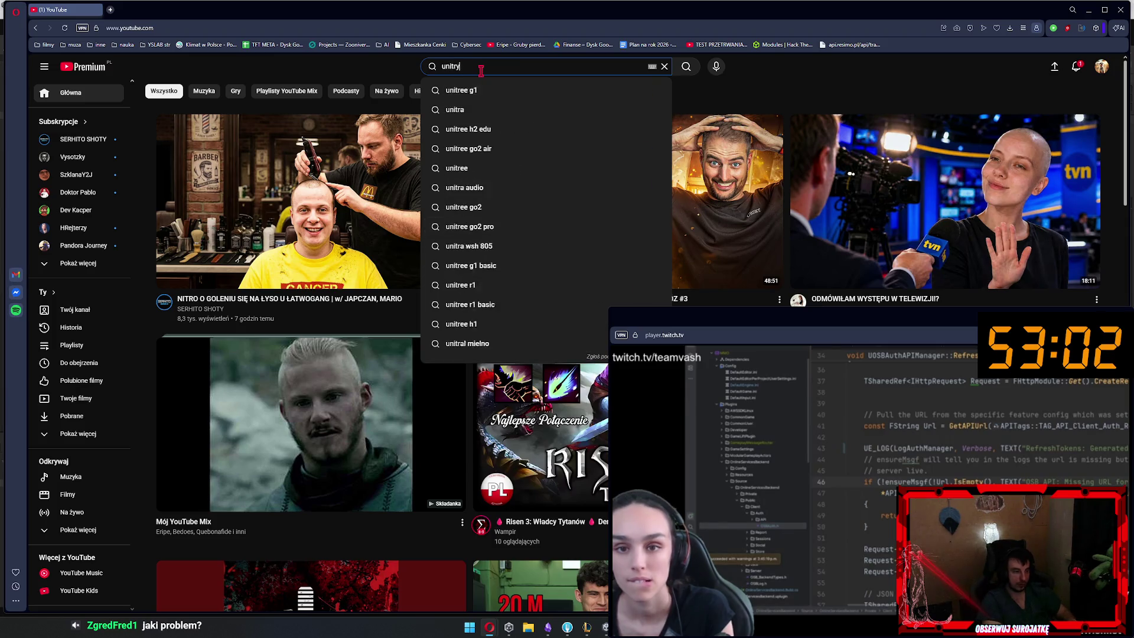
key(BackSpace)
key(BackSpace)
text(y grid)
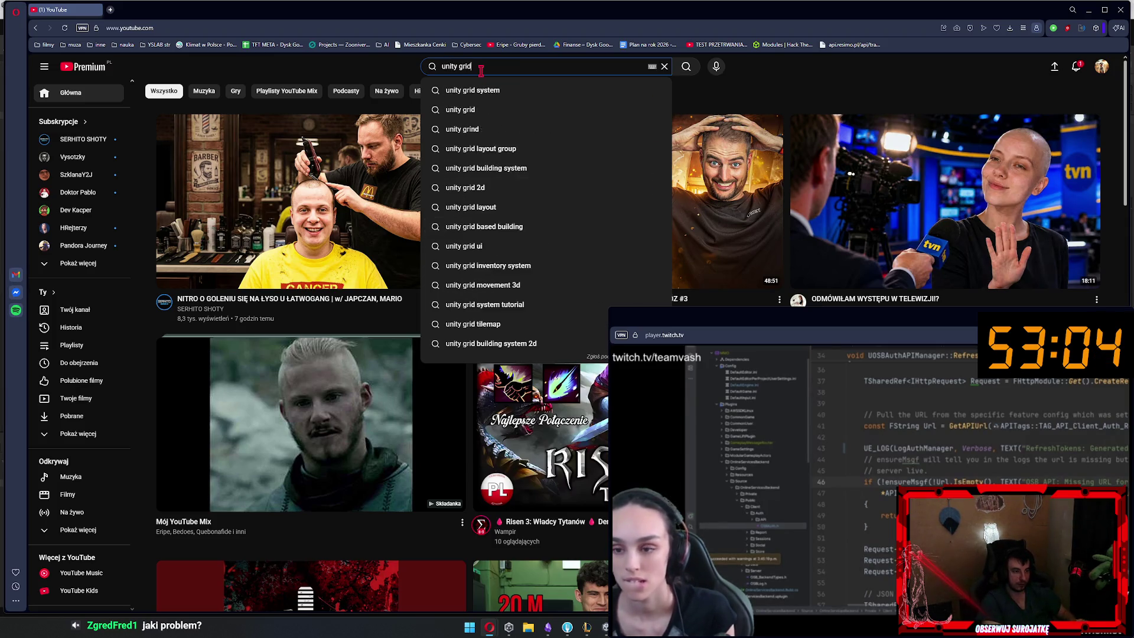
key(Return)
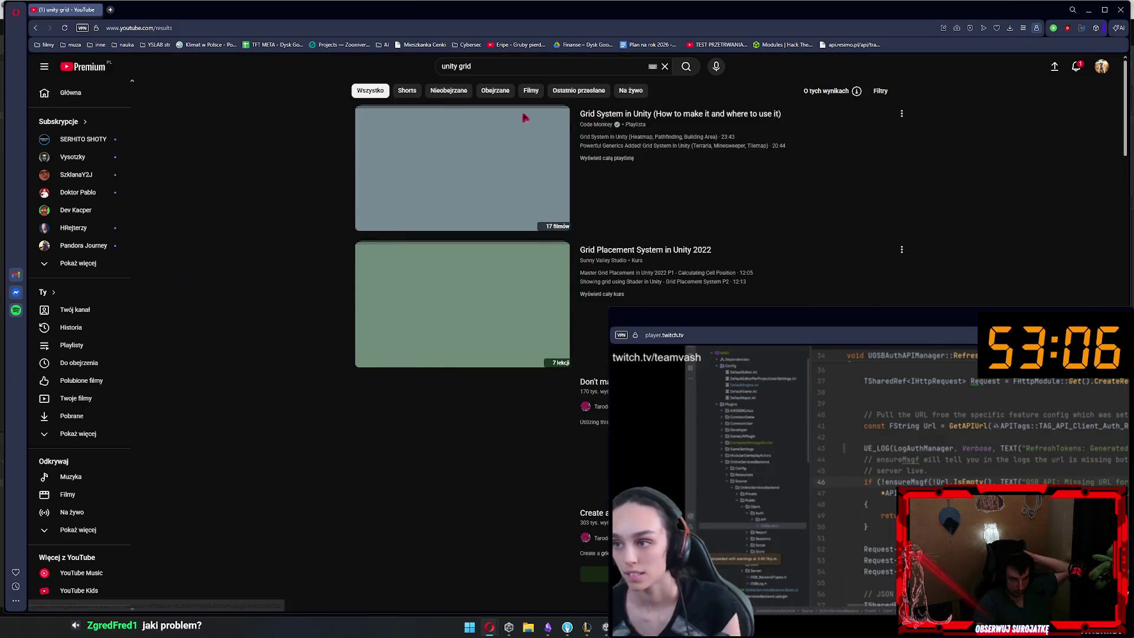
click(464, 170)
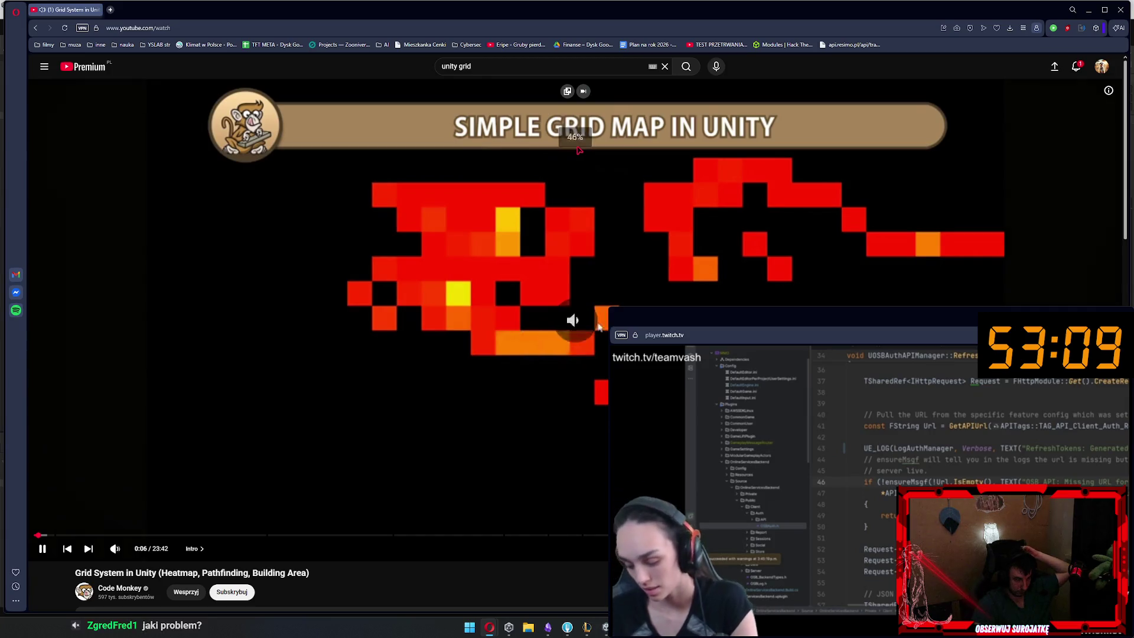
Skip ahead through the tutorial to the Debug.DrawLine grid code and pause there
key(l)
key(l)
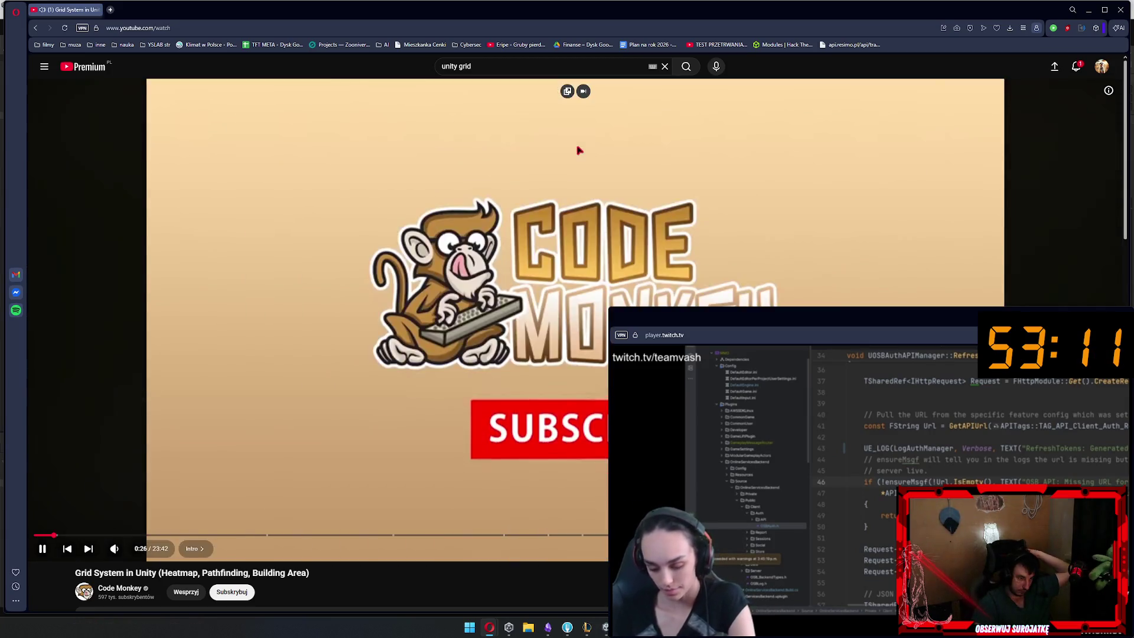
key(l)
key(l)
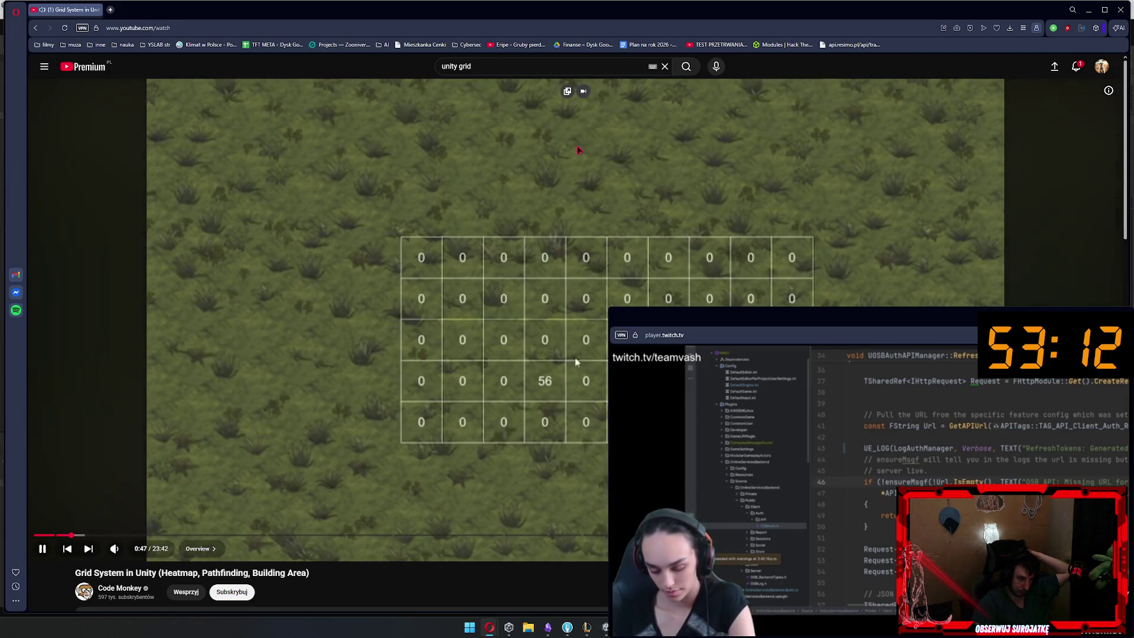
key(l)
key(l)
key(l)
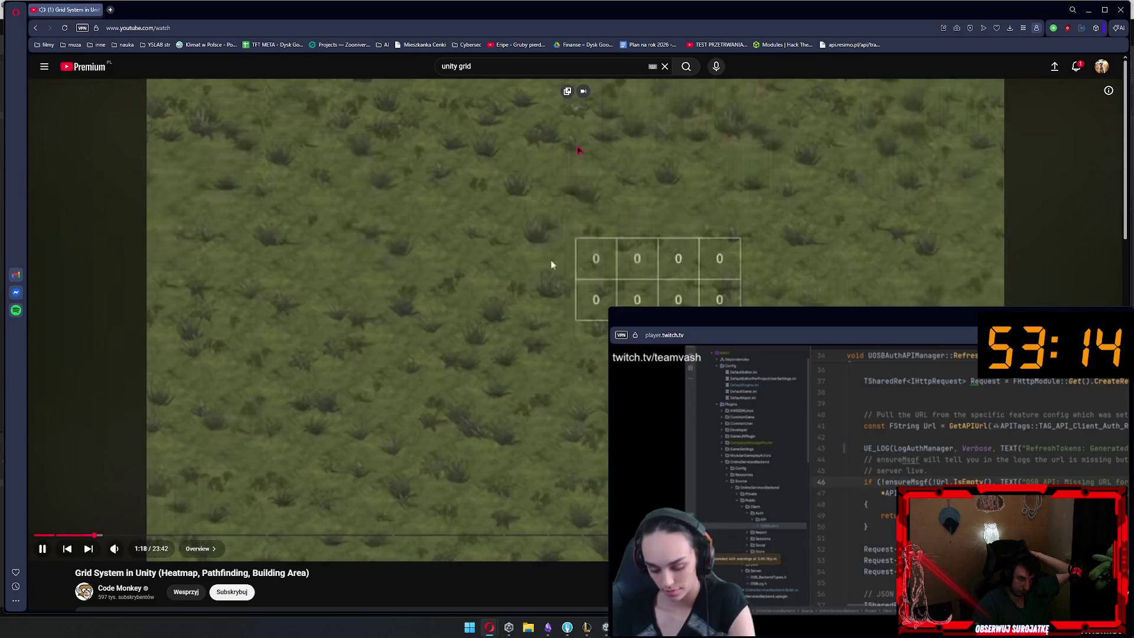
key(l)
key(l)
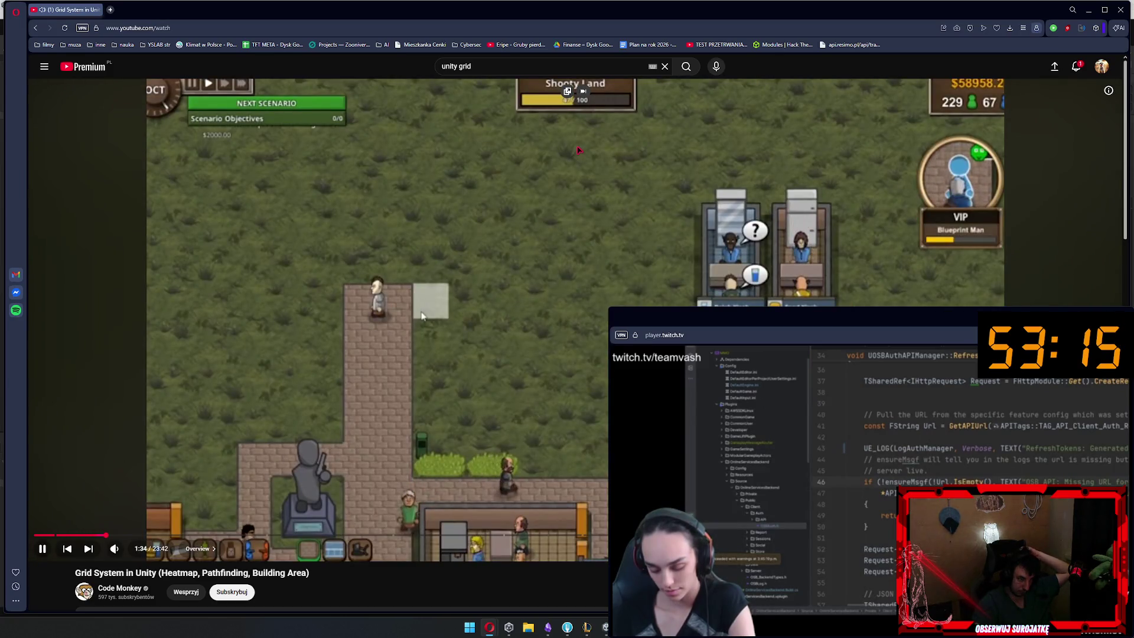
key(l)
key(l)
key(l)
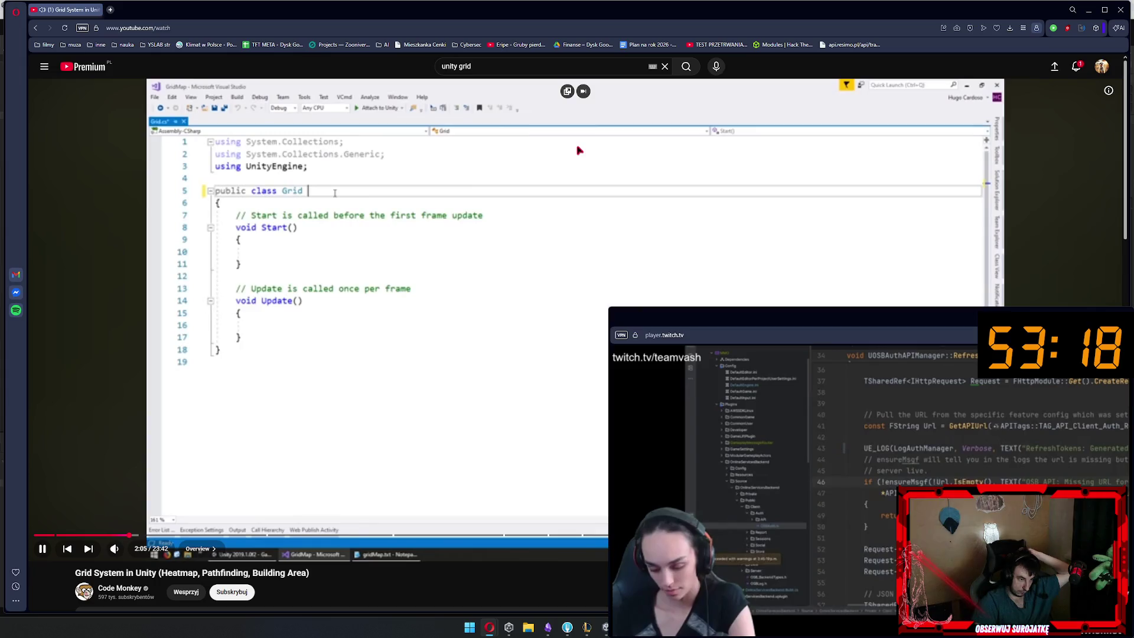
key(l)
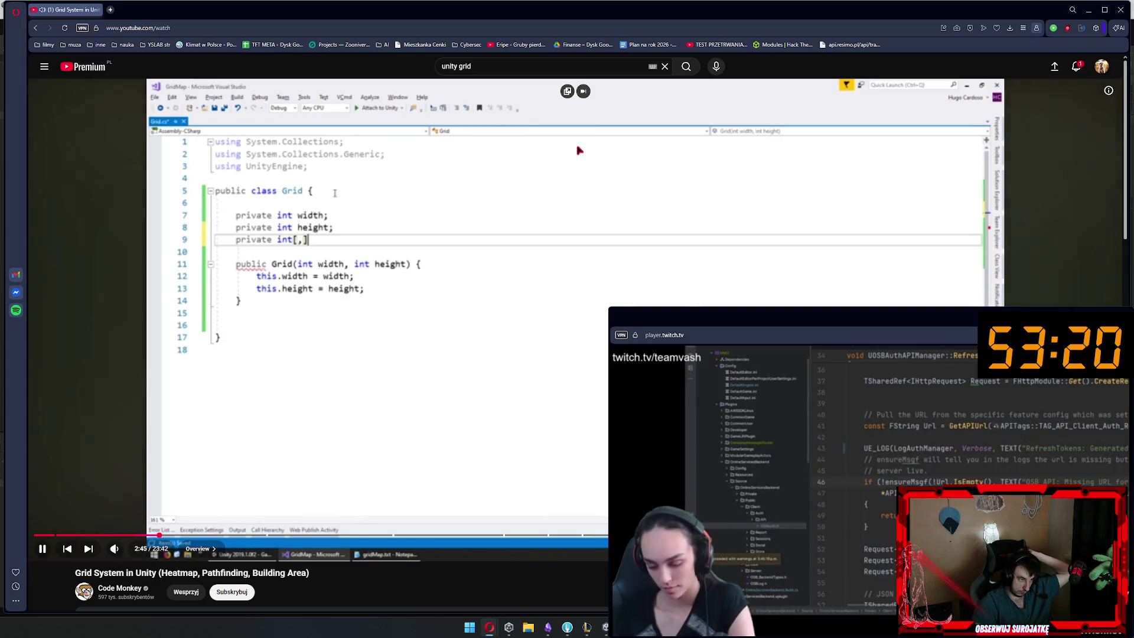
key(l)
key(l)
key(l)
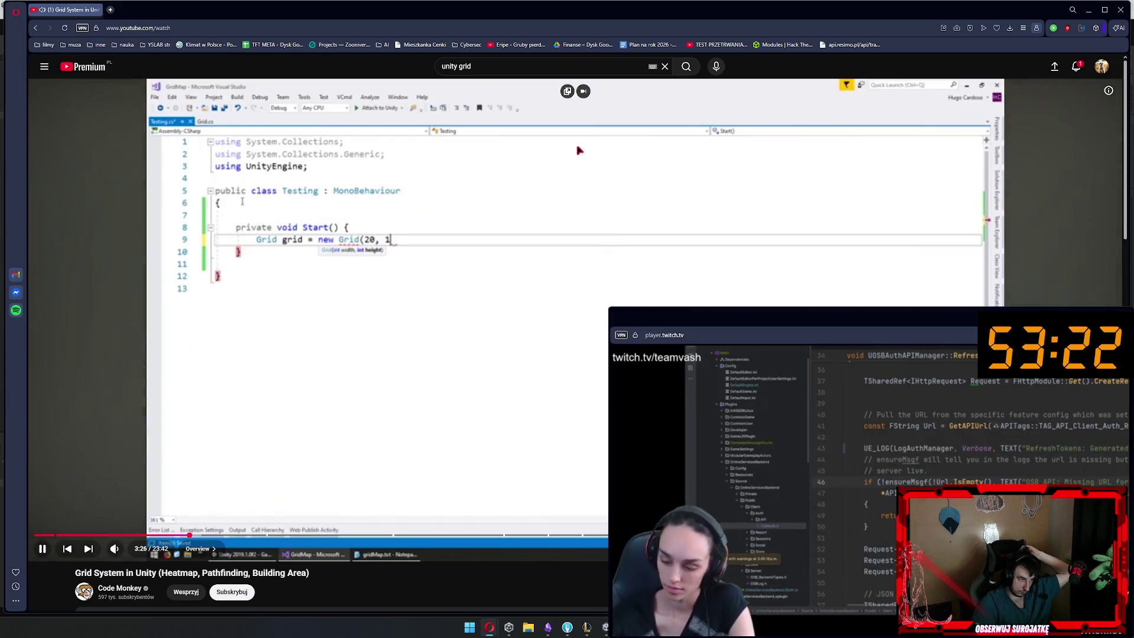
key(l)
key(l)
key(l)
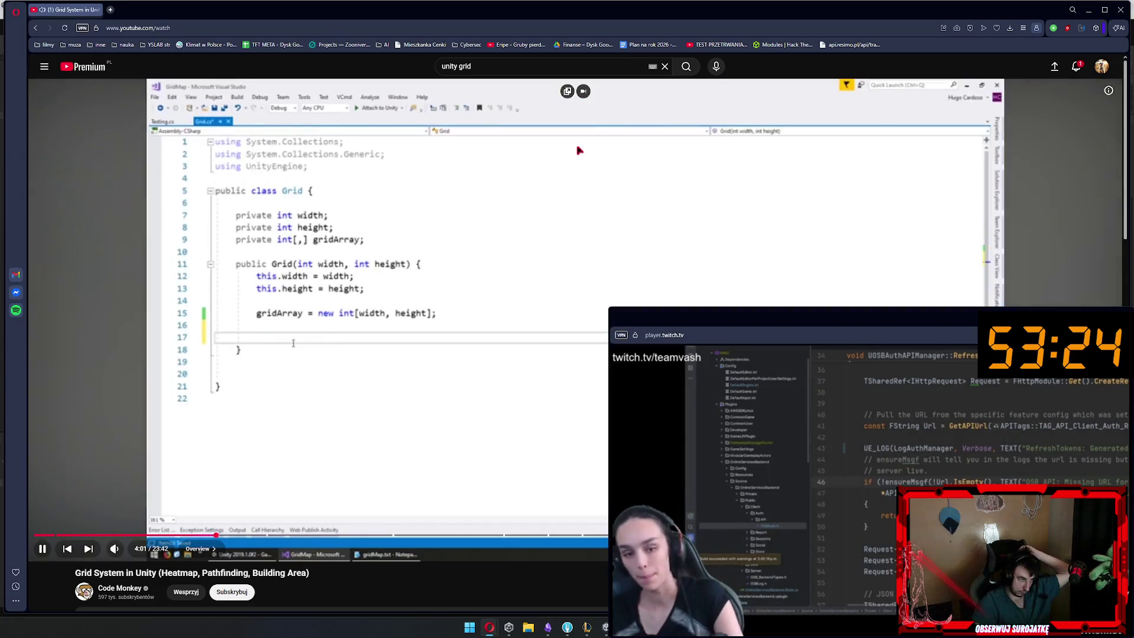
key(l)
key(l)
key(l)
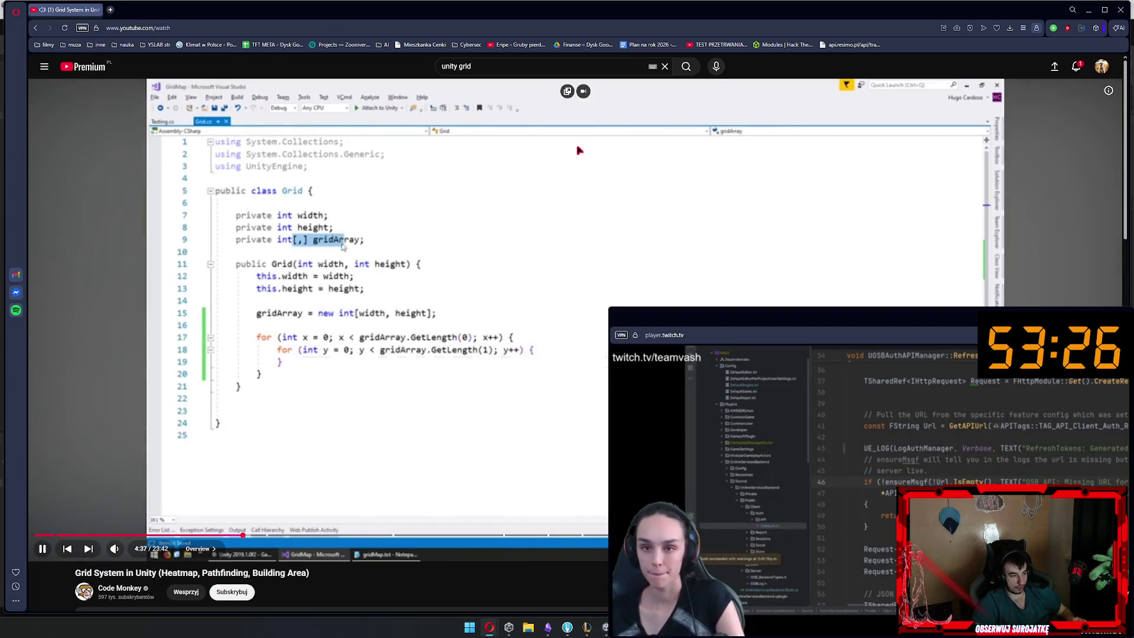
key(l)
key(l)
key(l)
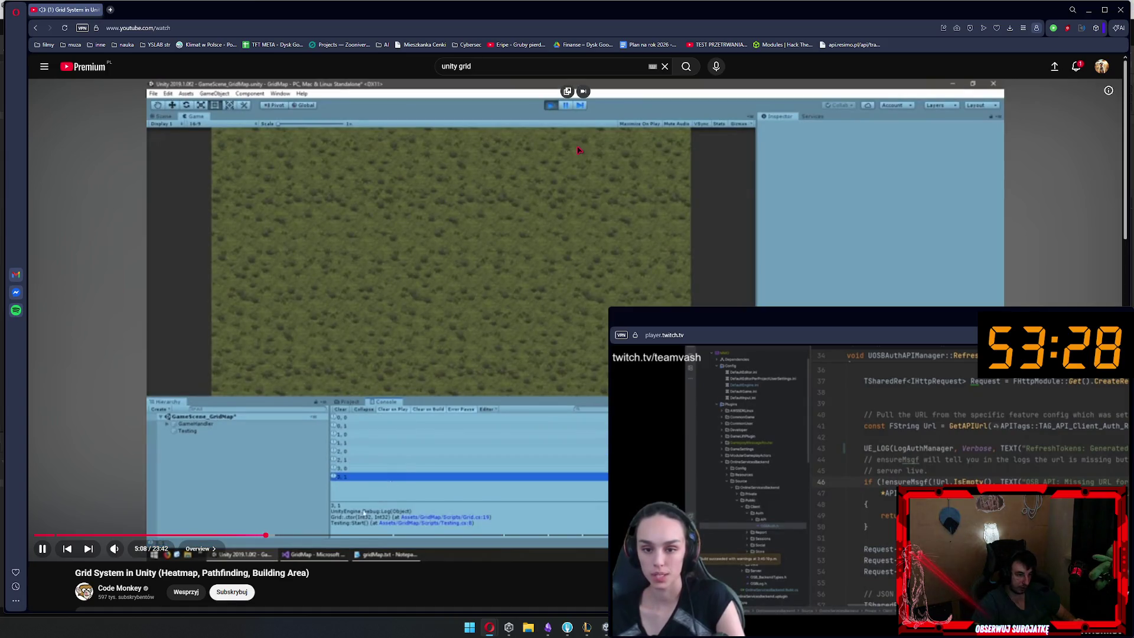
key(l)
key(l)
key(l)
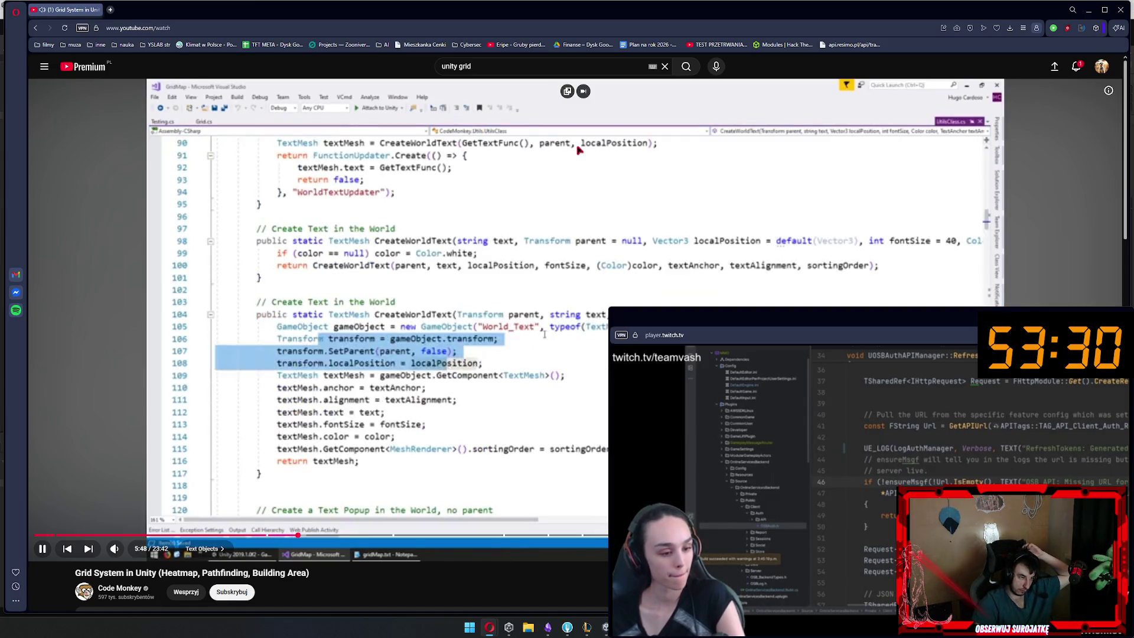
key(l)
key(l)
key(l)
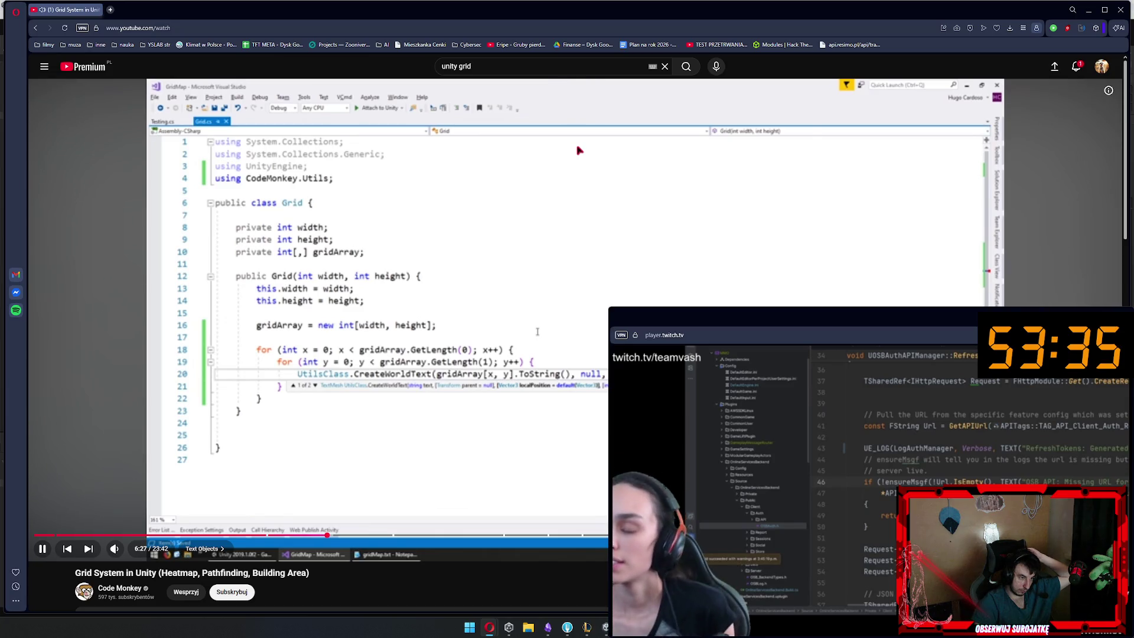
key(l)
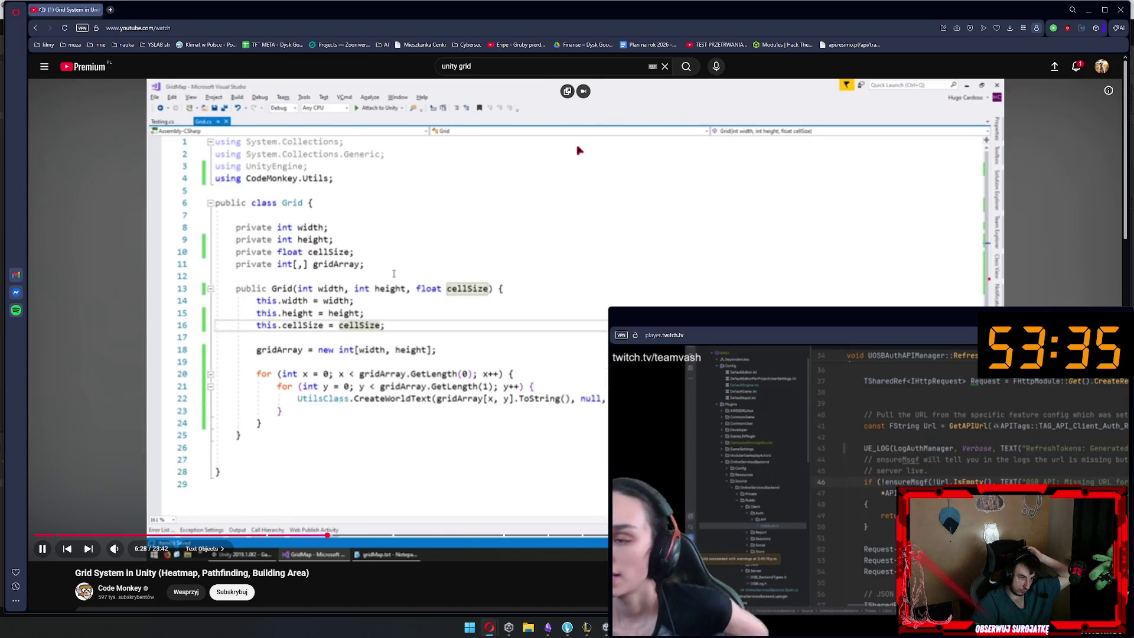
key(l)
key(l)
key(l)
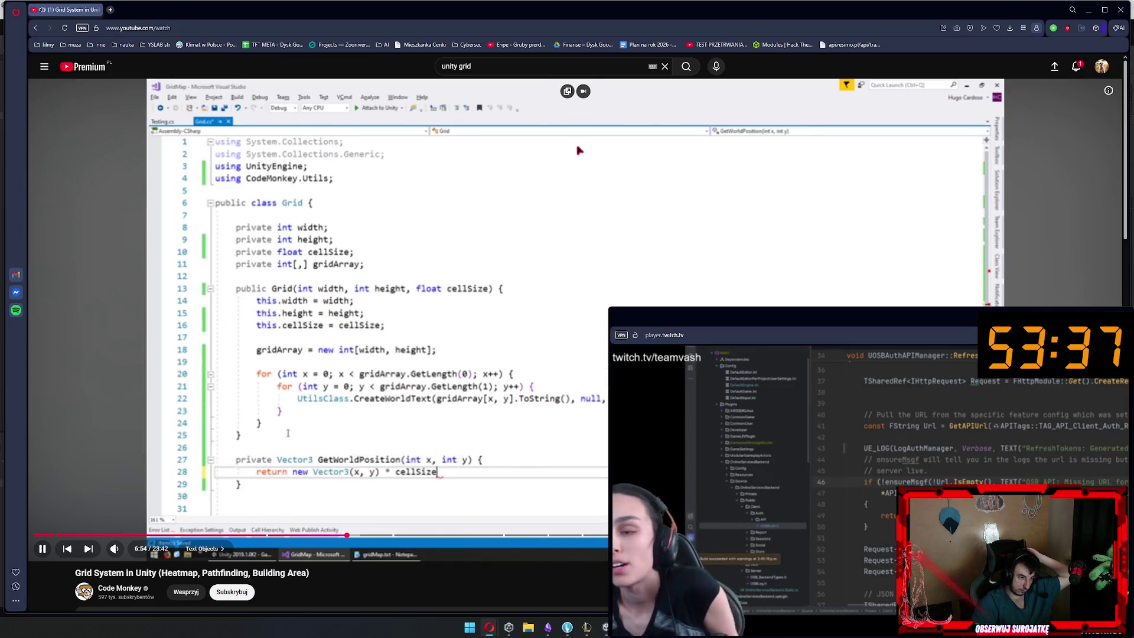
key(l)
key(l)
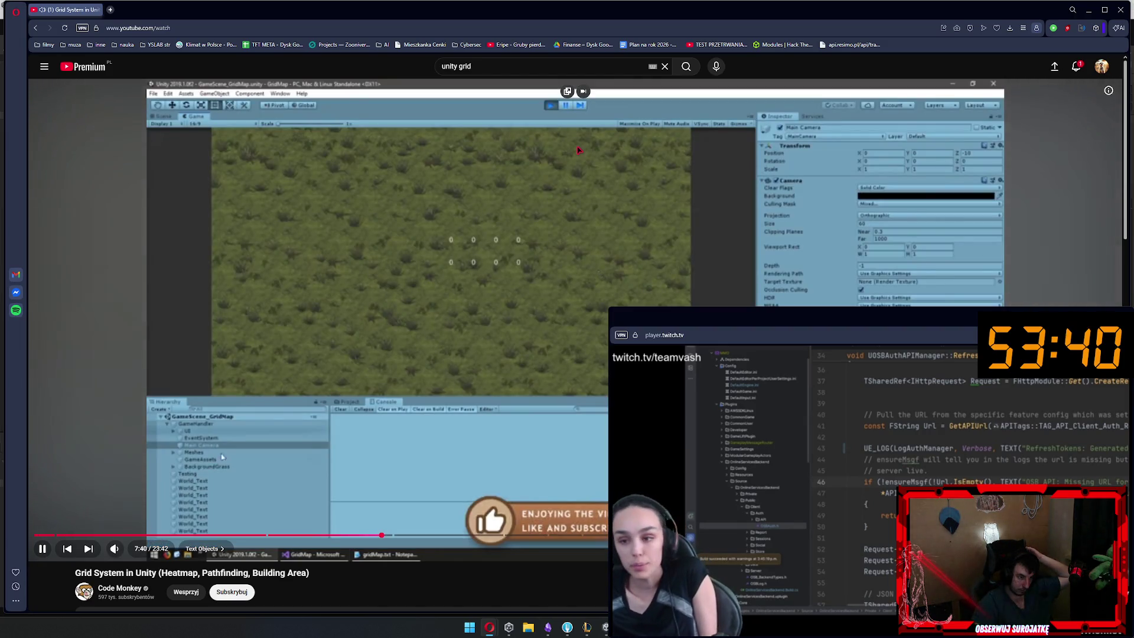
key(l)
key(l)
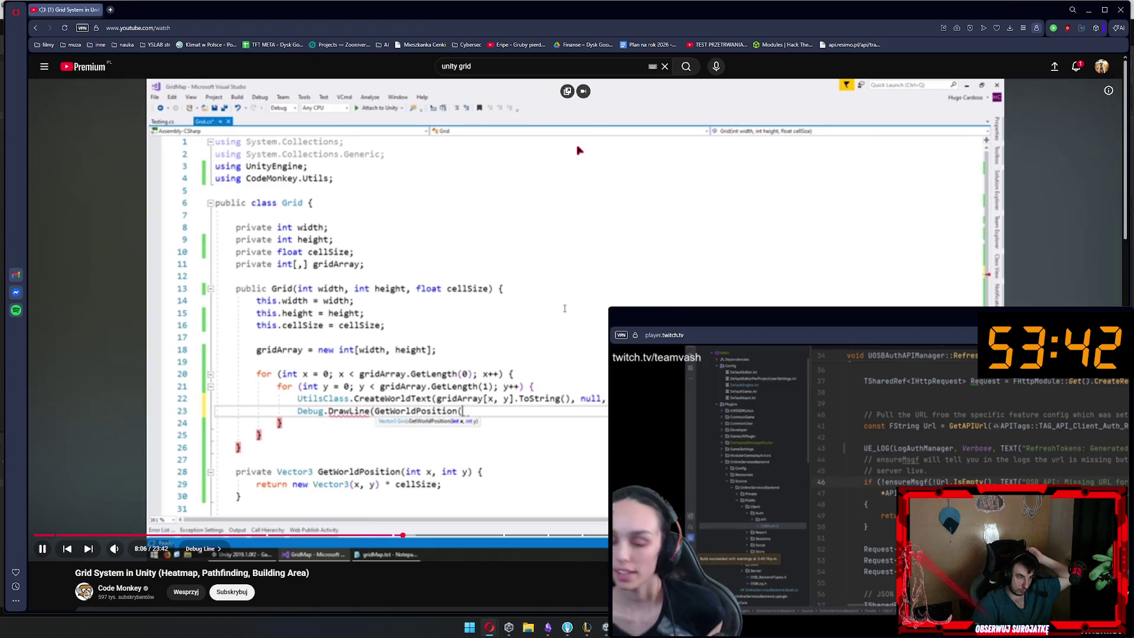
key(l)
key(l)
key(l)
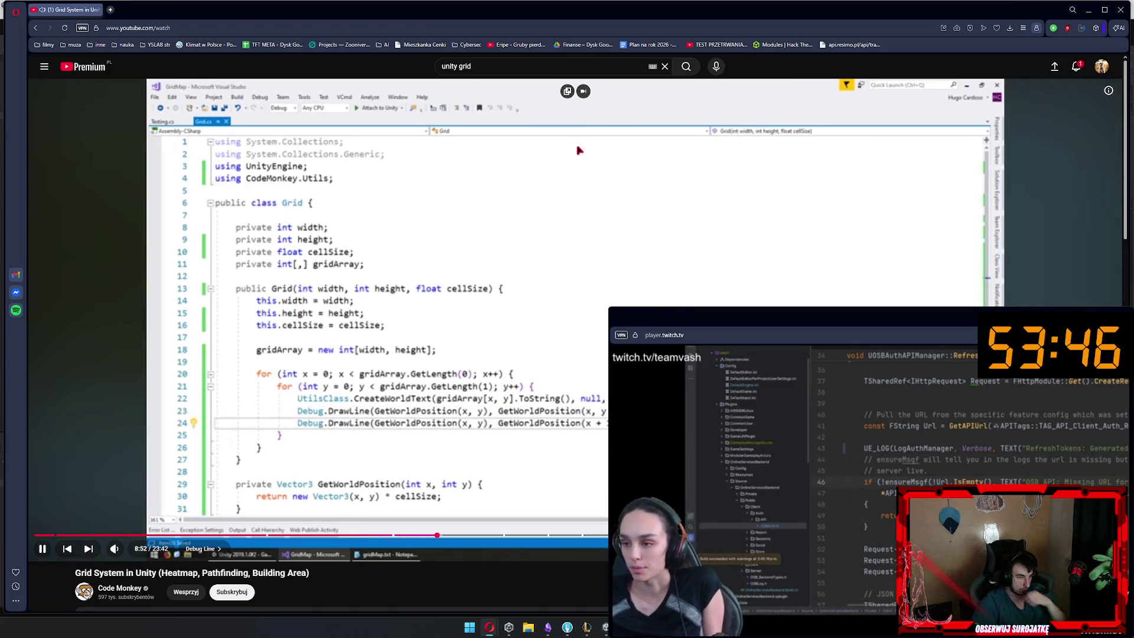
key(l)
key(l)
key(l)
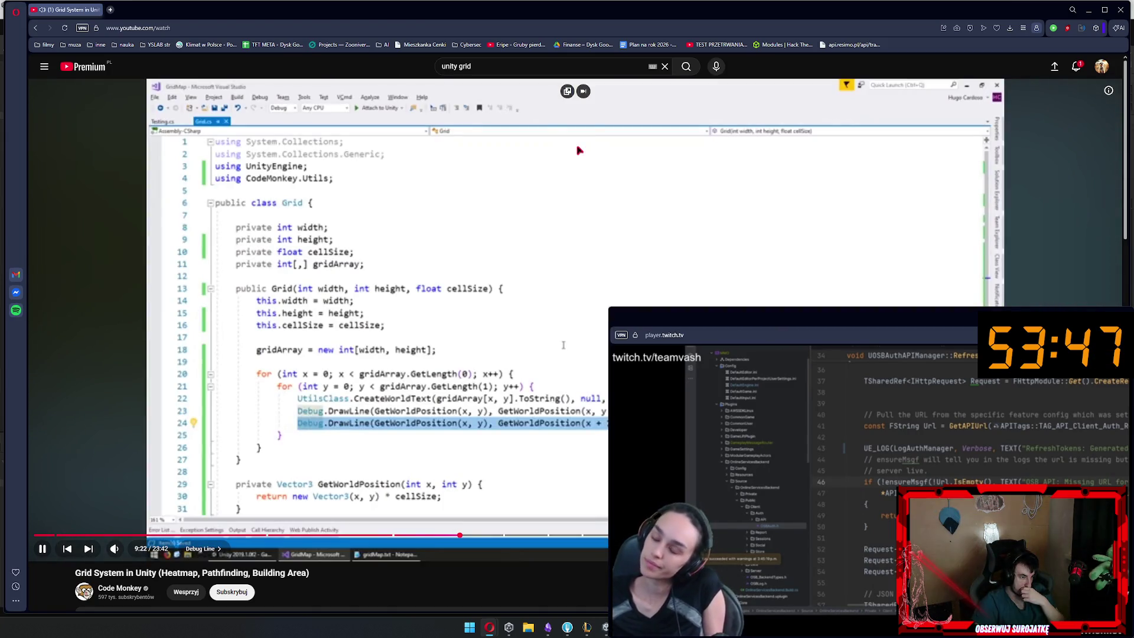
key(Right)
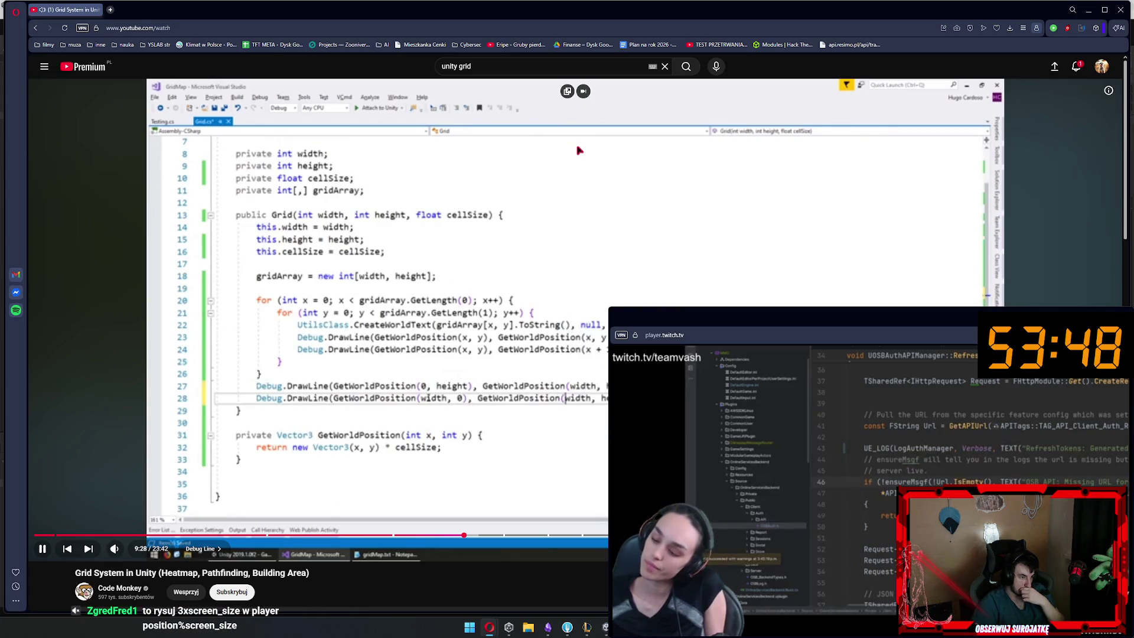
key(k)
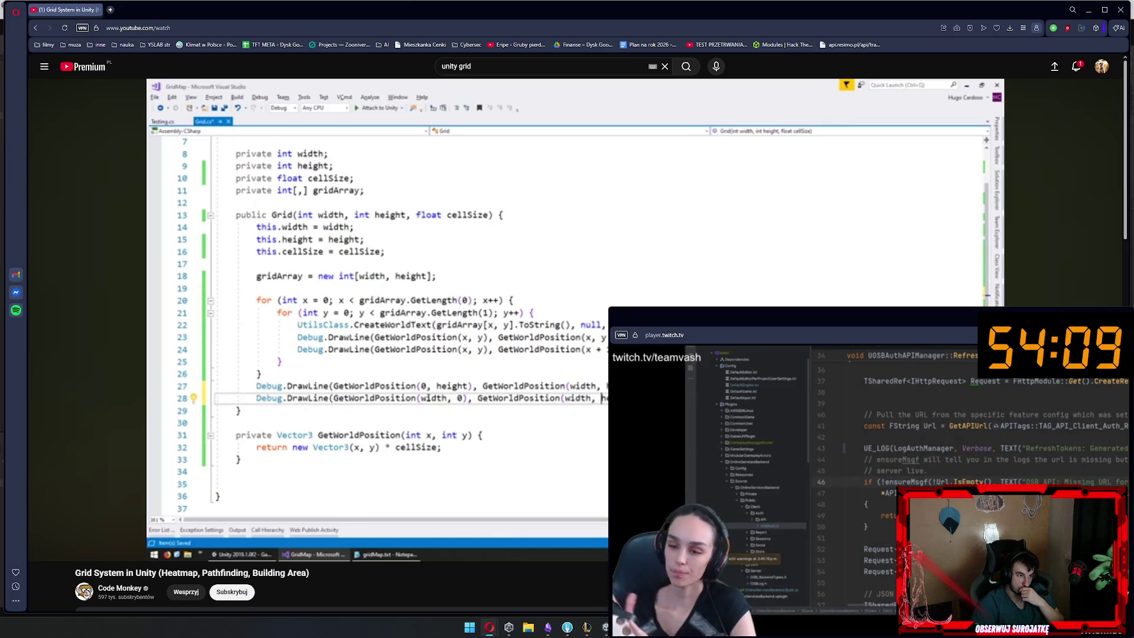
Expand the full video description and open one of its linked pages in a background tab
scroll(366, 343, down, 5)
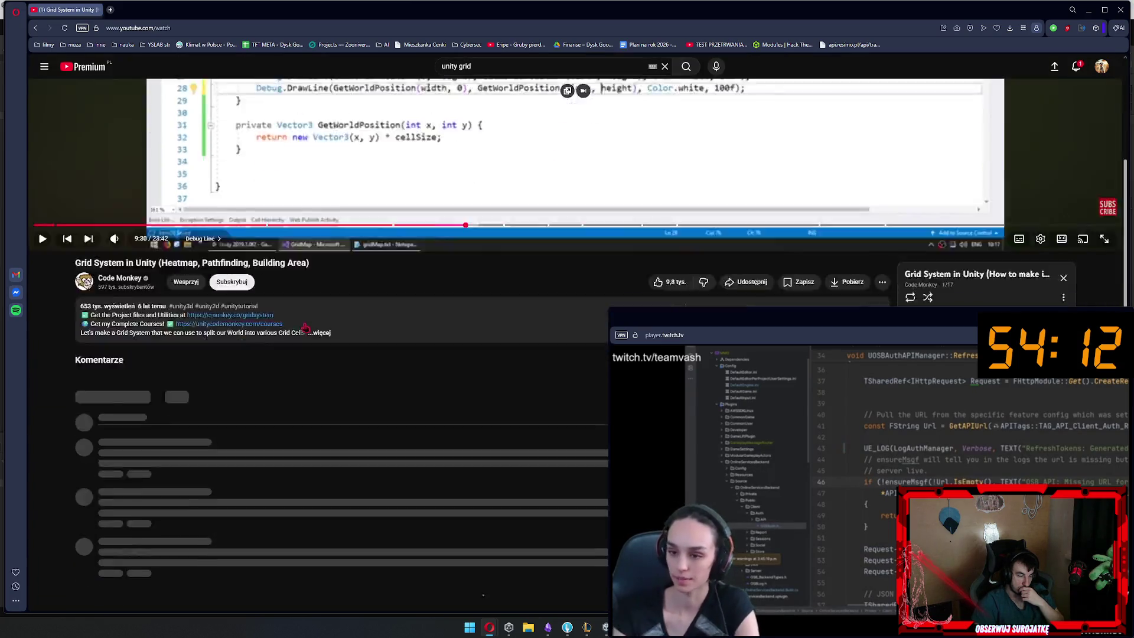
click(367, 342)
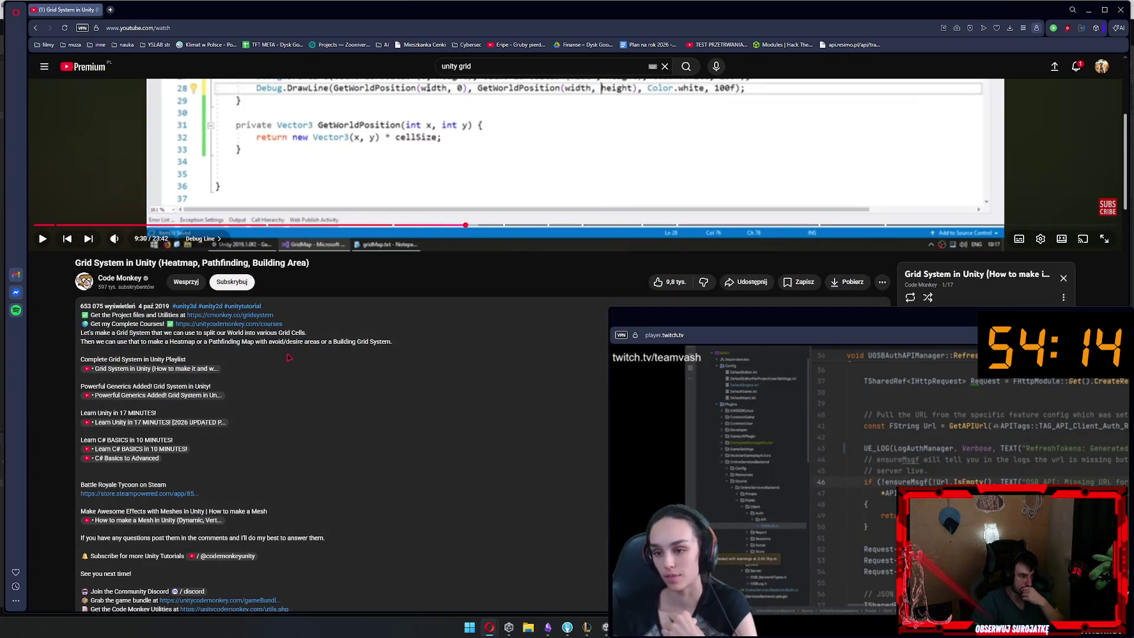
scroll(287, 360, down, 3)
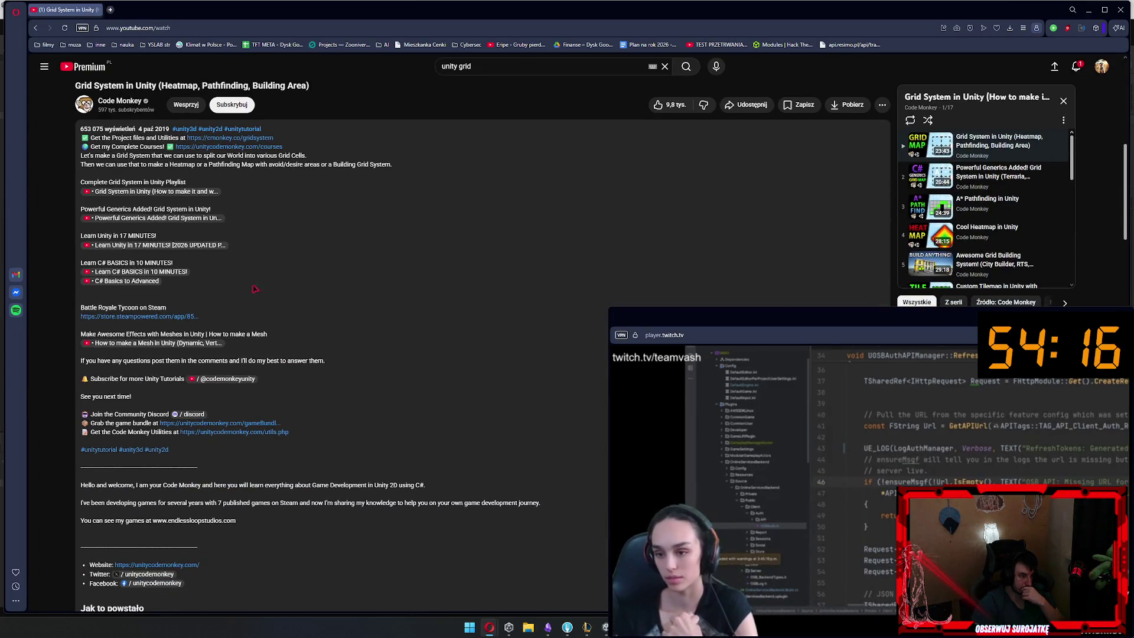
scroll(190, 312, down, 15)
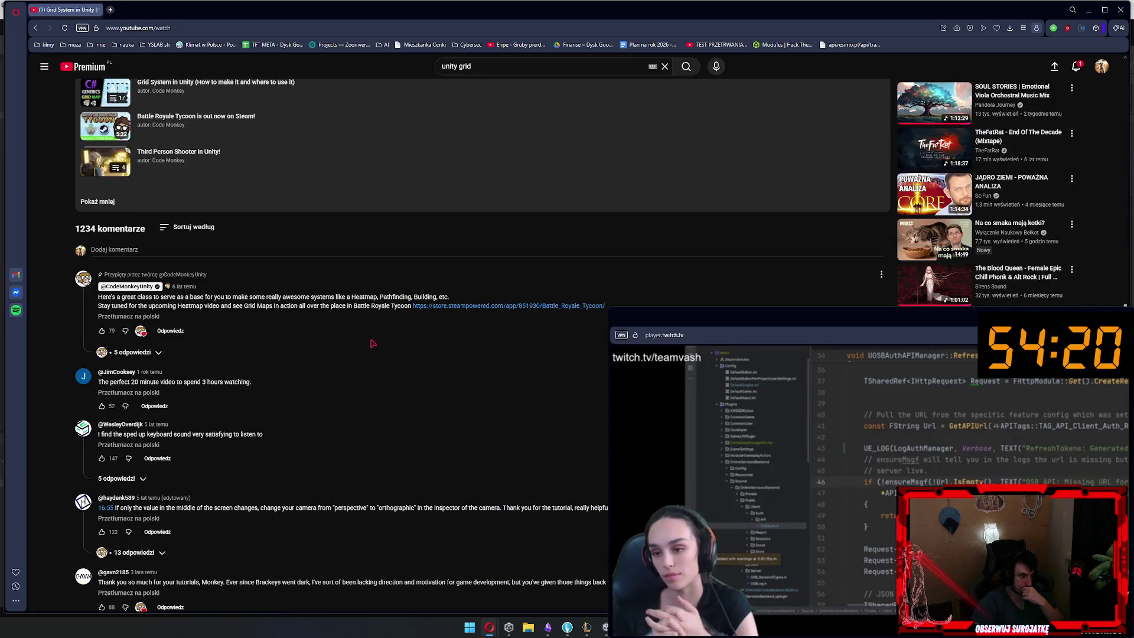
scroll(373, 342, up, 15)
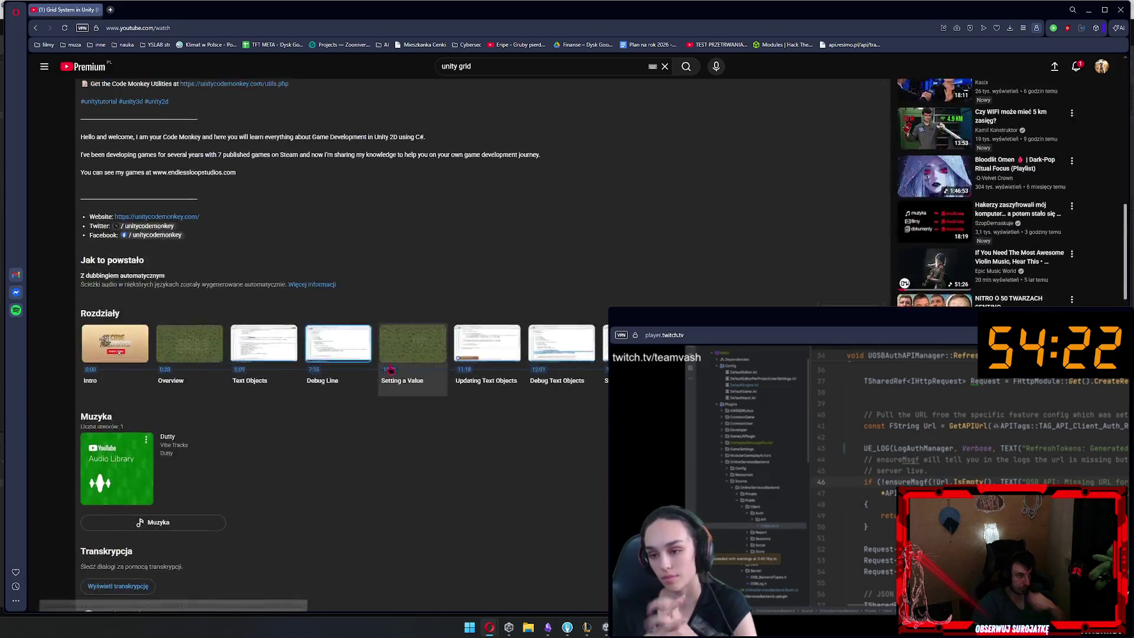
scroll(395, 376, up, 5)
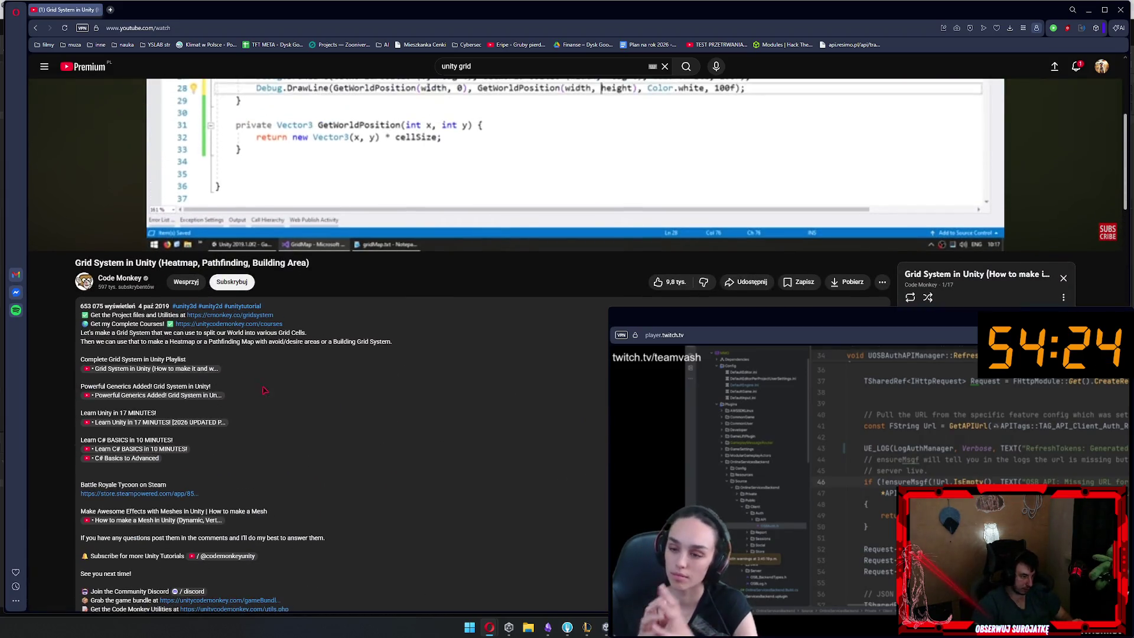
middle_click(252, 324)
scroll(253, 325, up, 5)
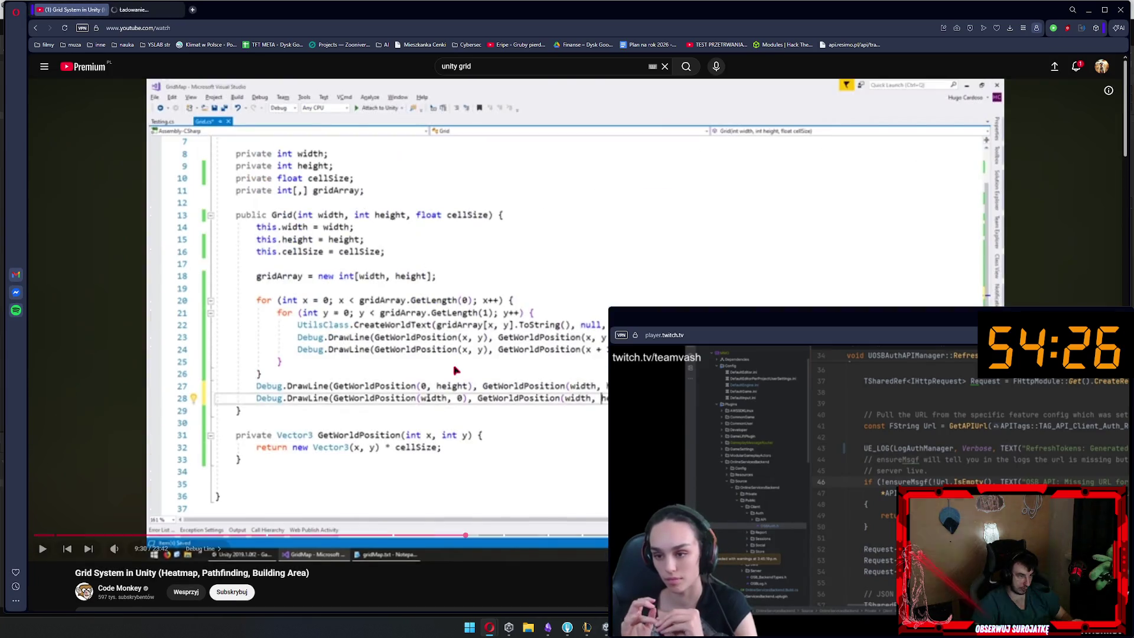
Skip through the chapters to the heatmap demo and pause it at 23:14
click(565, 254)
key(l)
key(l)
key(l)
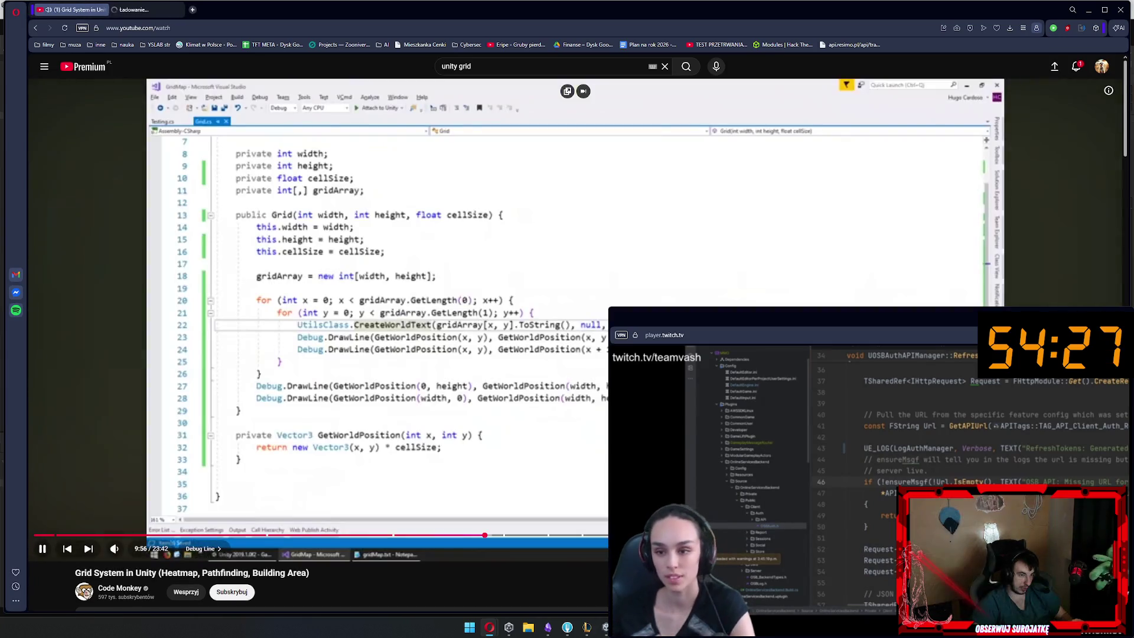
key(l)
key(l)
key(l)
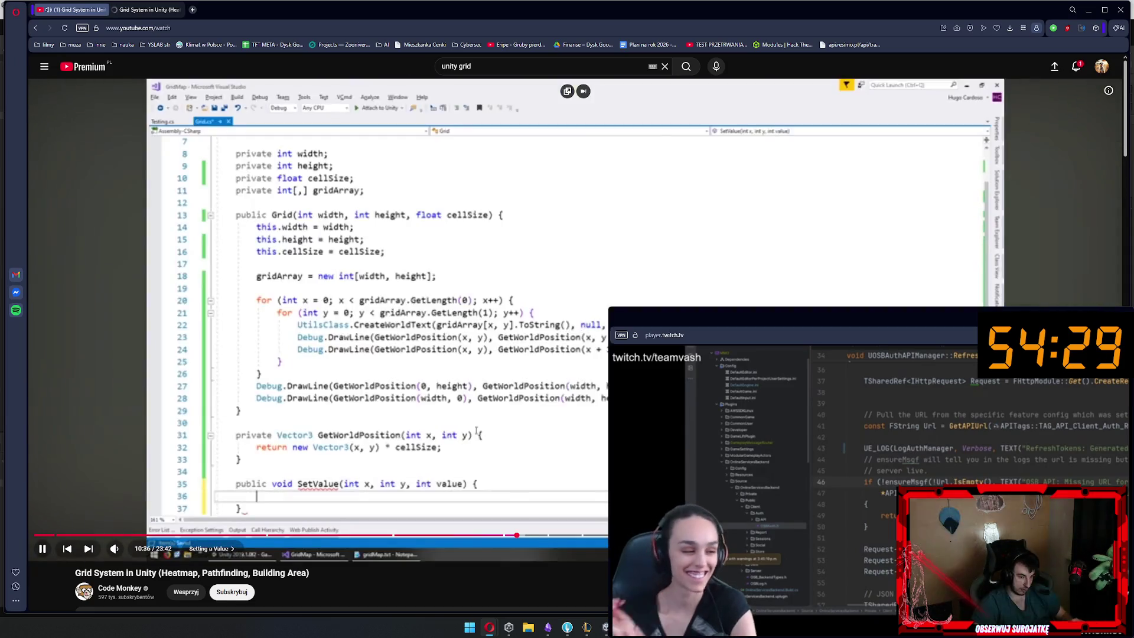
scroll(319, 355, down, 3)
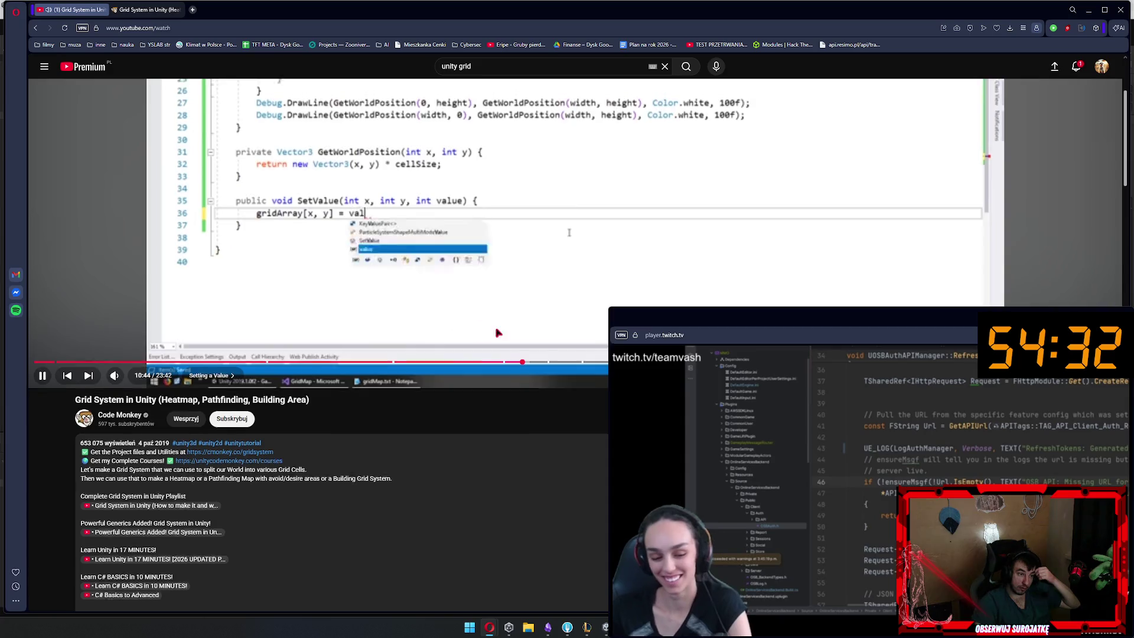
scroll(319, 354, up, 3)
key(l)
key(l)
key(l)
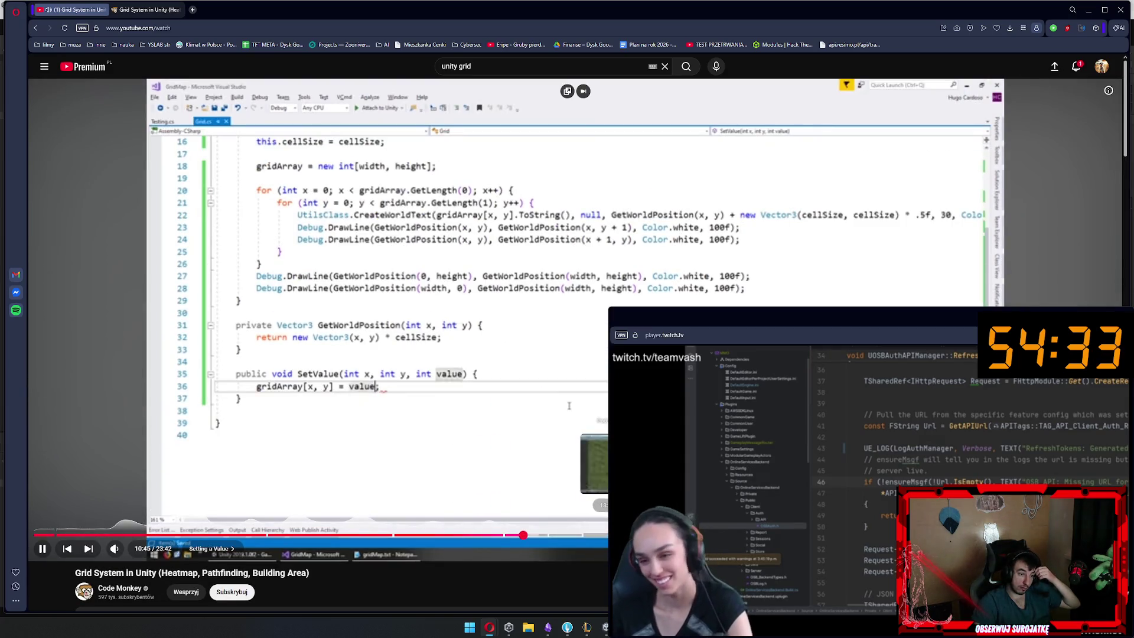
key(ctrl+Right)
key(ctrl+Right)
key(ctrl+Right)
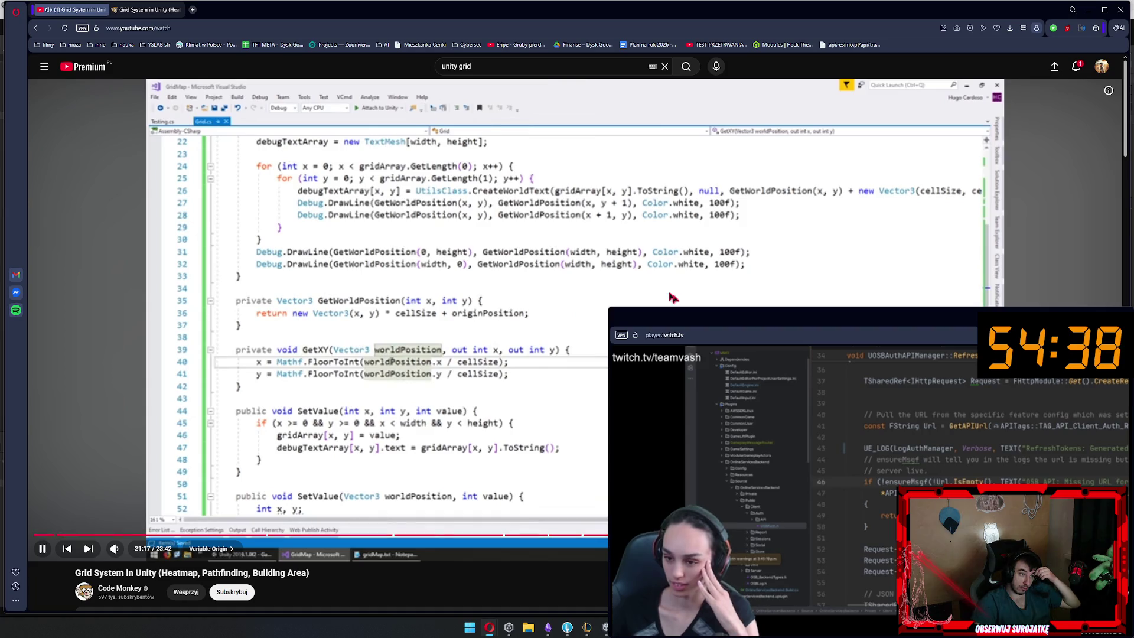
key(ctrl+Right)
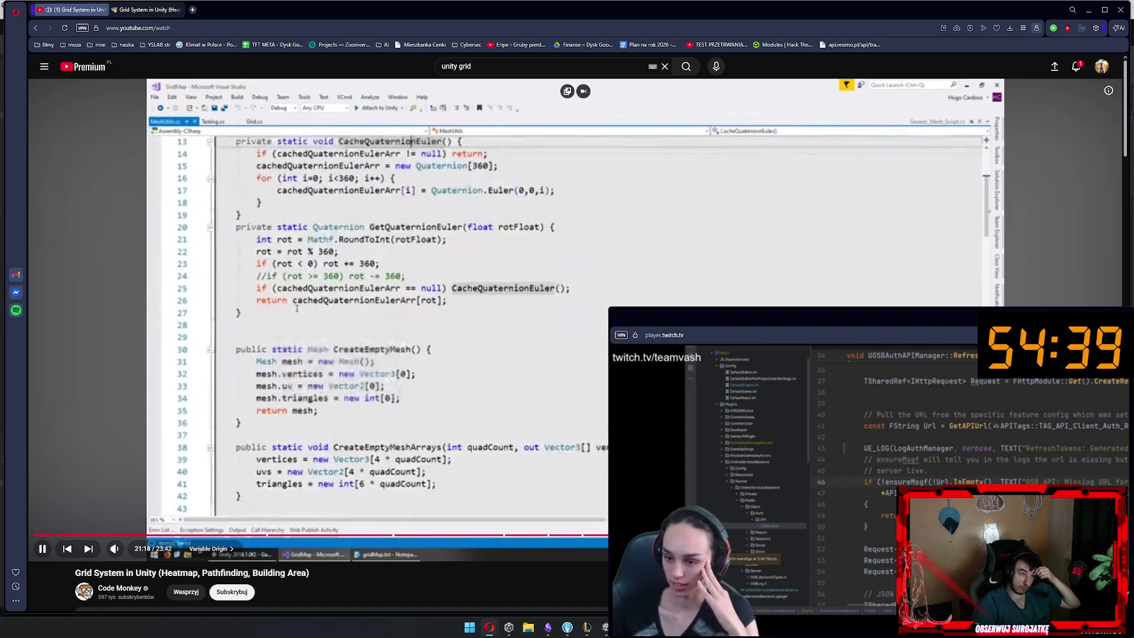
key(ctrl+Right)
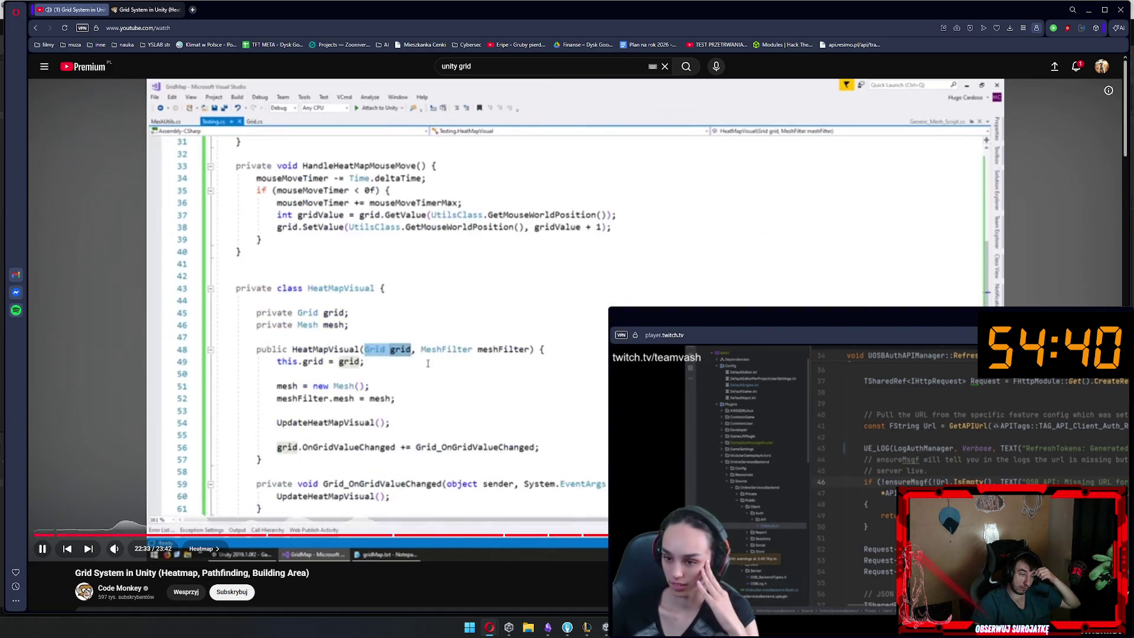
key(ctrl+Right)
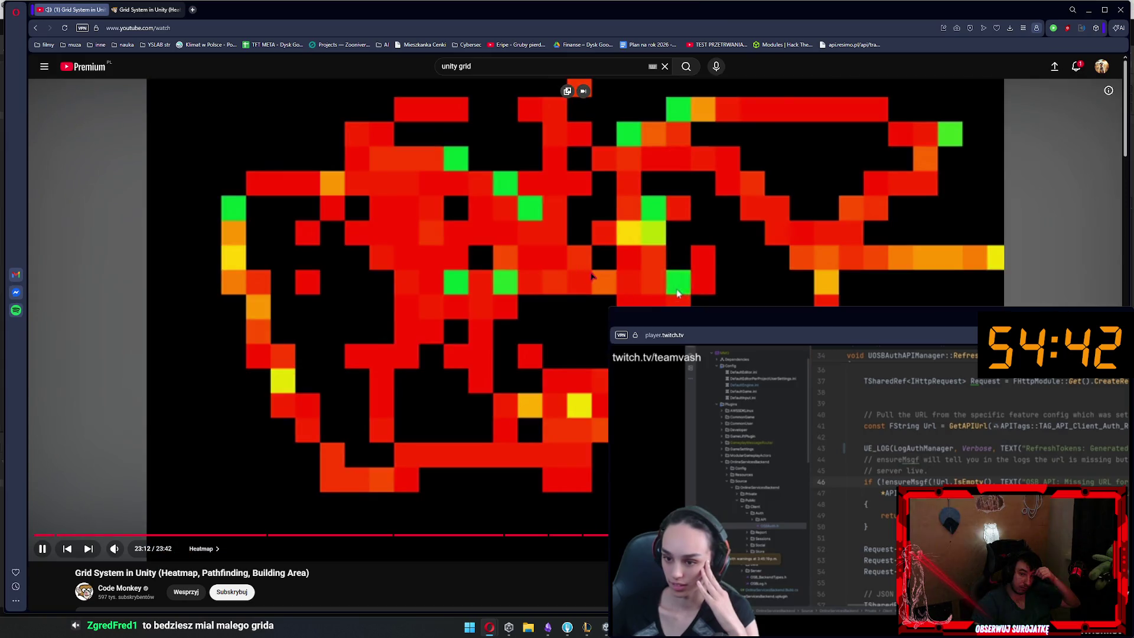
click(682, 294)
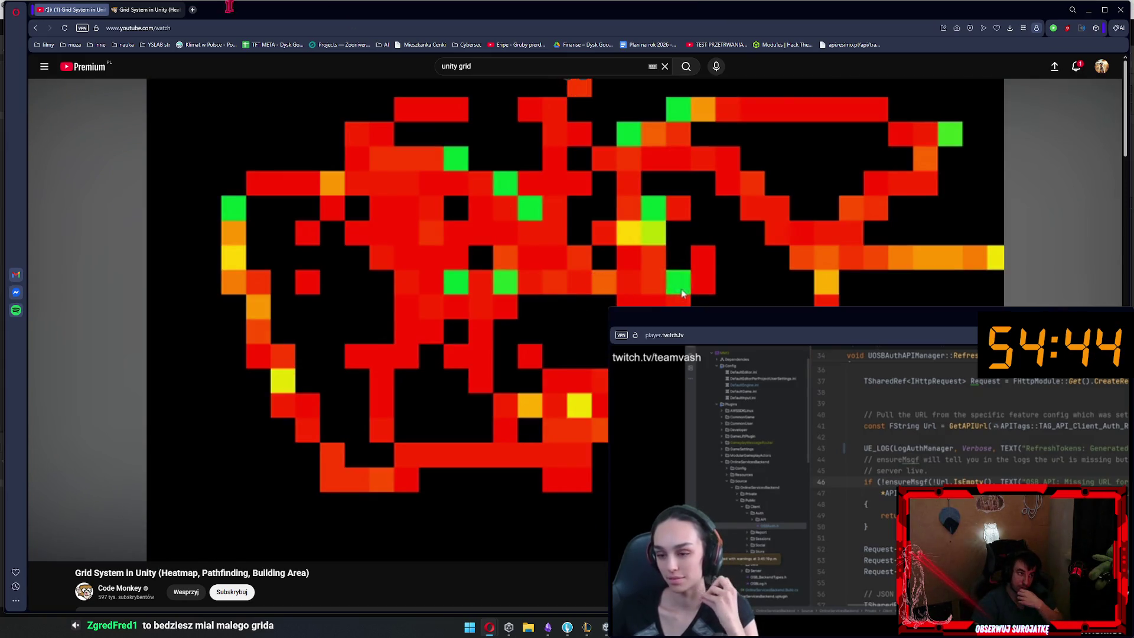
click(572, 345)
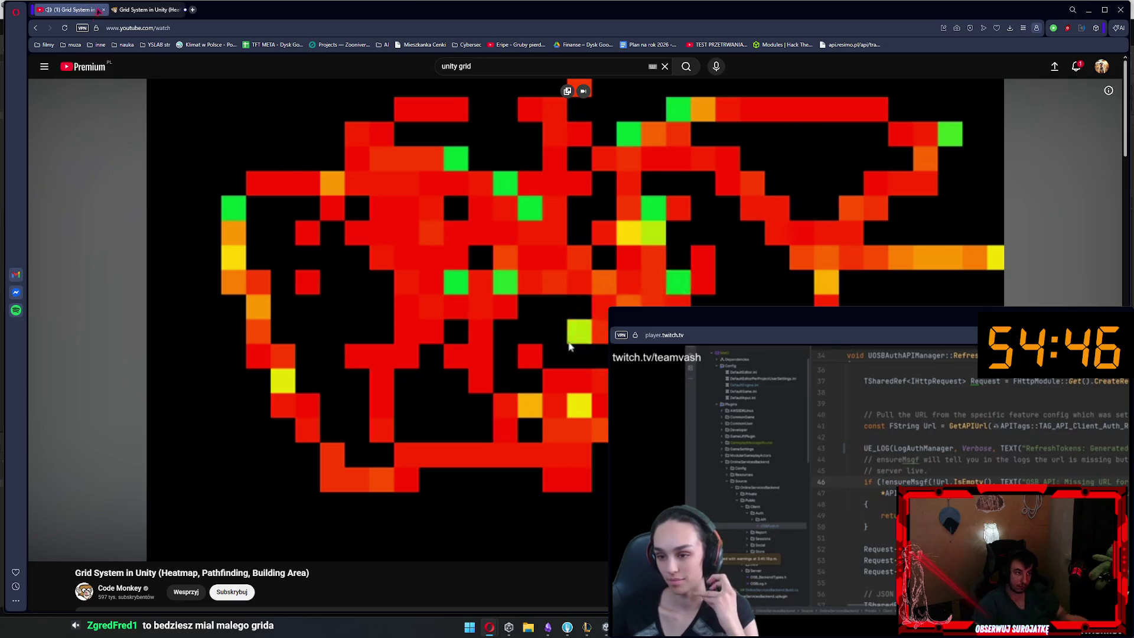
click(571, 346)
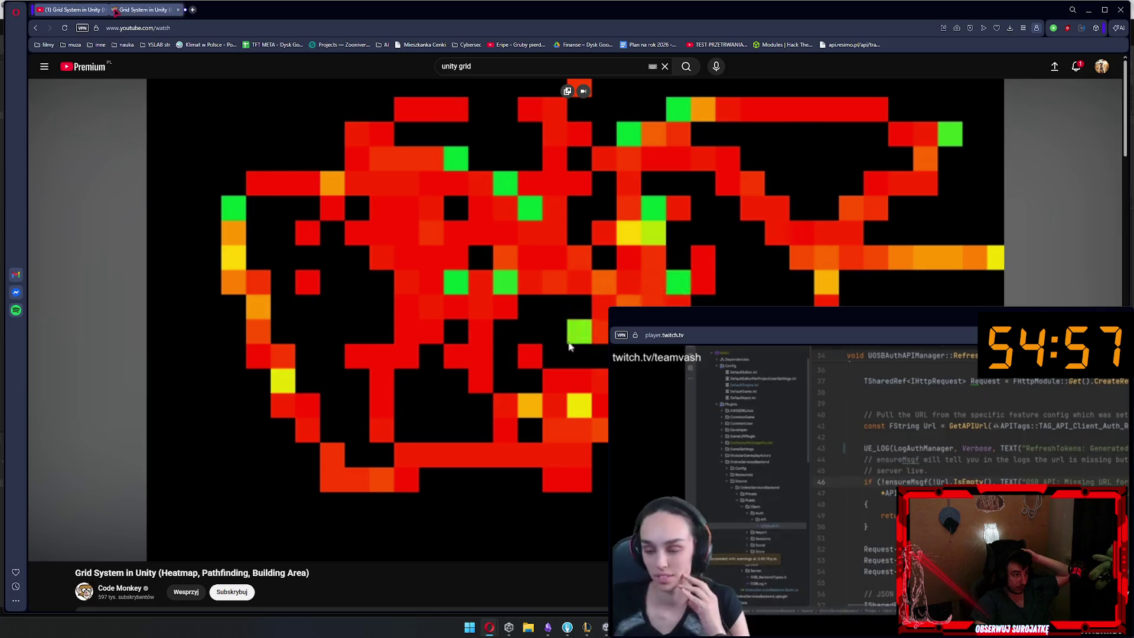
click(124, 10)
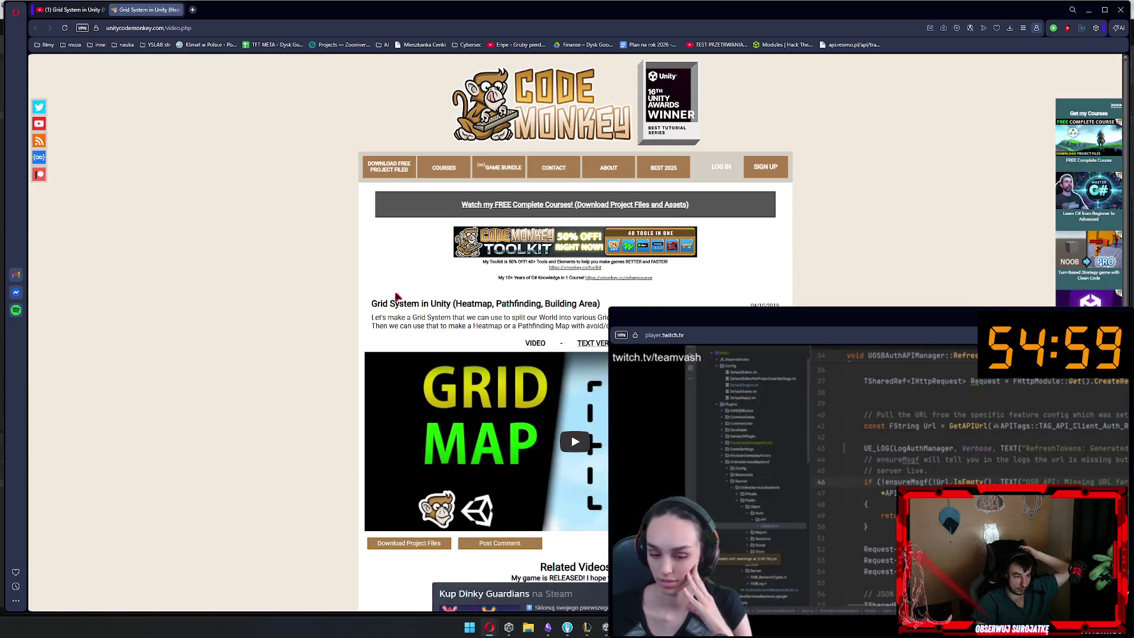
Scroll the Code Monkey Grid System page to its comments, then return to Unity and deselect MapBorder
scroll(390, 288, down, 3)
scroll(366, 285, down, 10)
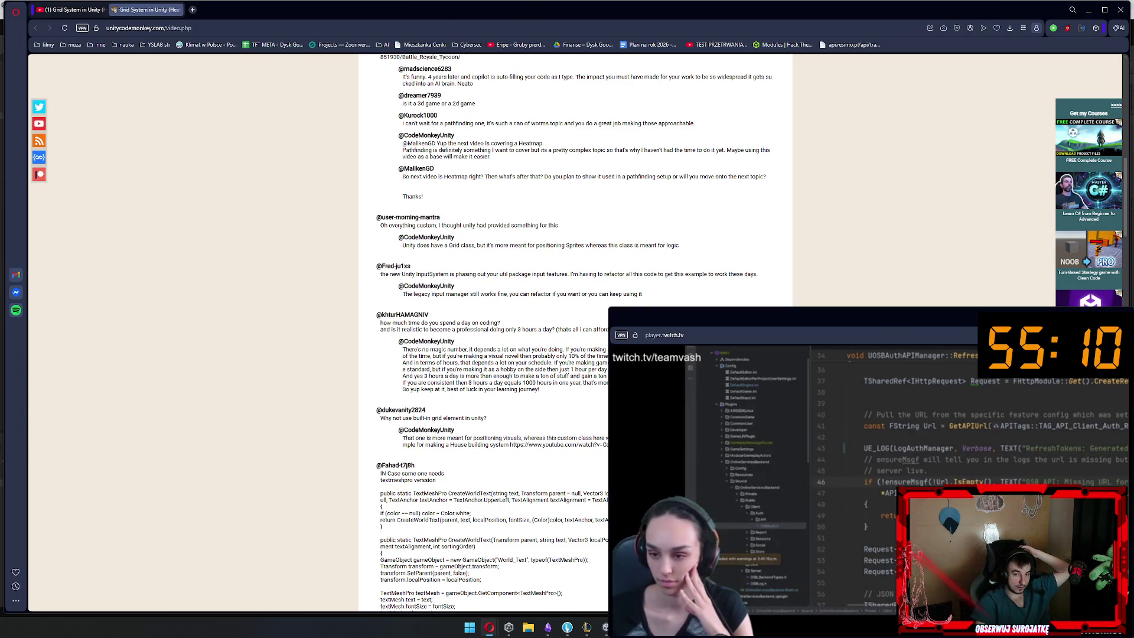
click(1090, 9)
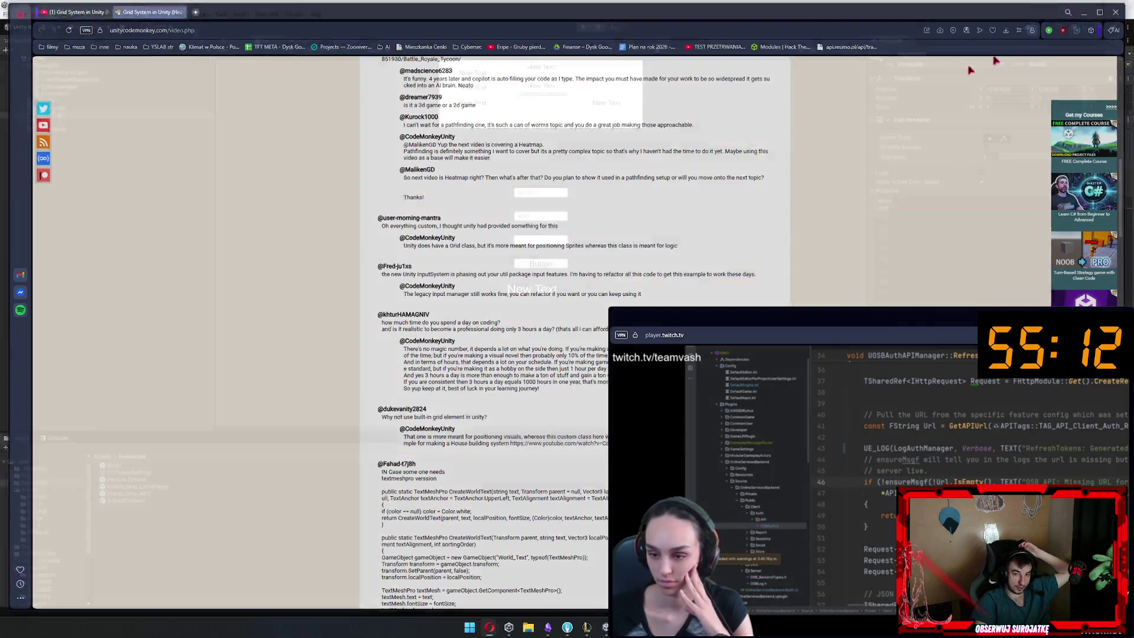
click(319, 551)
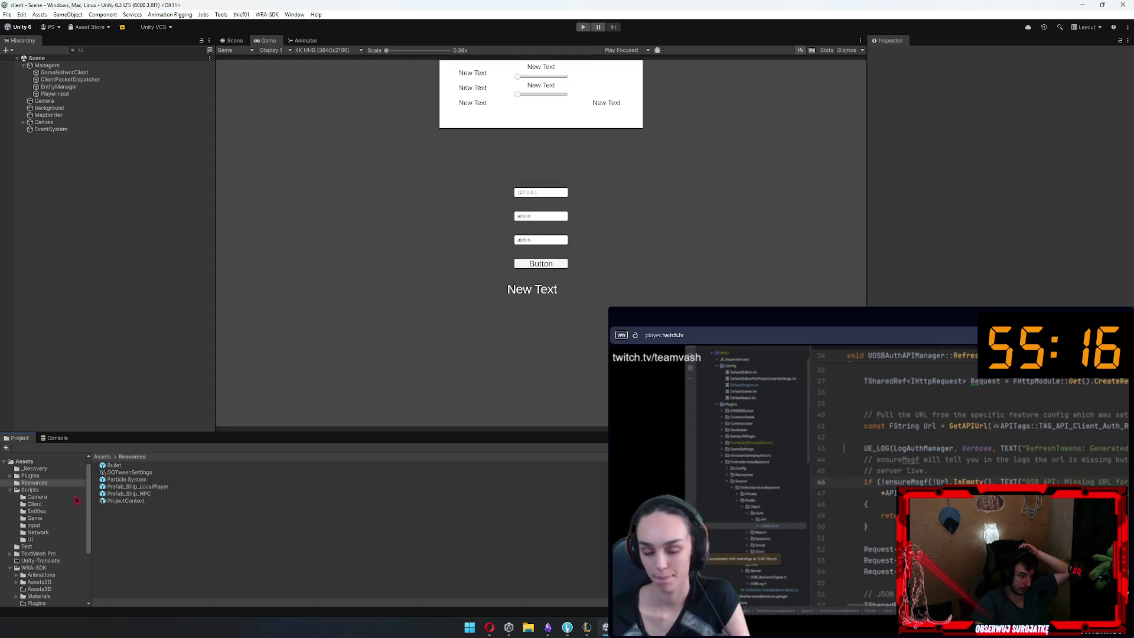
Create a MonoBehaviour script named FakeMapGrid in the Assets/Scripts/Client folder
scroll(77, 500, down, 5)
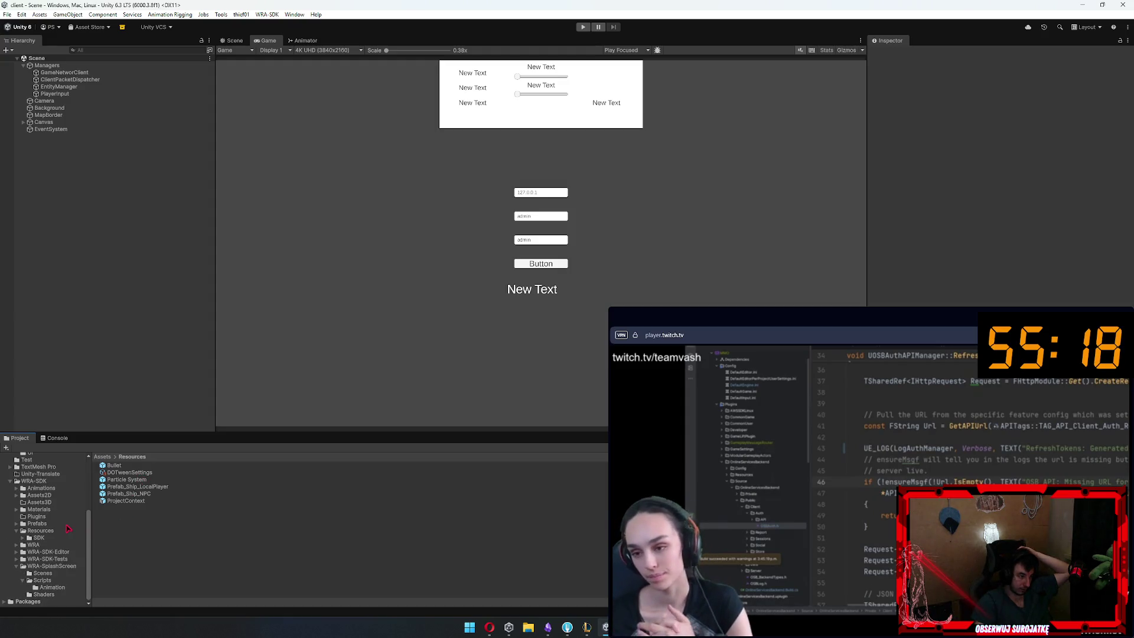
scroll(67, 528, up, 5)
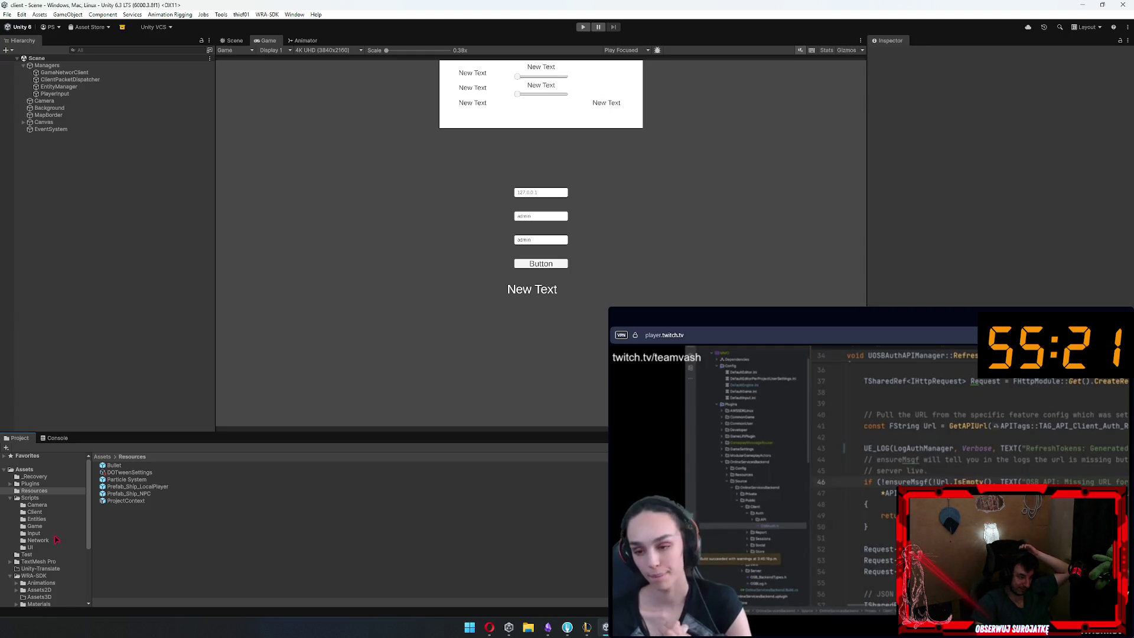
right_click(34, 512)
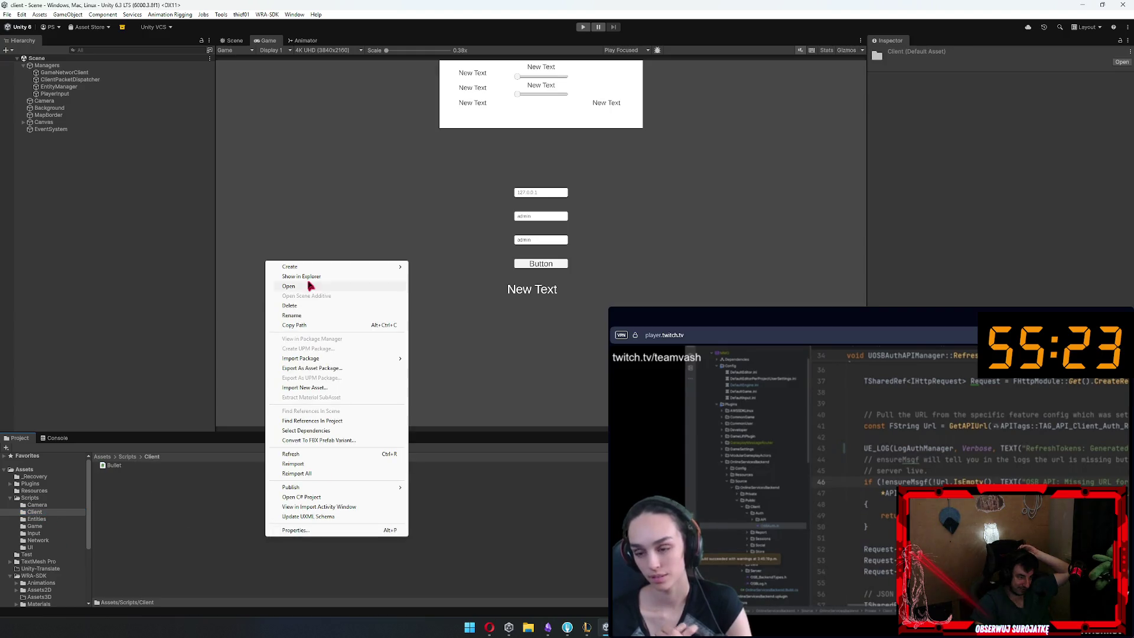
mouse_move(401, 267)
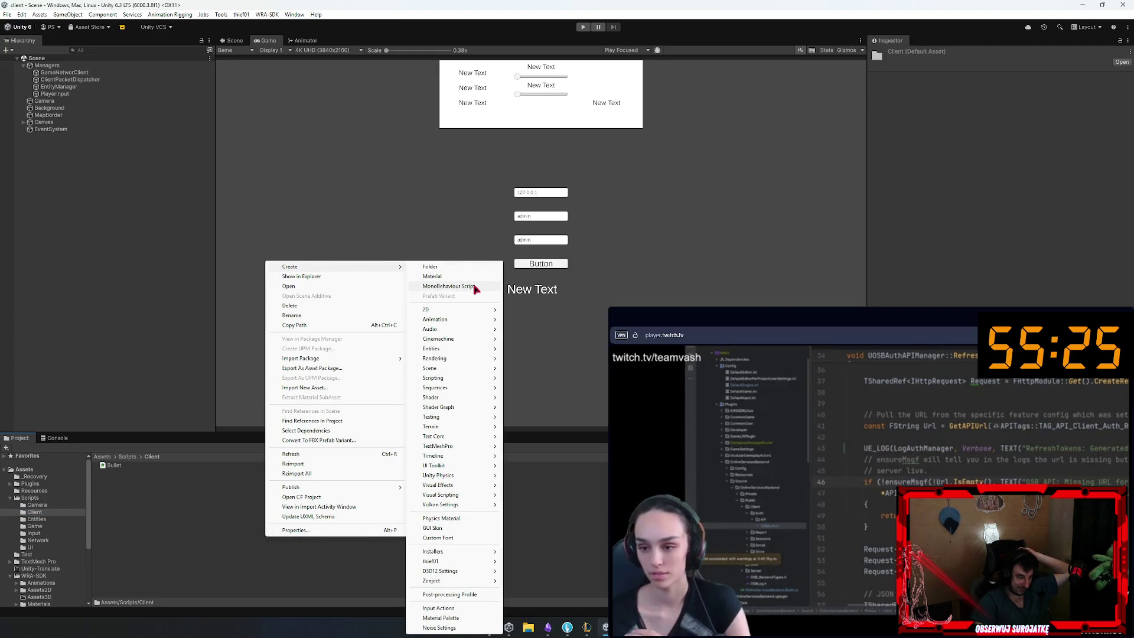
click(449, 286)
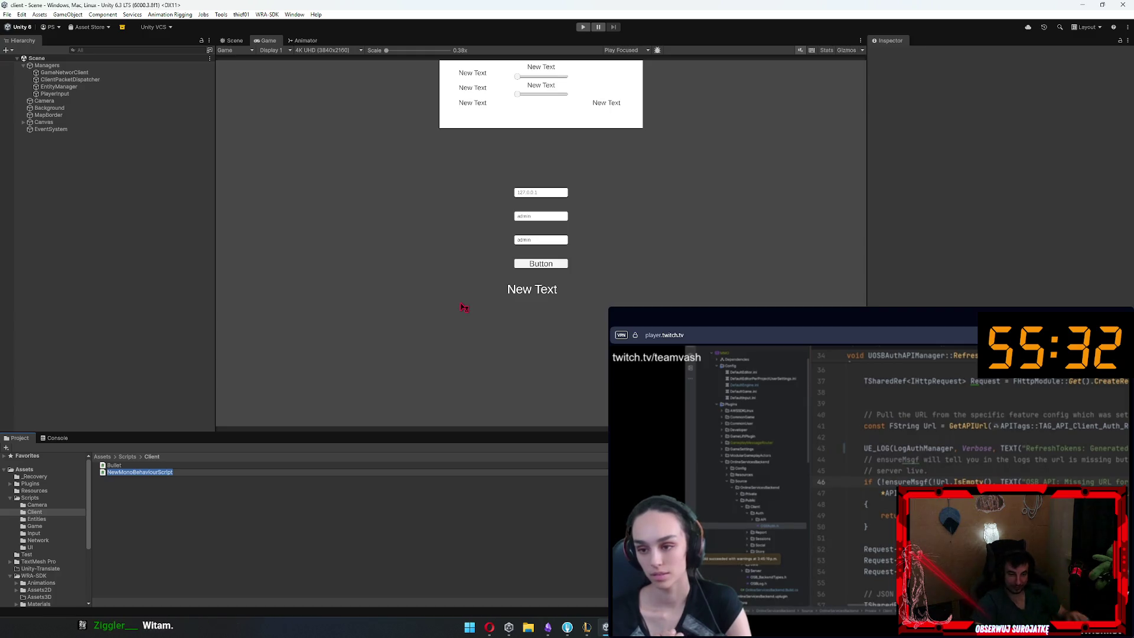
text(a)
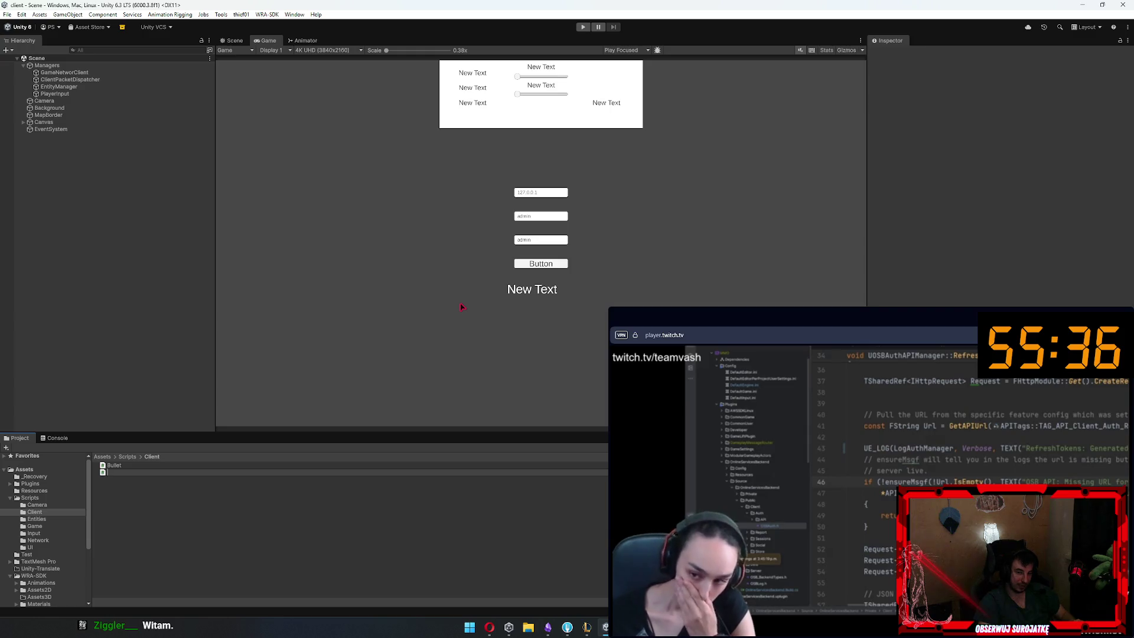
text(Map)
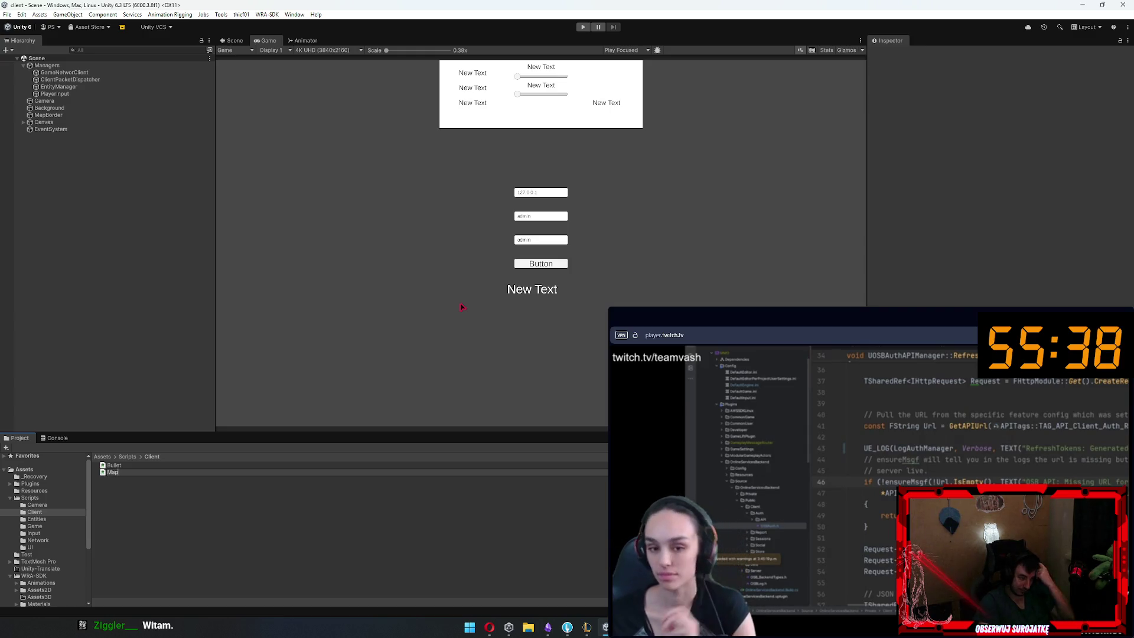
text(Grid)
key(ctrl+BackSpace)
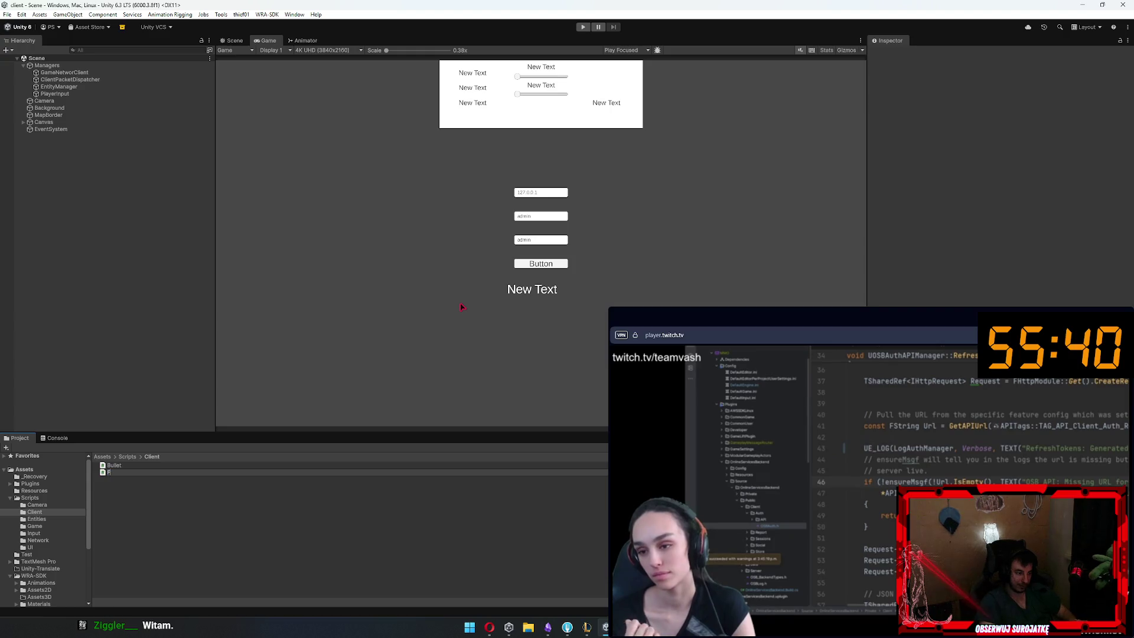
text(keMapGrid)
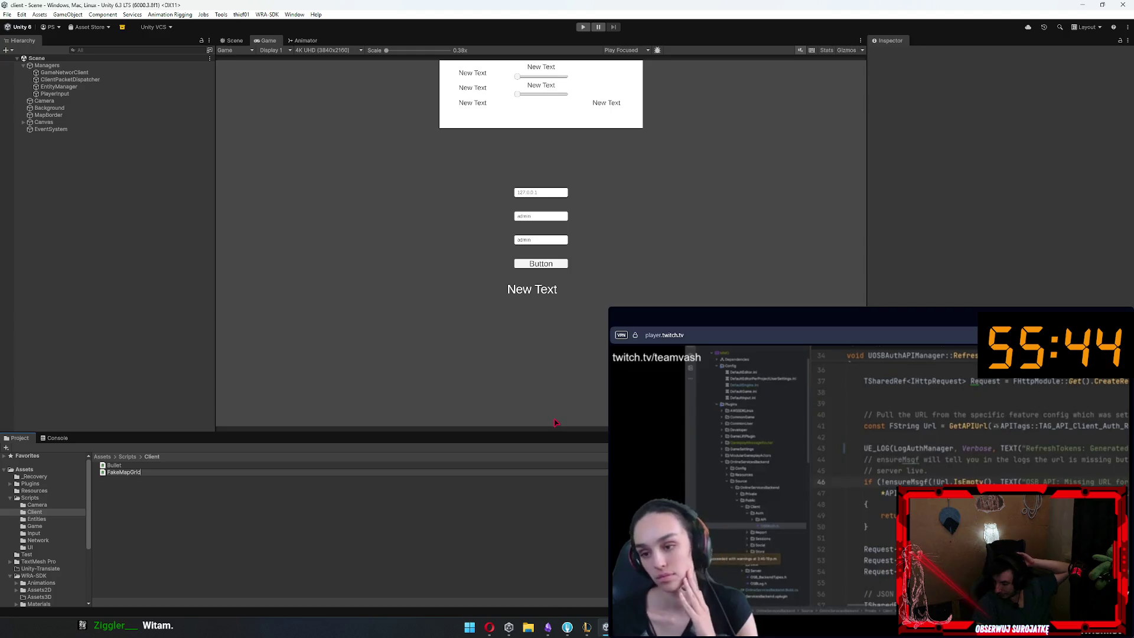
key(Return)
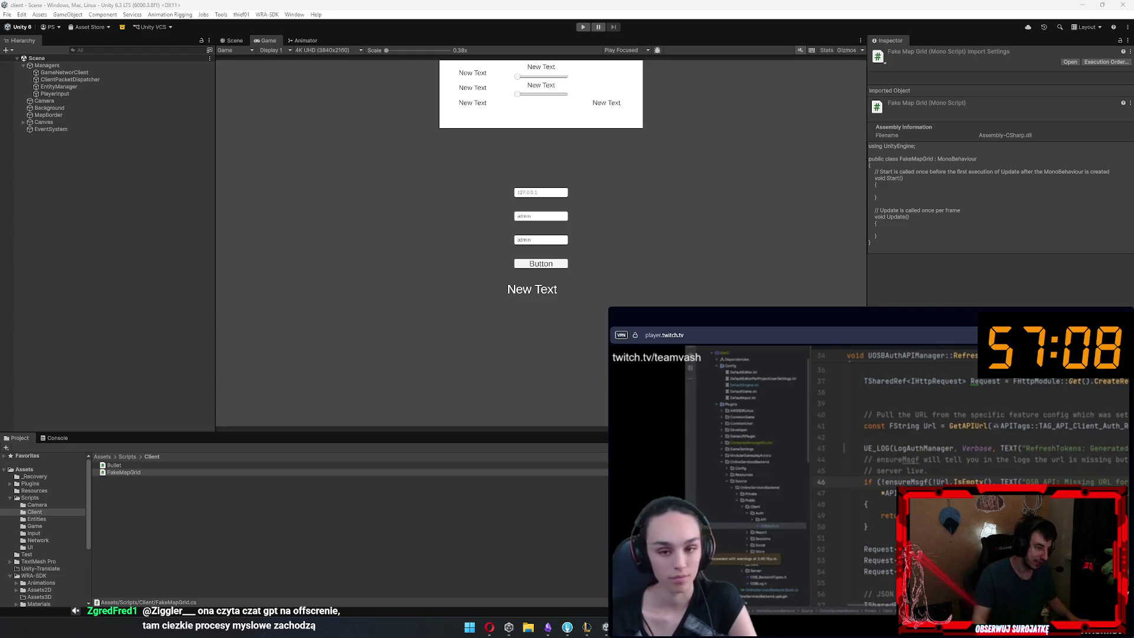
Open FakeMapGrid in Rider and wrap its class in namespace Client
click(126, 474)
double_click(125, 473)
right_click(257, 69)
click(291, 76)
click(292, 82)
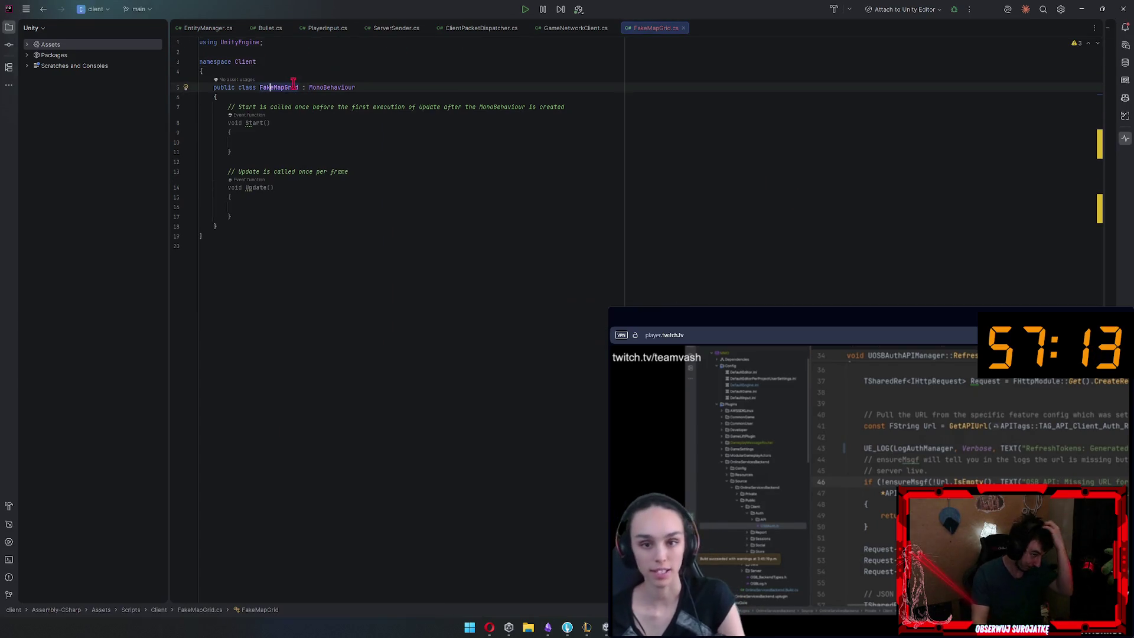
Add a [SerializeField] private GameObject grid field at the top of the class
click(291, 97)
key(Return)
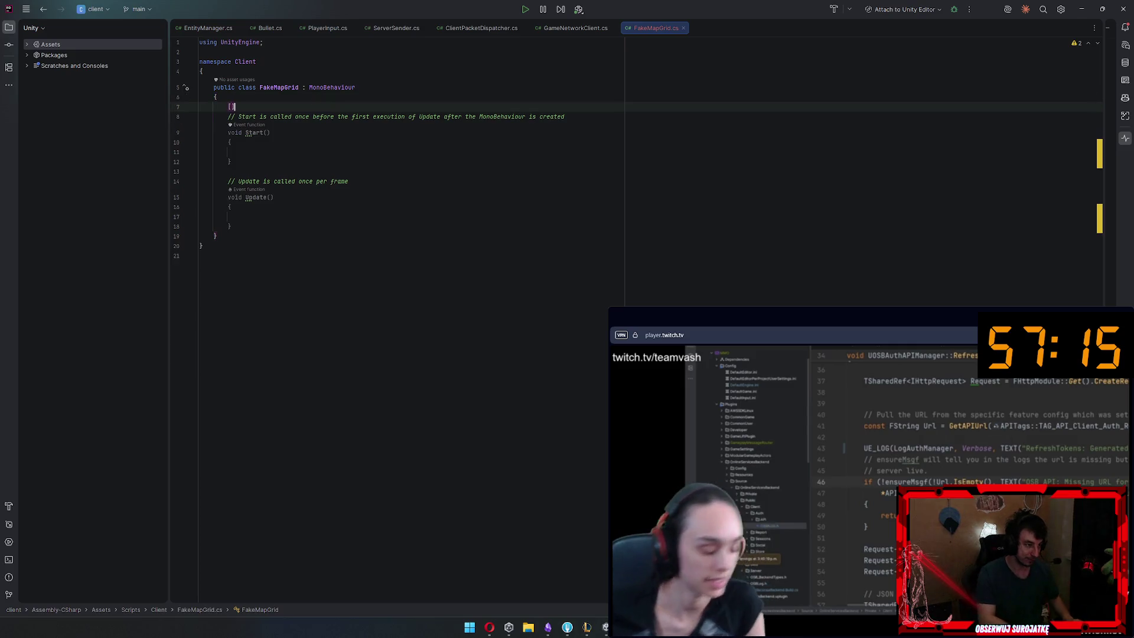
text([ser)
key(Return)
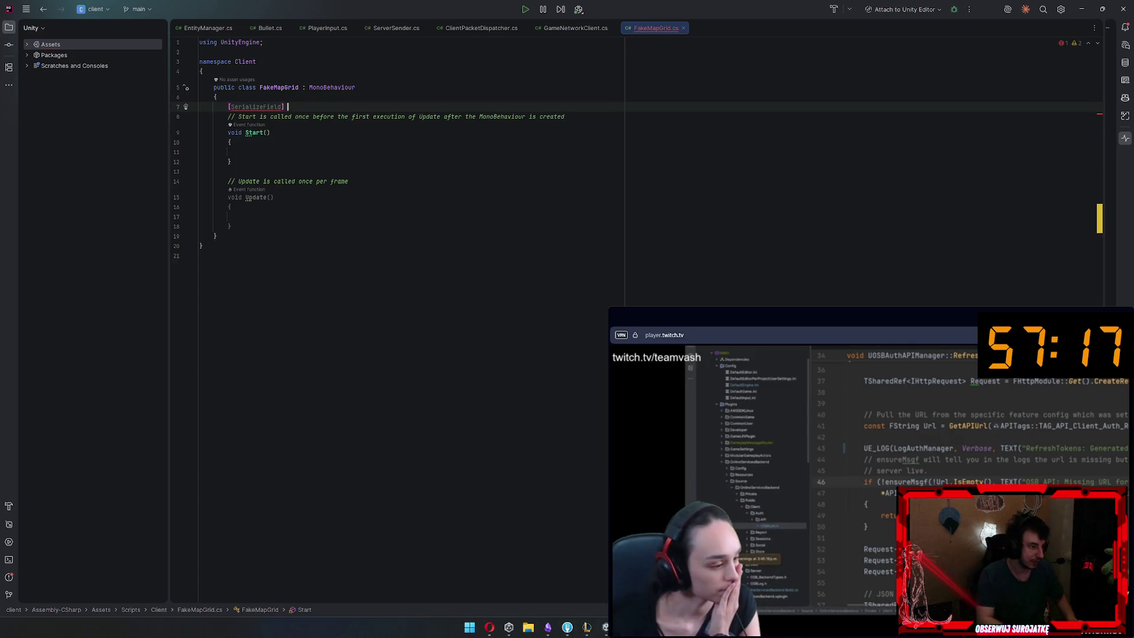
text(private)
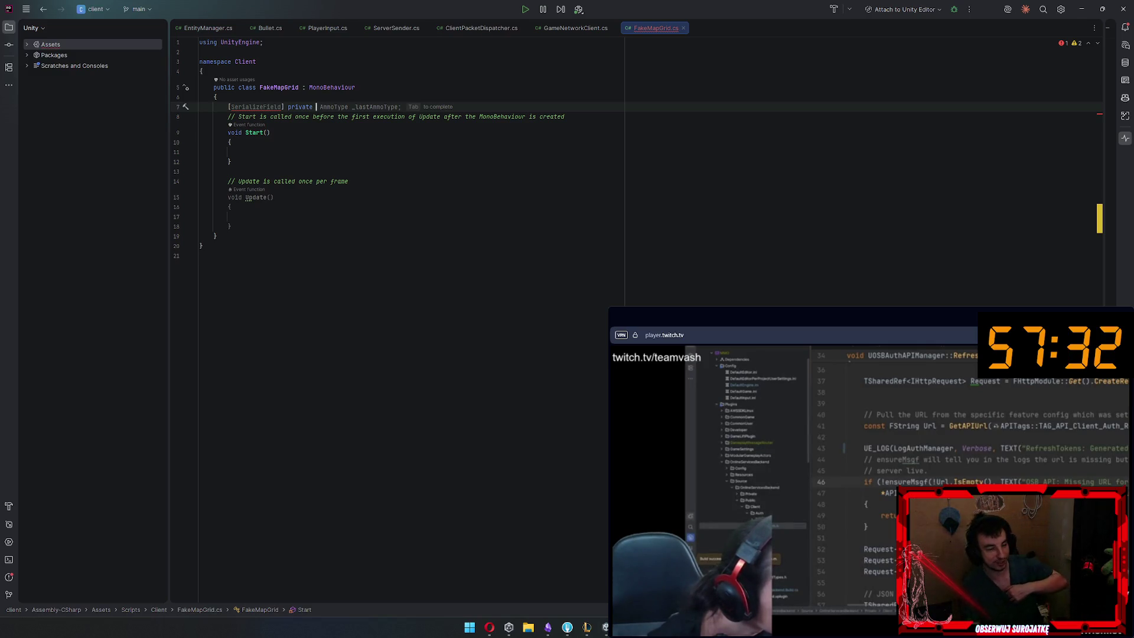
key(Escape)
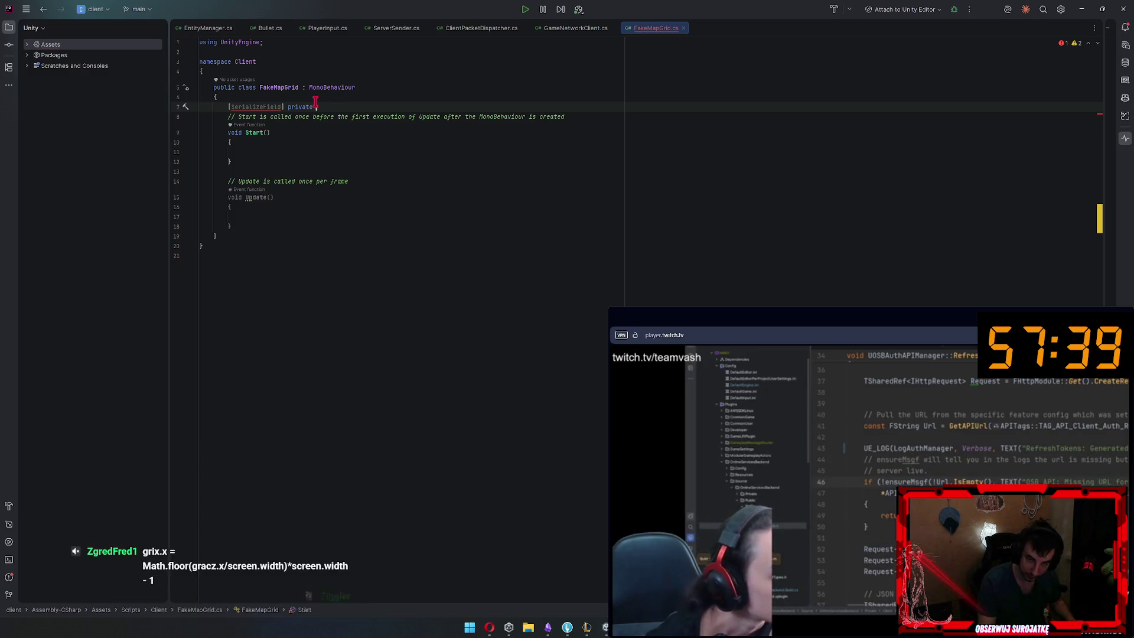
text(GameObject)
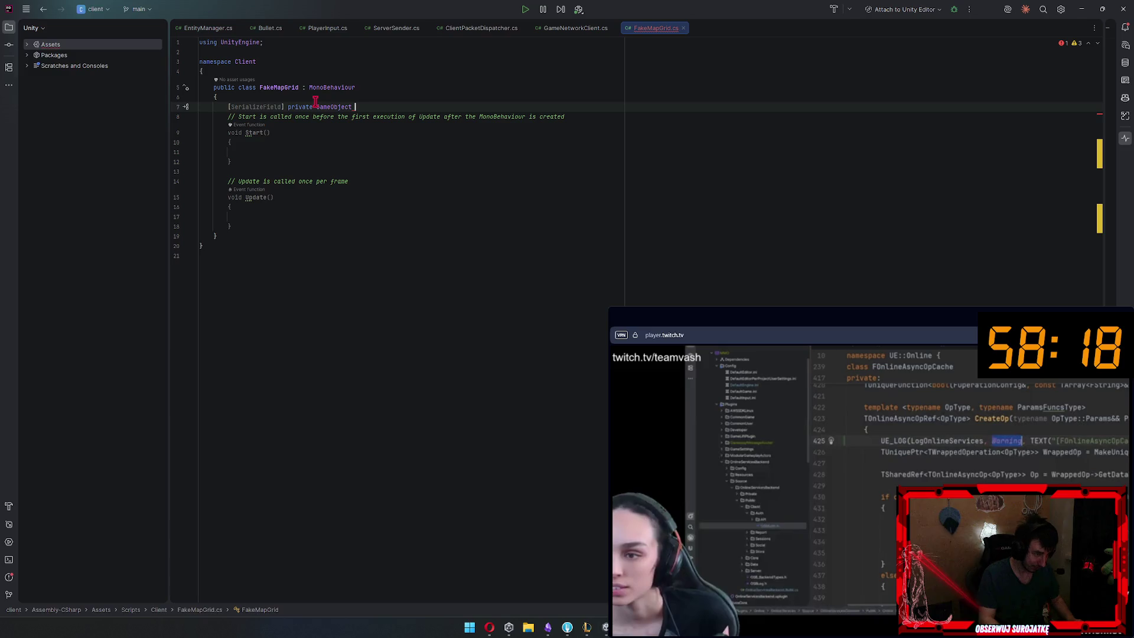
text(grid)
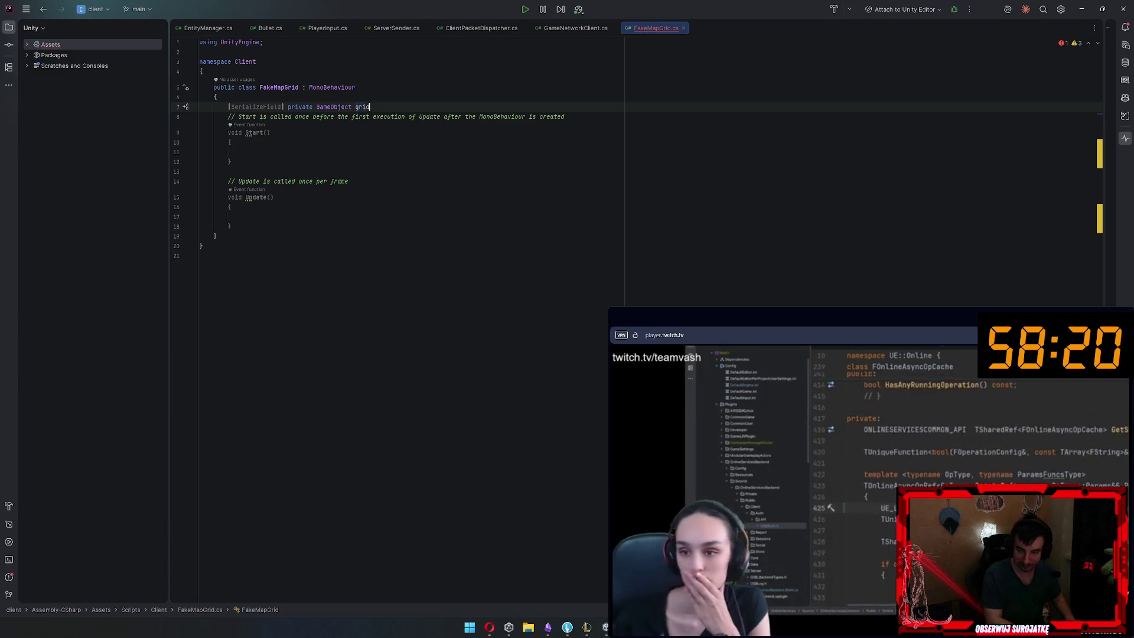
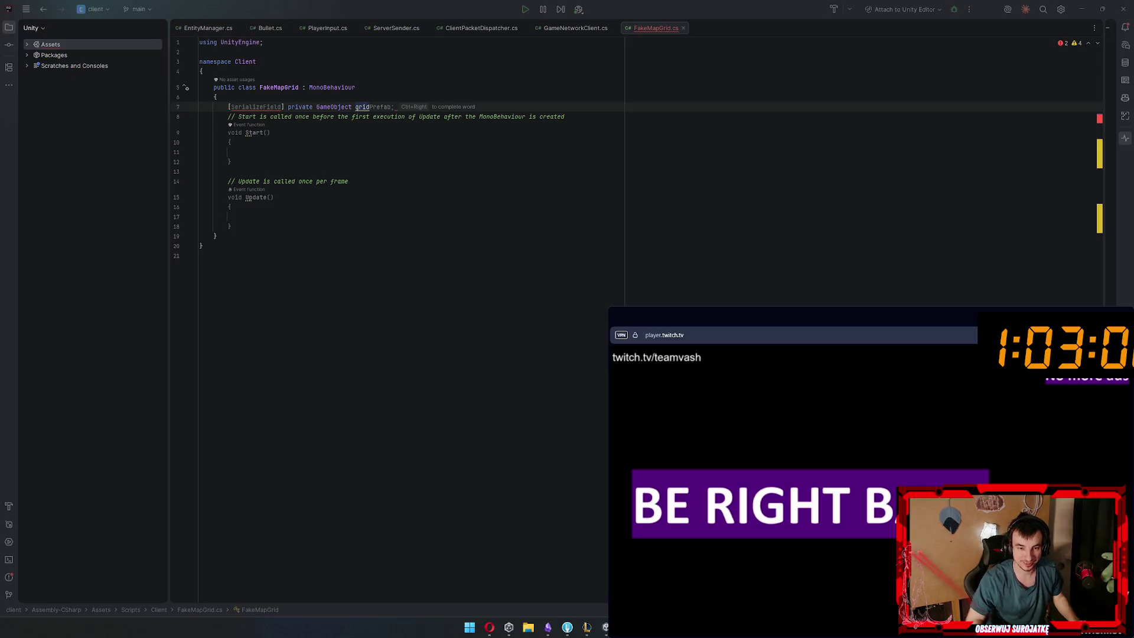
Hide the Twitch player and Opera stream-manager windows to uncover FakeMapGrid.cs in Rider
mouse_move(712, 317)
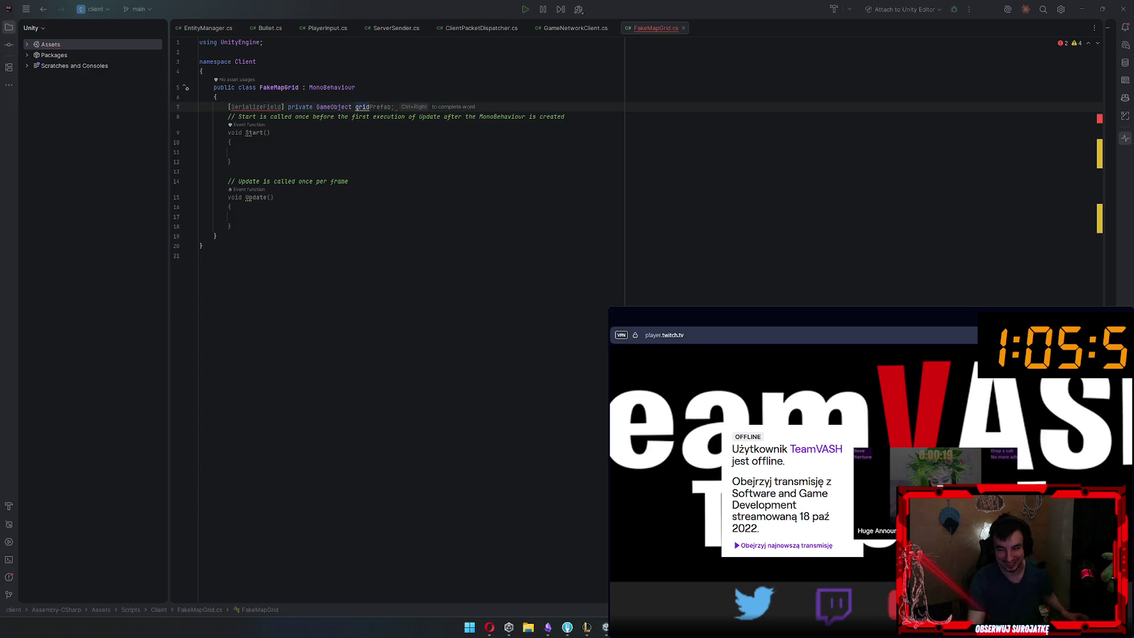
key(alt+Tab)
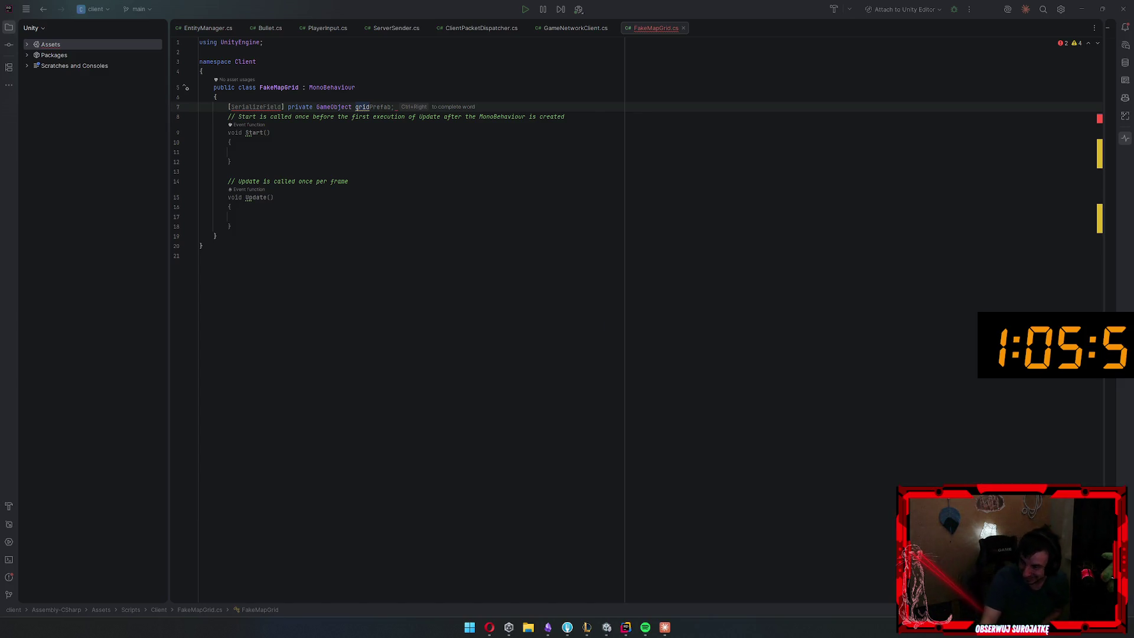
key(alt+Tab)
key(alt+Tab)
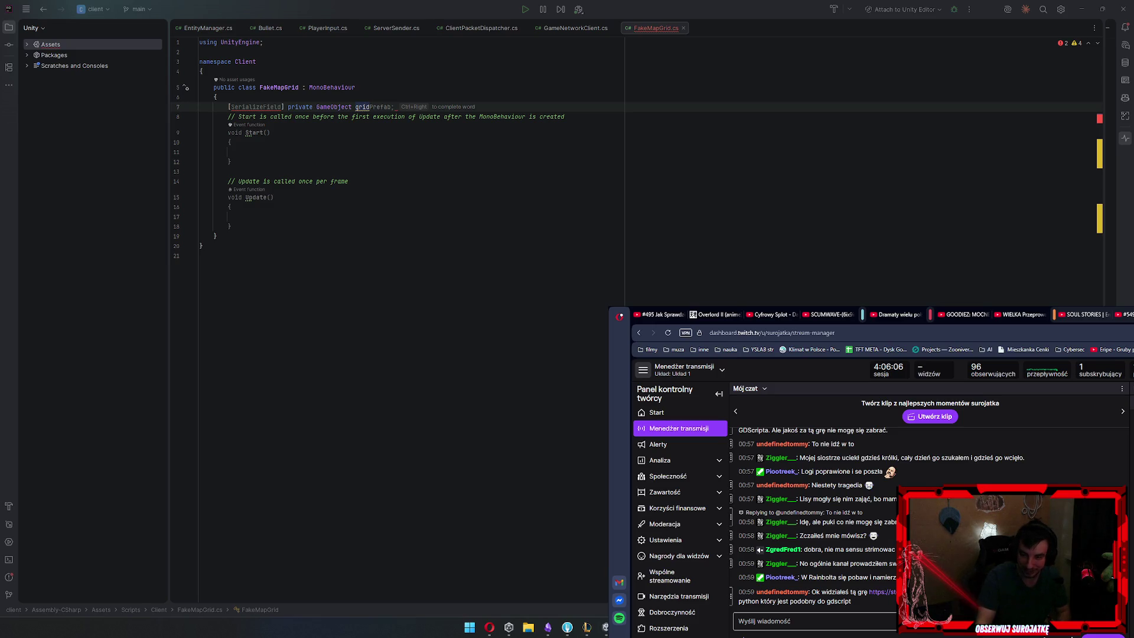
key(alt+Tab)
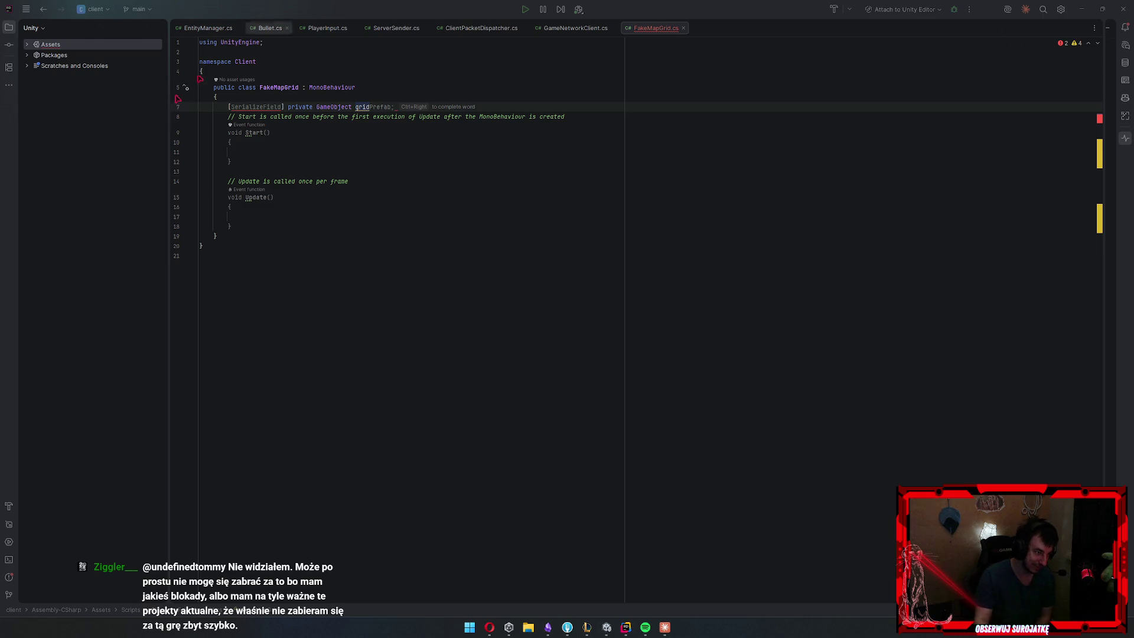
click(351, 129)
key(Up)
key(Up)
key(Home)
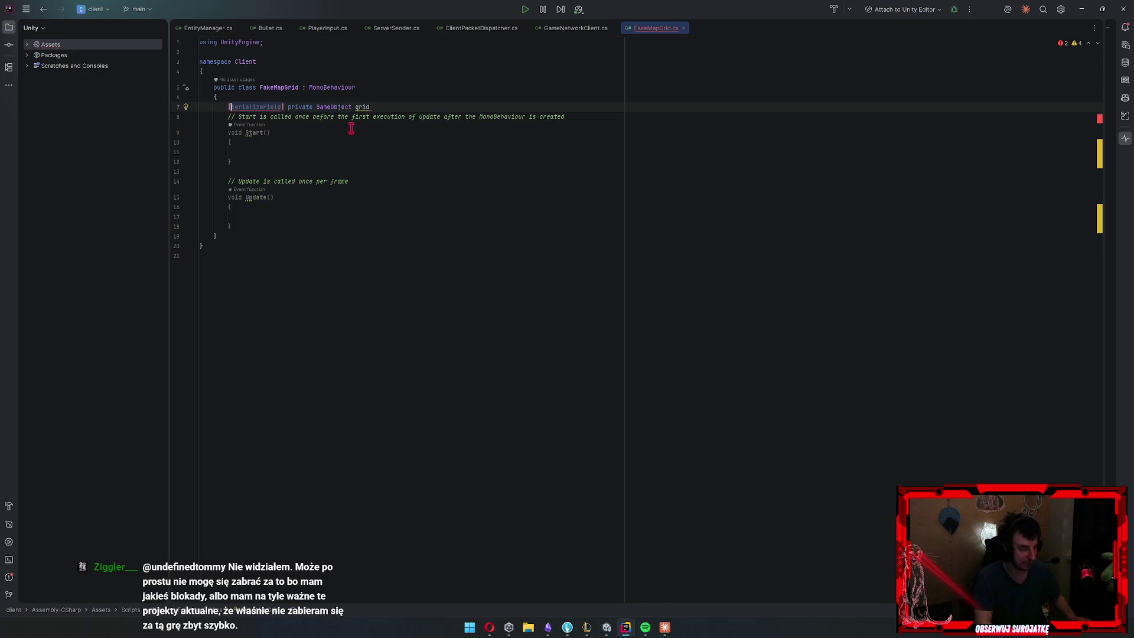
key(Down)
key(Down)
key(Right)
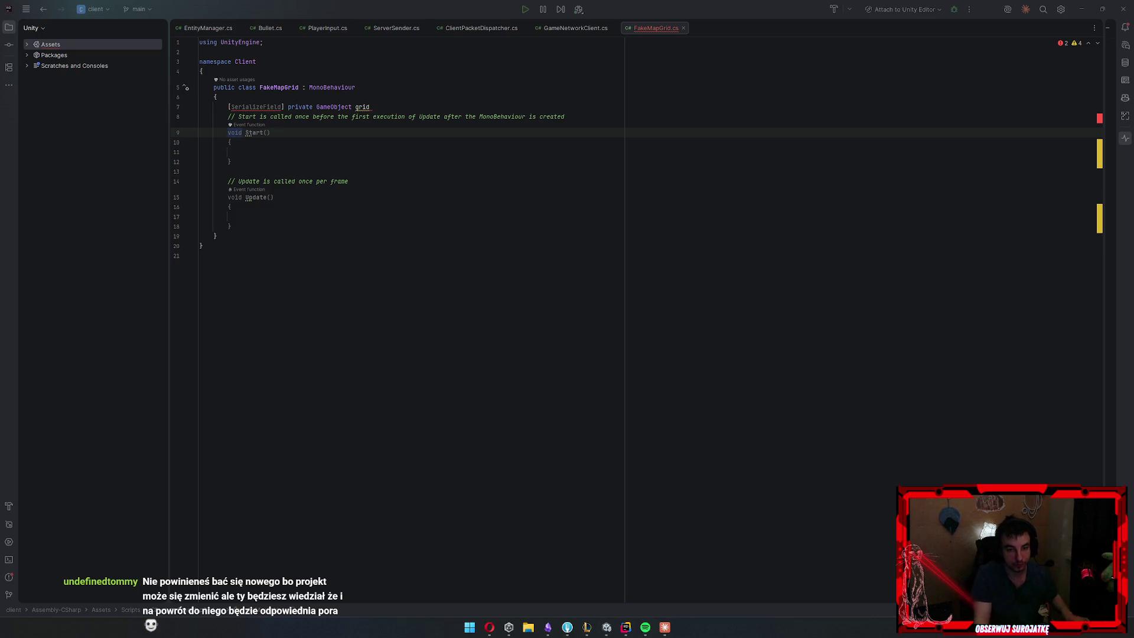
click(716, 434)
key(Up)
click(472, 107)
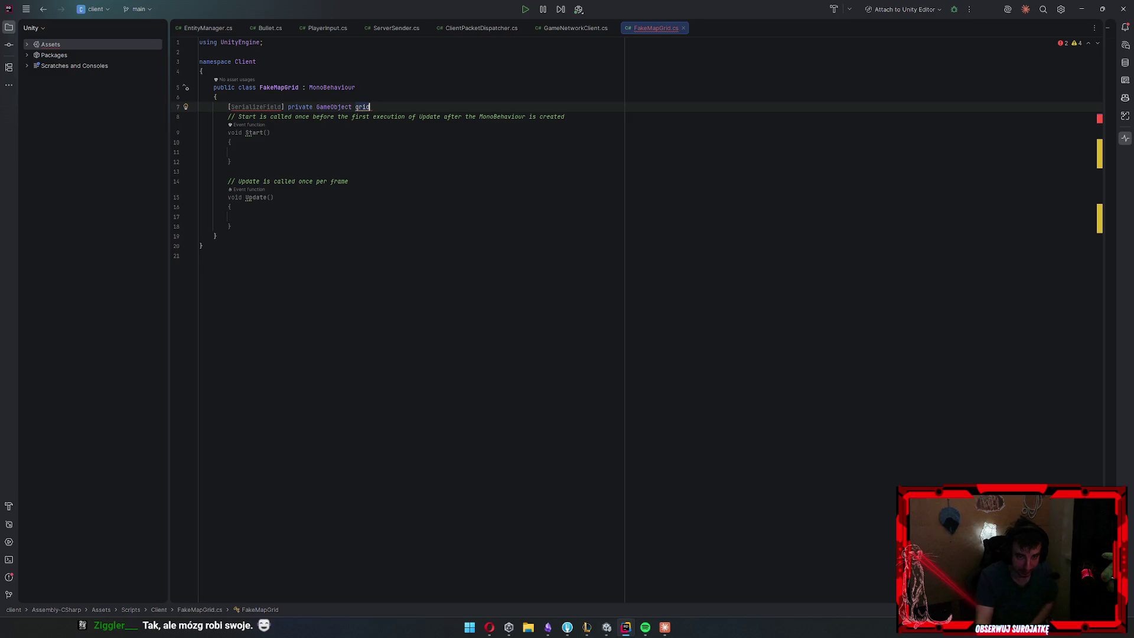
click(555, 245)
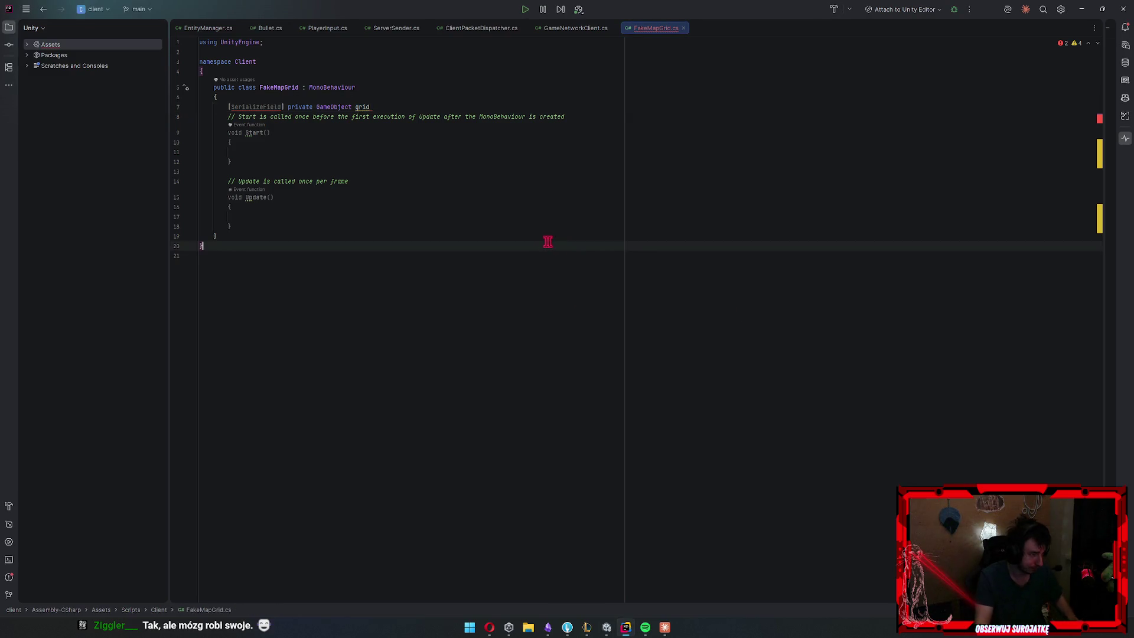
Rename the serialized grid field to fakeGridPrefab using completion
click(410, 110)
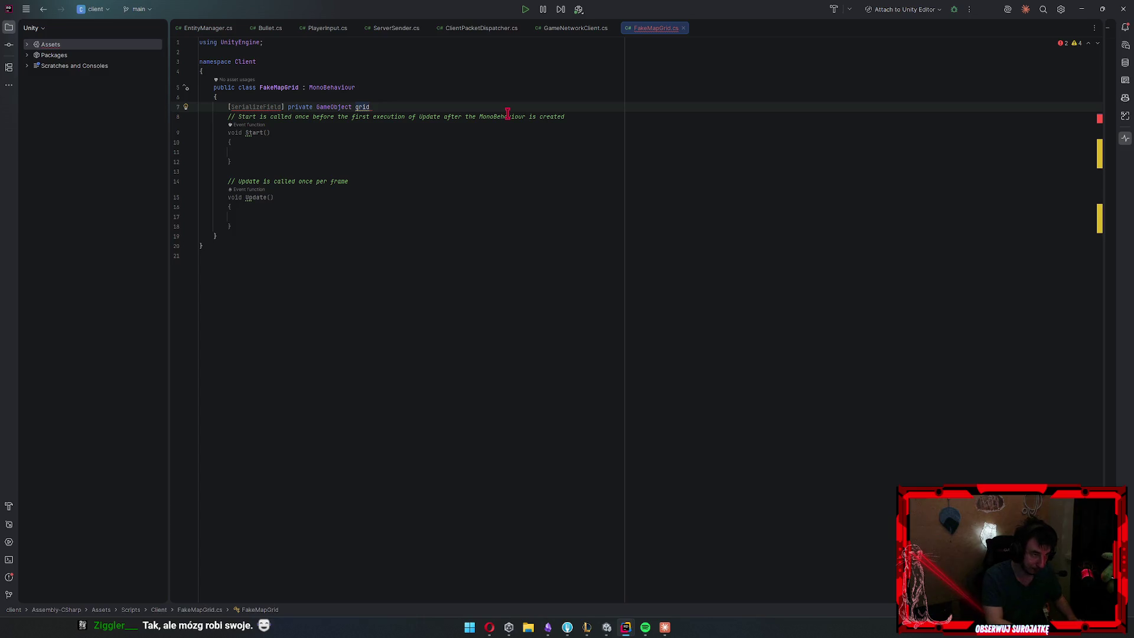
key(BackSpace)
key(BackSpace)
key(BackSpace)
text(fakeGrid)
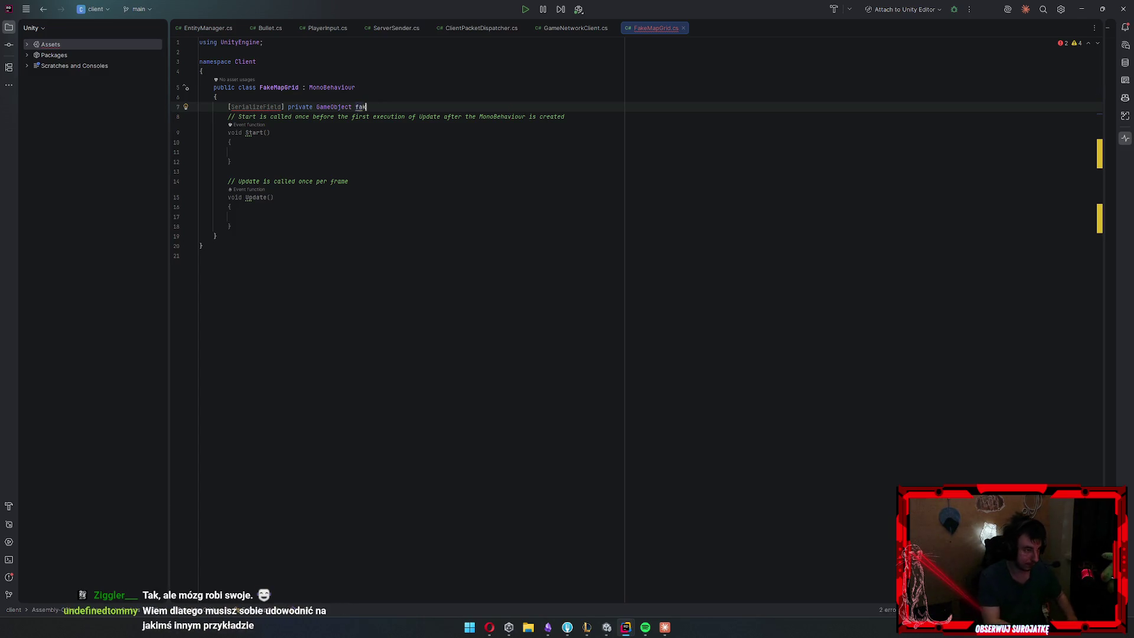
key(Tab)
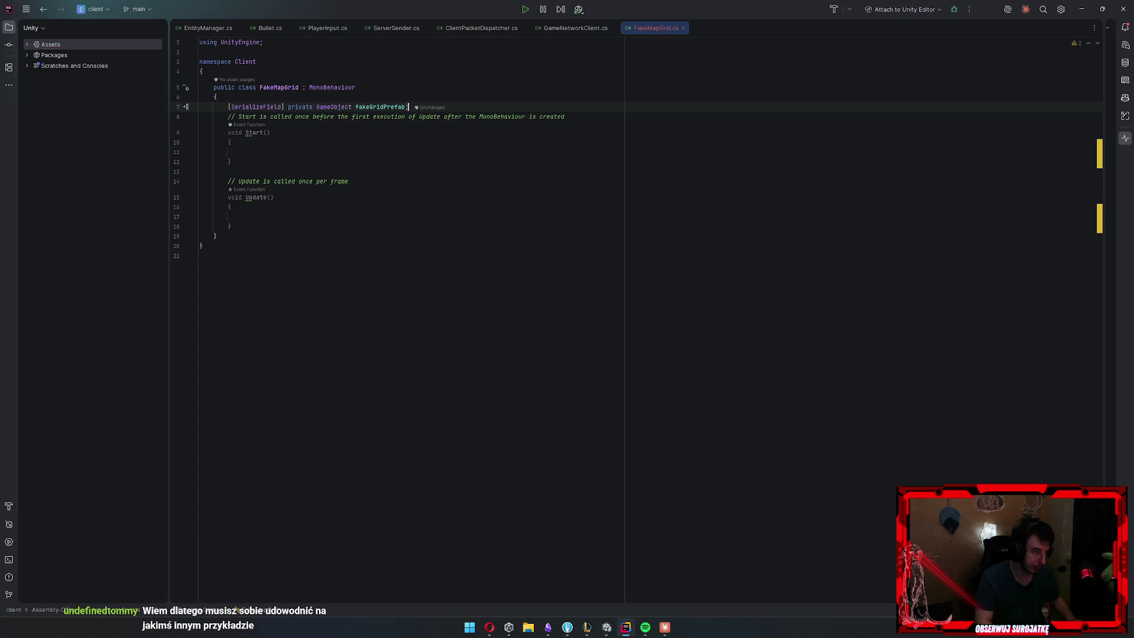
Delete the Start method with its comments and add a private GameObject[,] grids; field
key(Return)
key(Return)
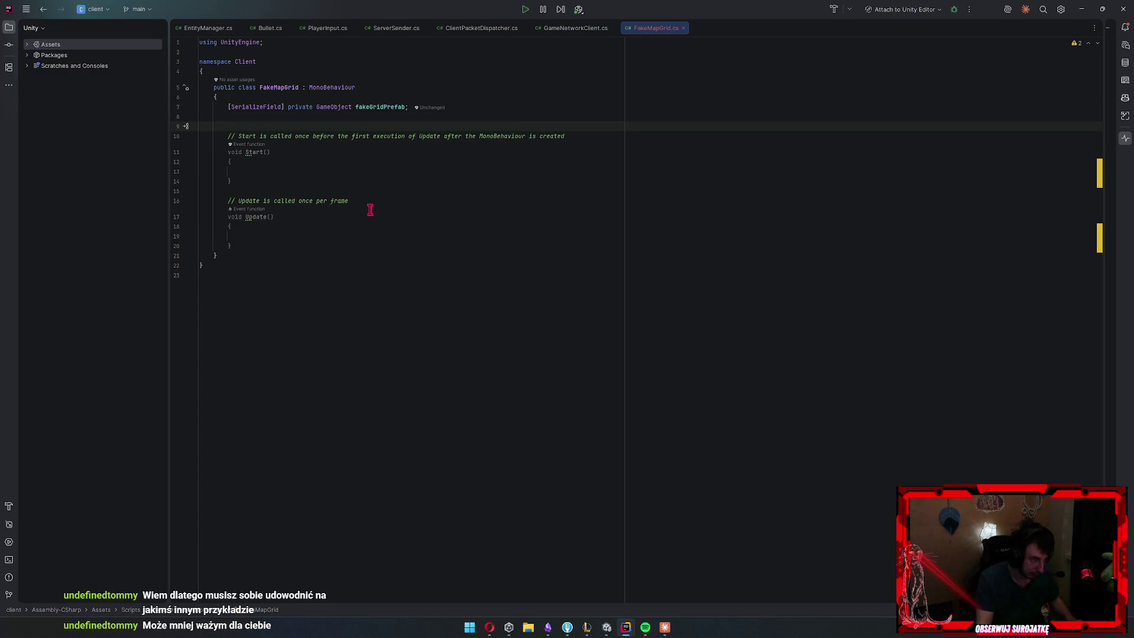
key(shift+Down)
key(shift+Down)
key(shift+Down)
key(BackSpace)
key(Return)
text(private )
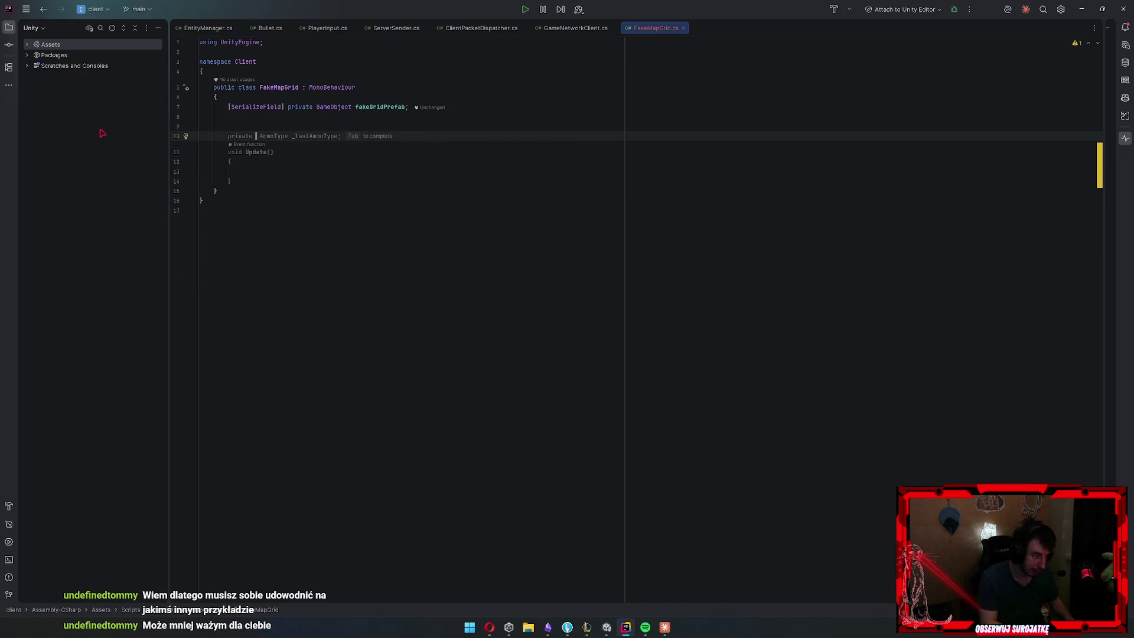
text(Gam)
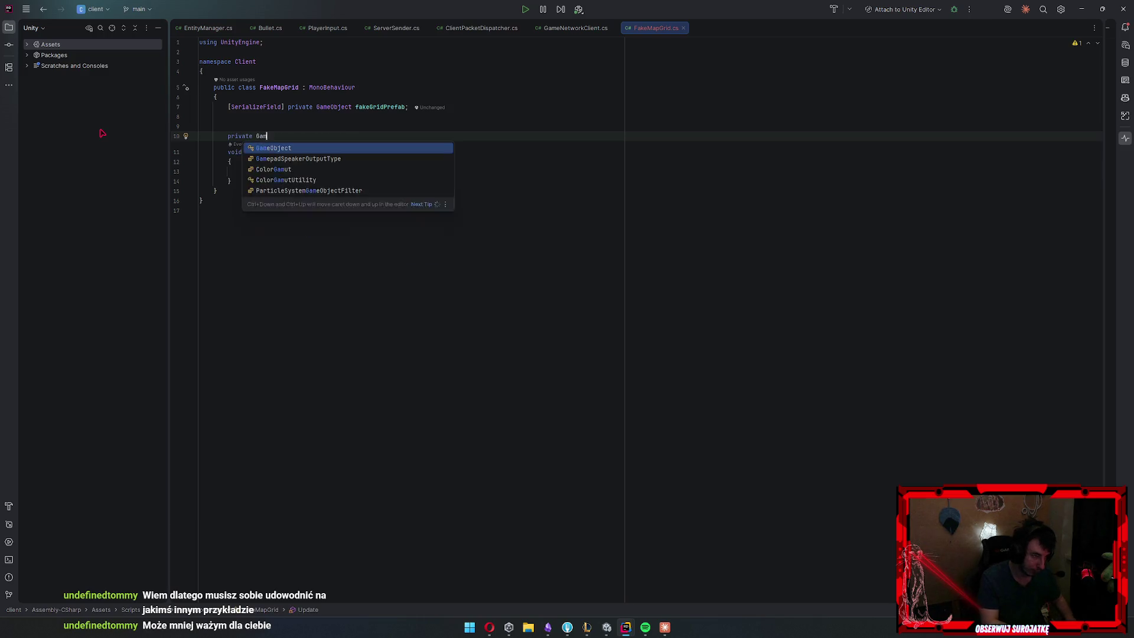
text(eObject[,] grids;)
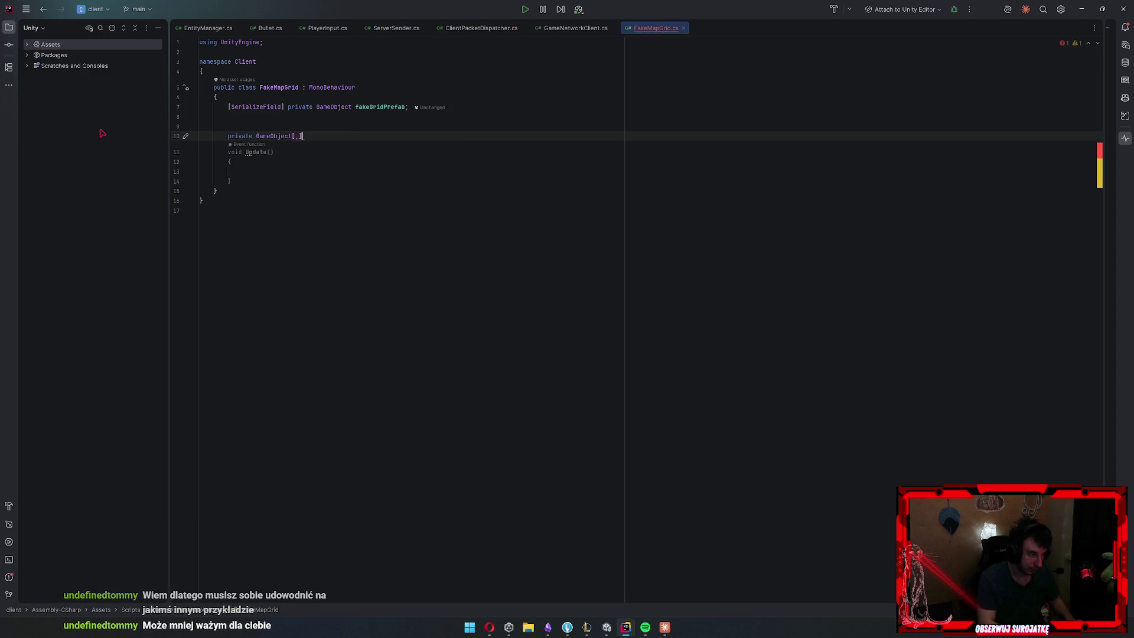
Generate an Awake method that assigns grids = new GameObject[,]
key(Return)
text(awa)
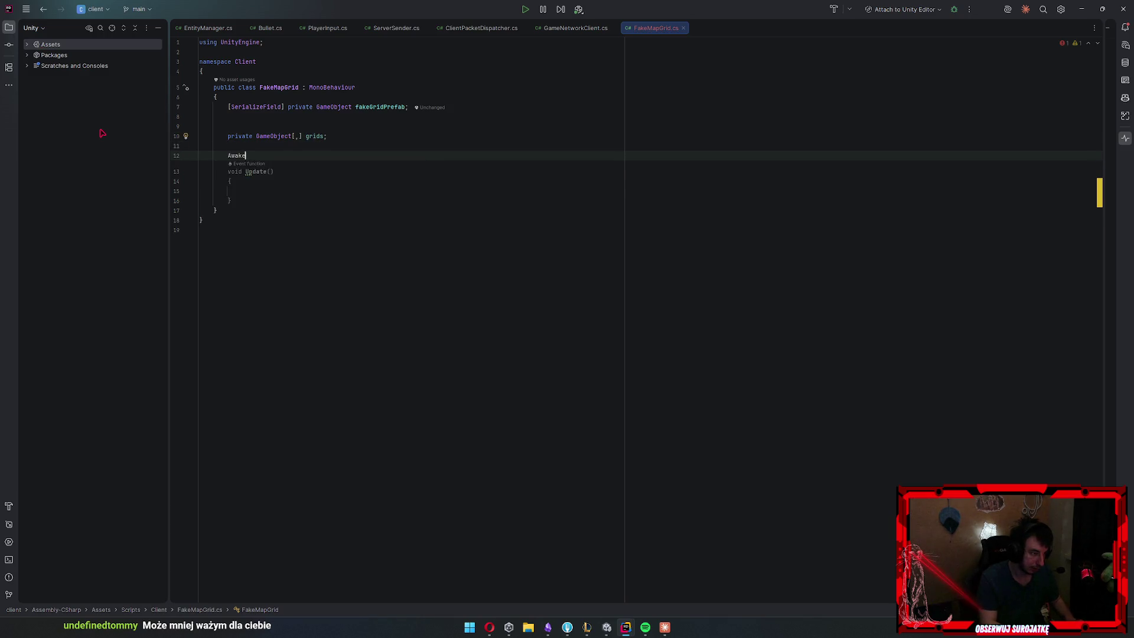
key(Return)
text(grid)
key(Return)
text([)
key(BackSpace)
text(= new)
key(Return)
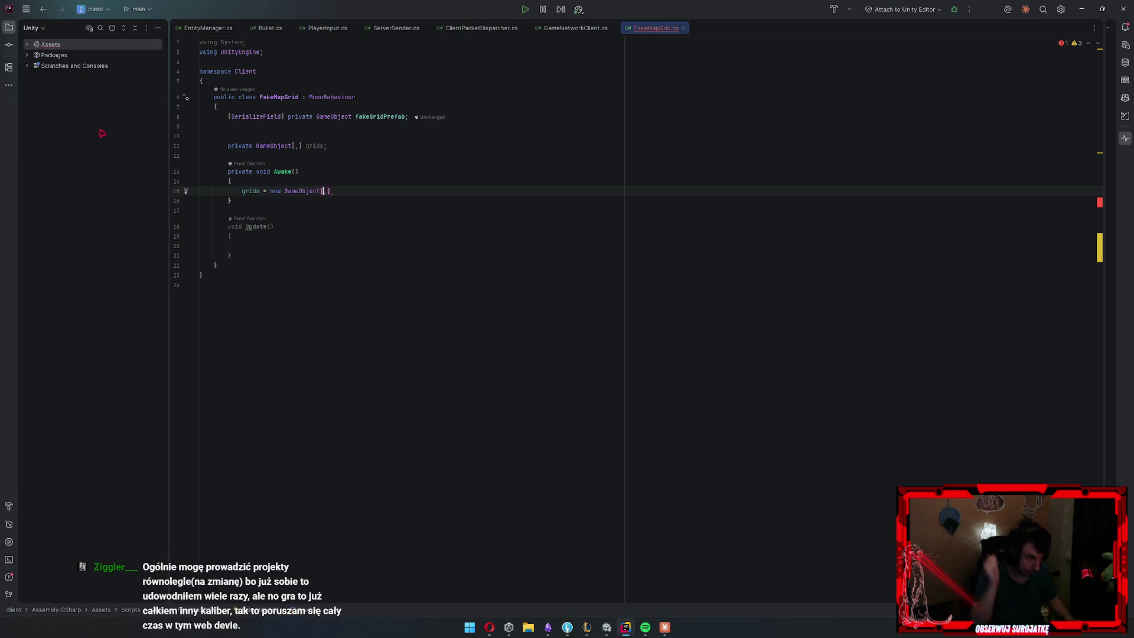
click(587, 629)
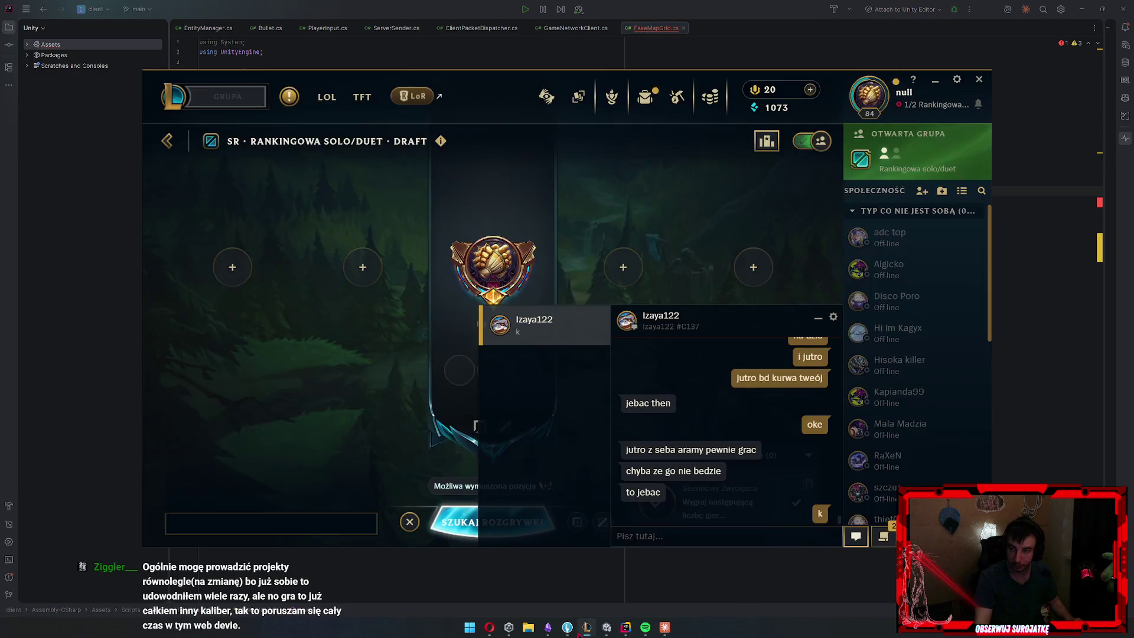
Hide the League of Legends client and put the cursor inside the array brackets on line 15
click(587, 631)
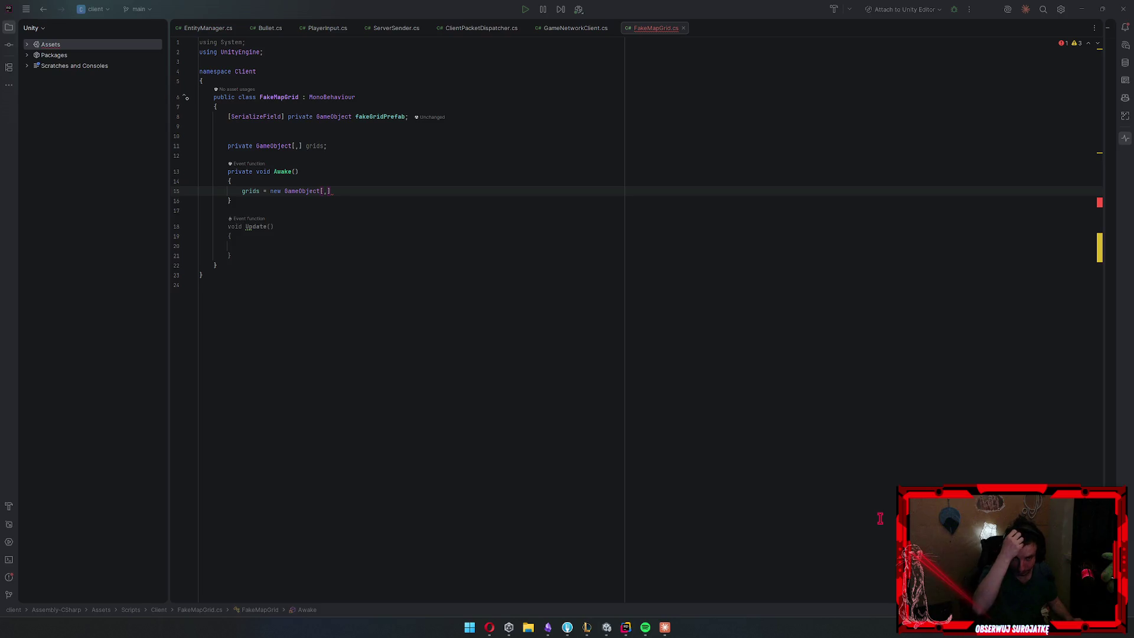
click(518, 190)
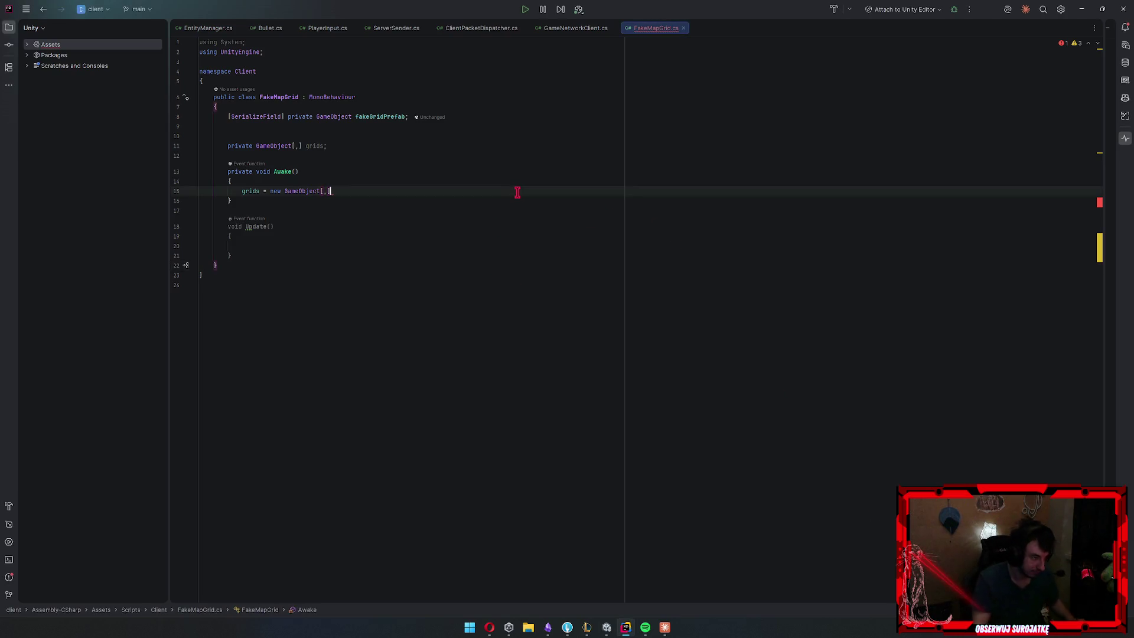
key(Left)
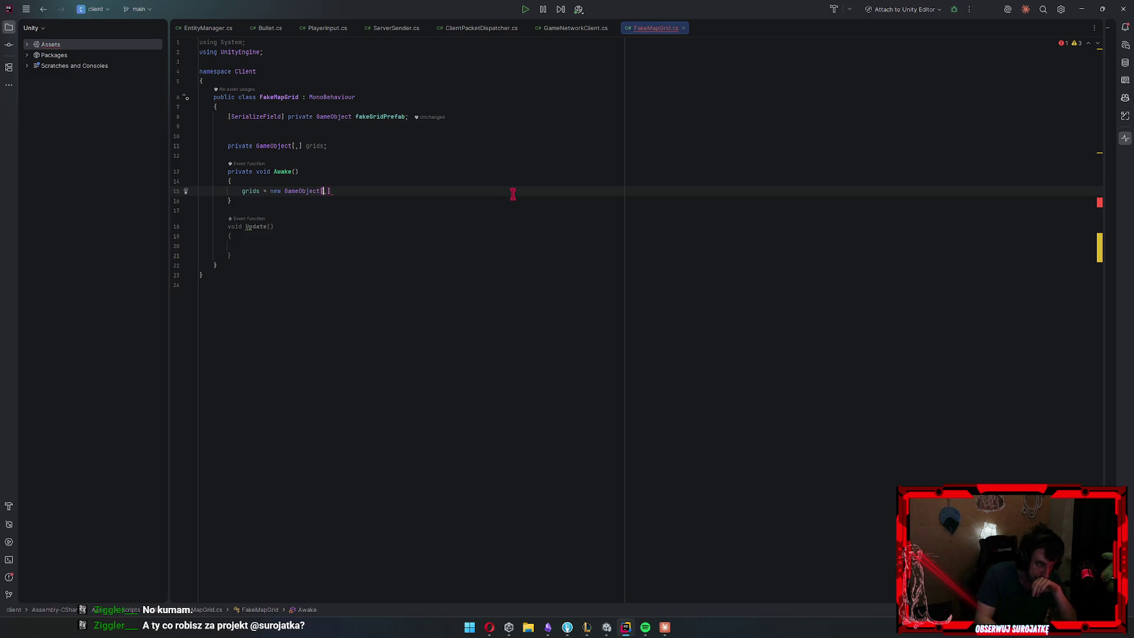
Size the grids array as new GameObject[10, 10]; and save so Unity refreshes
text(10)
key(Right)
text(10)
key(End)
text(;)
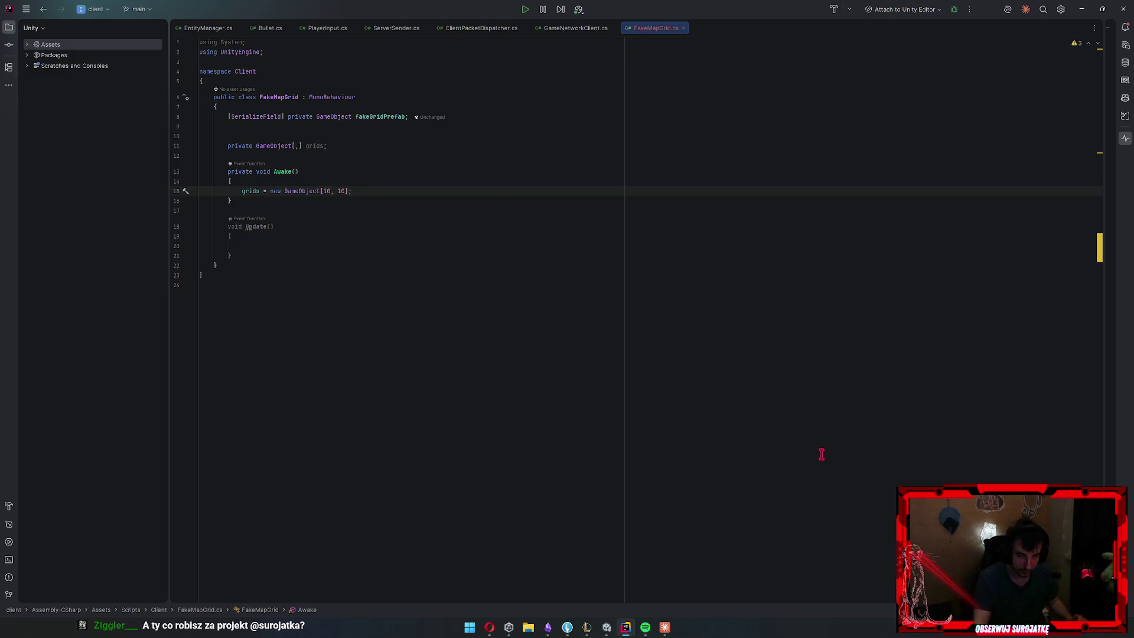
key(alt+Tab)
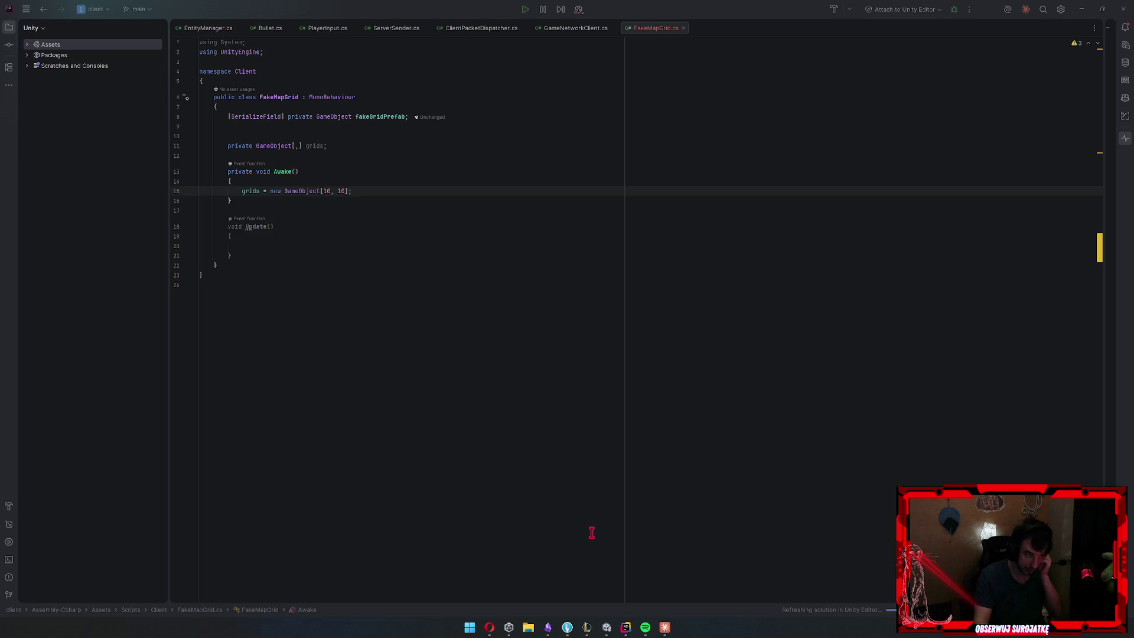
Remove the extra blank line below the fakeGridPrefab field
click(404, 126)
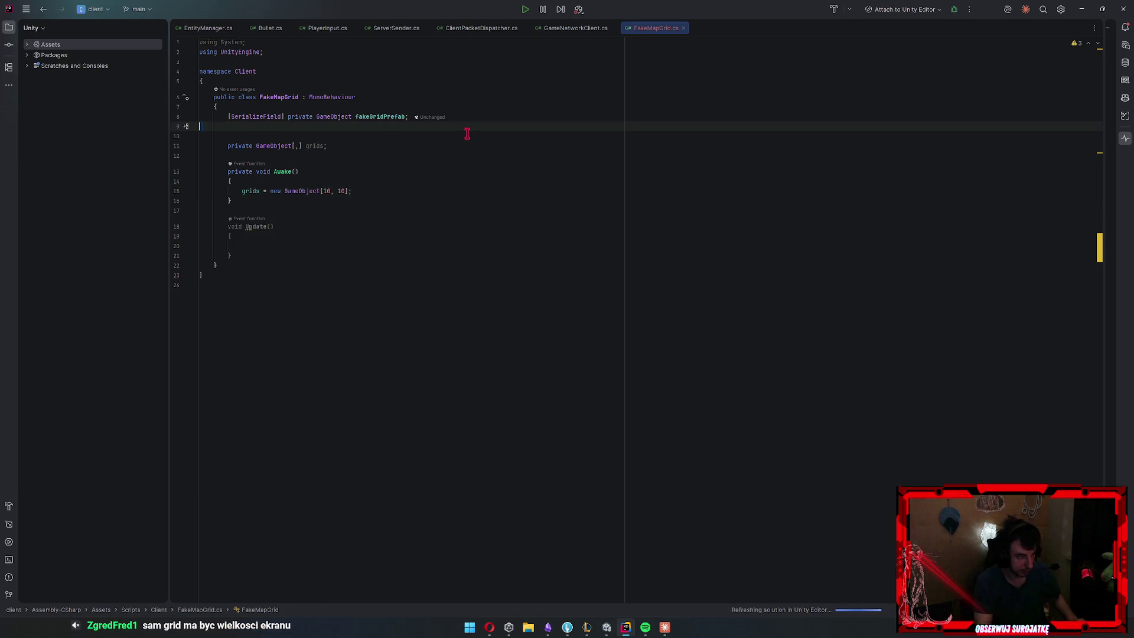
key(BackSpace)
key(Left)
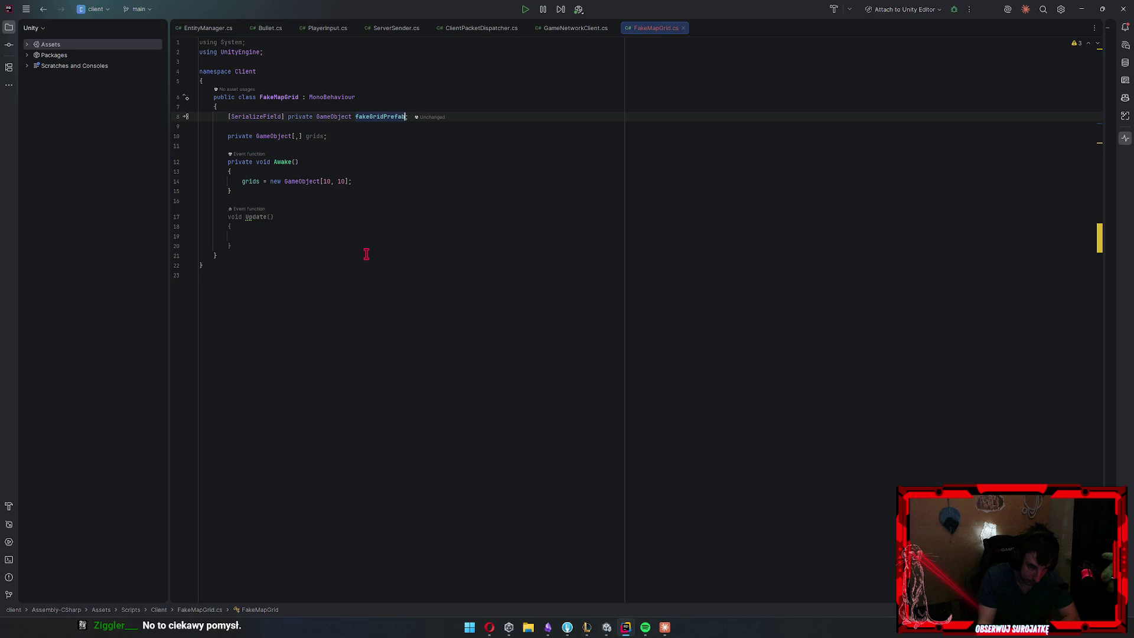
click(372, 180)
Add nested for loops over i and j, each running to 10, inside Awake
key(Return)
key(Return)
text(for)
key(Tab)
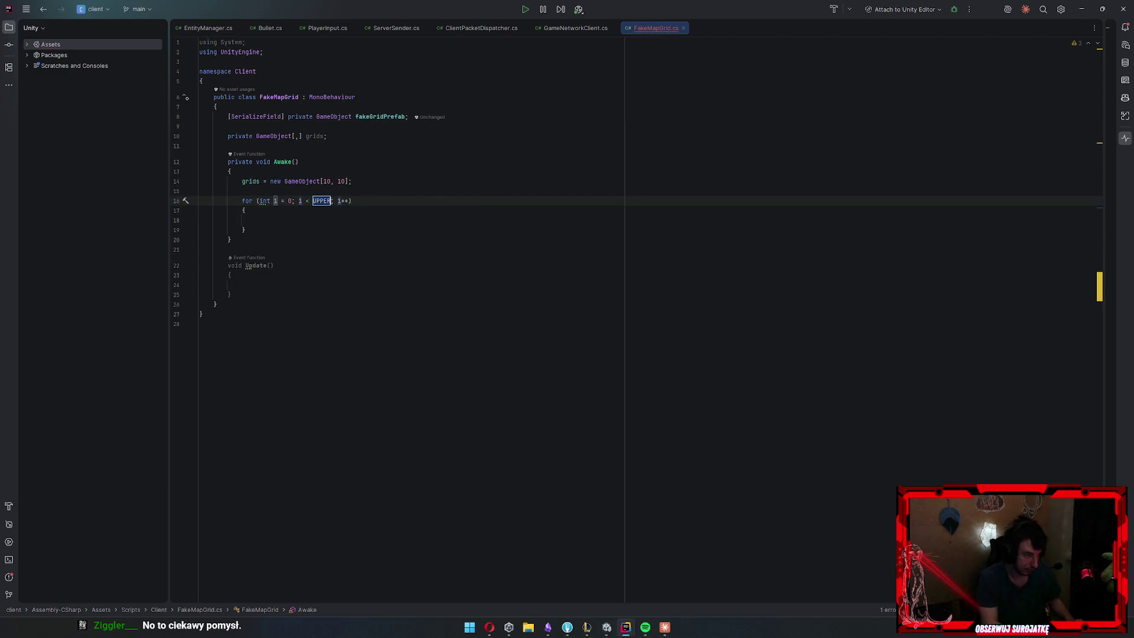
text(10)
key(Return)
text(fo)
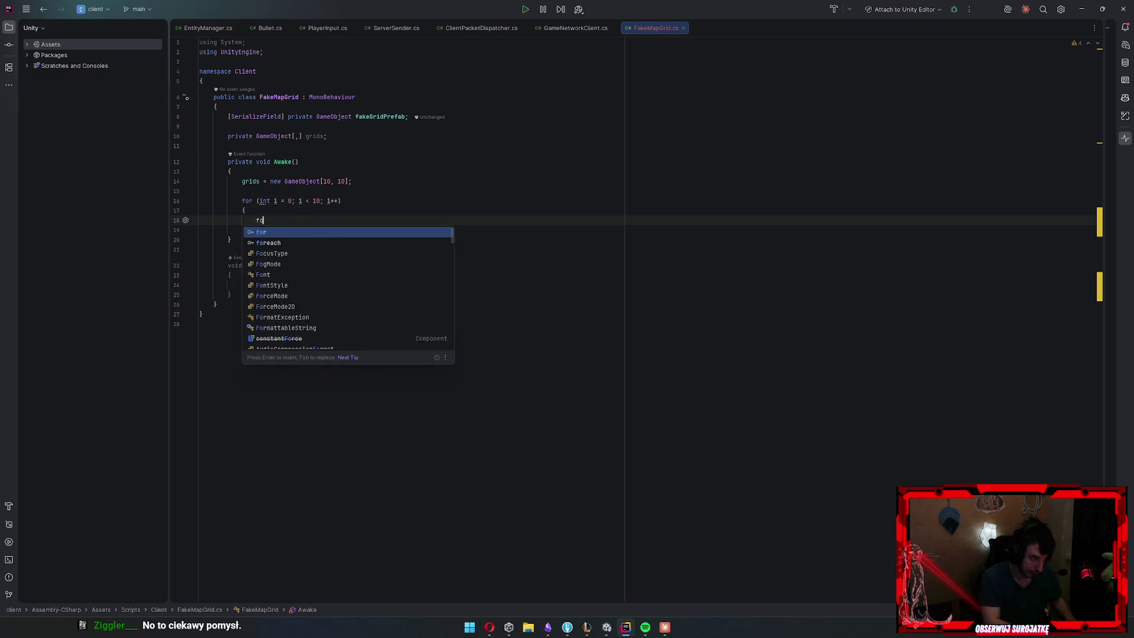
text(r (int j = 0; j )
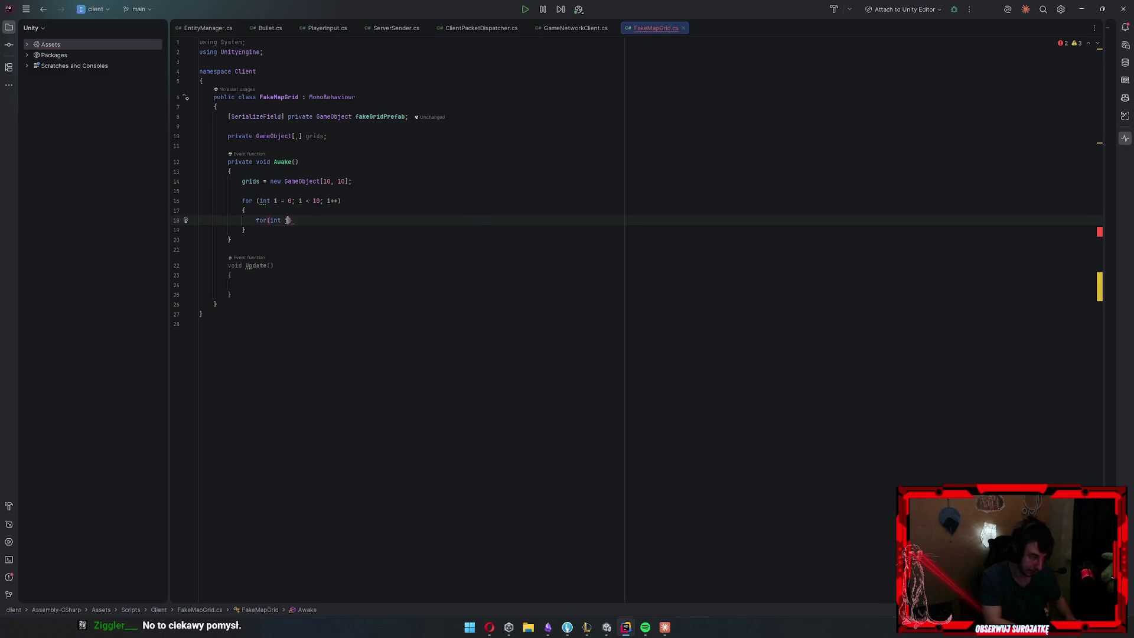
text(< 10; j+)
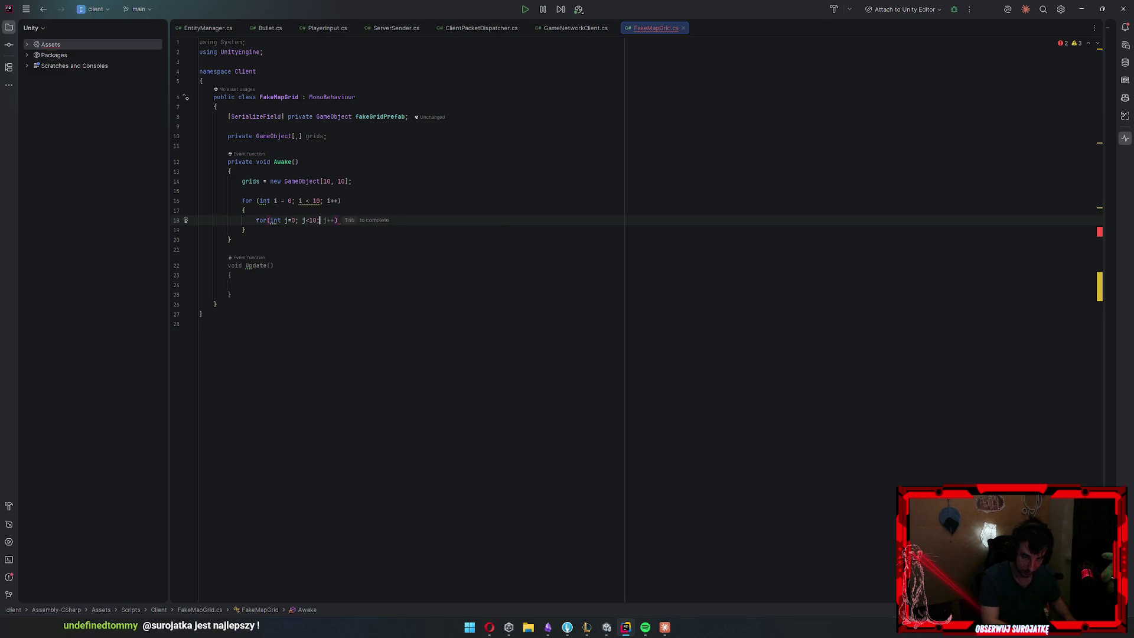
text(+))
key(Return)
text({)
key(Return)
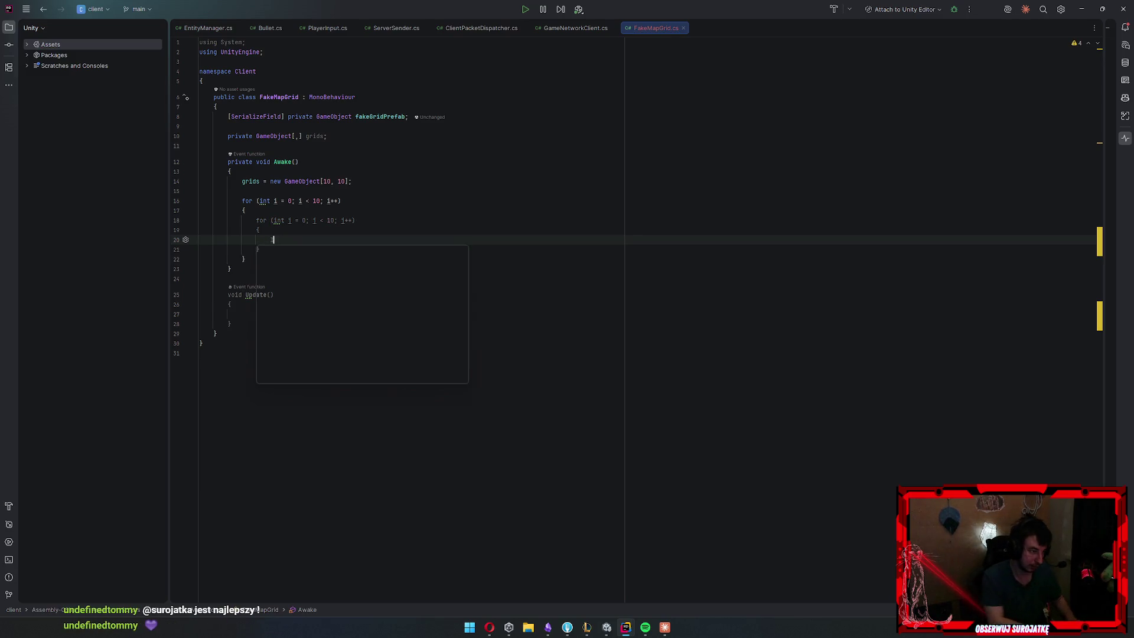
Instantiate fakeGridPrefab at (i * 10, j * 10, 0) under the transform, then minimize Rider
text(Insta)
key(Escape)
key(Tab)
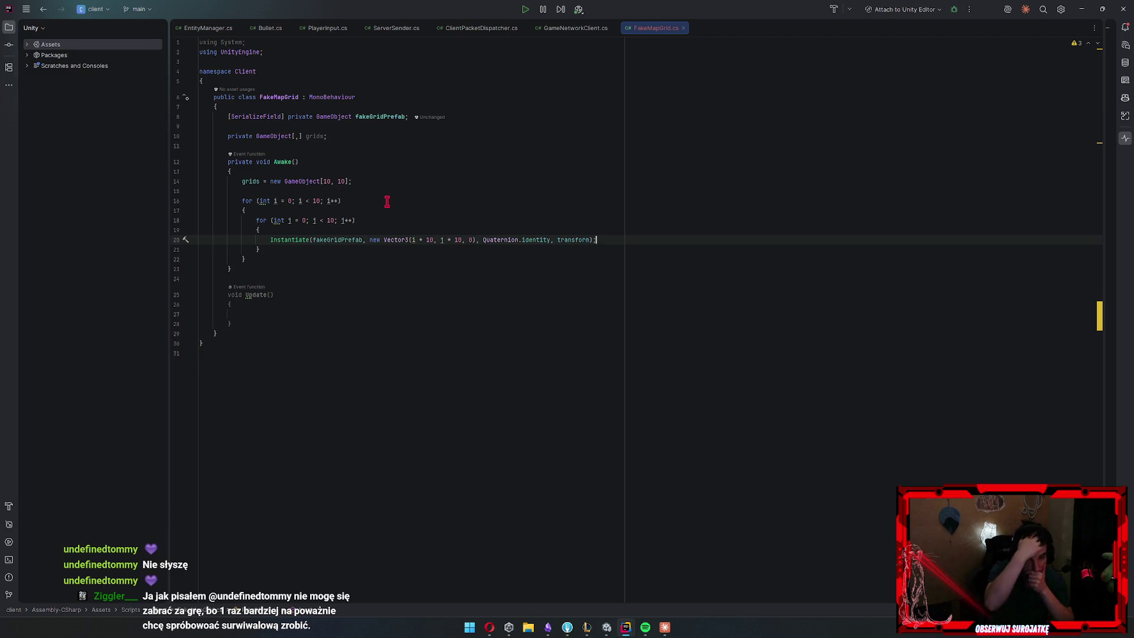
click(328, 318)
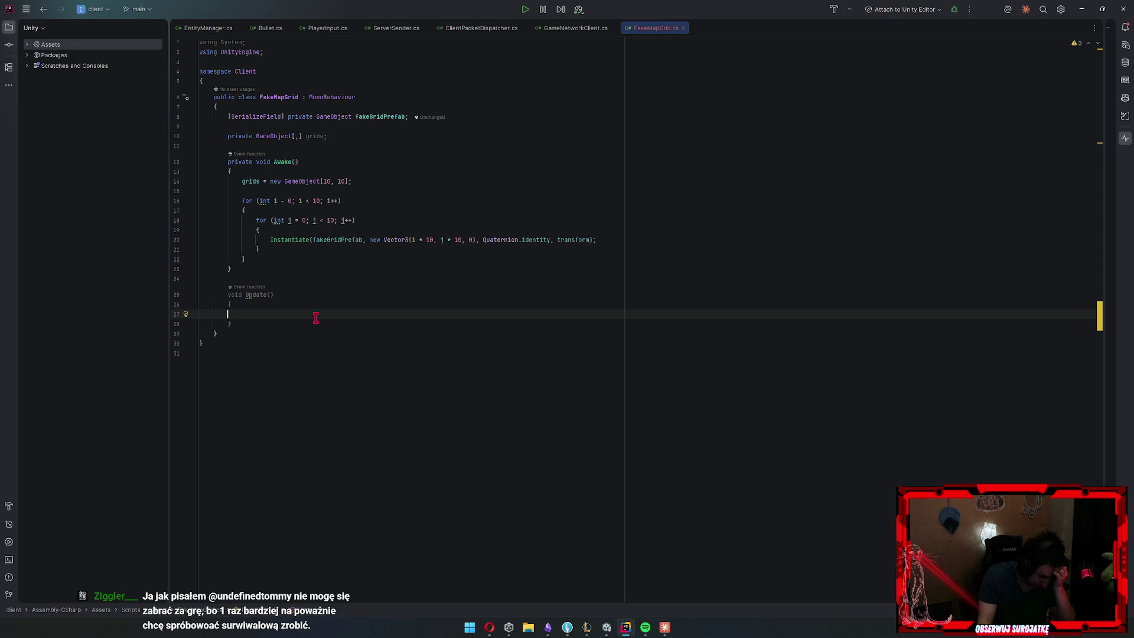
click(349, 107)
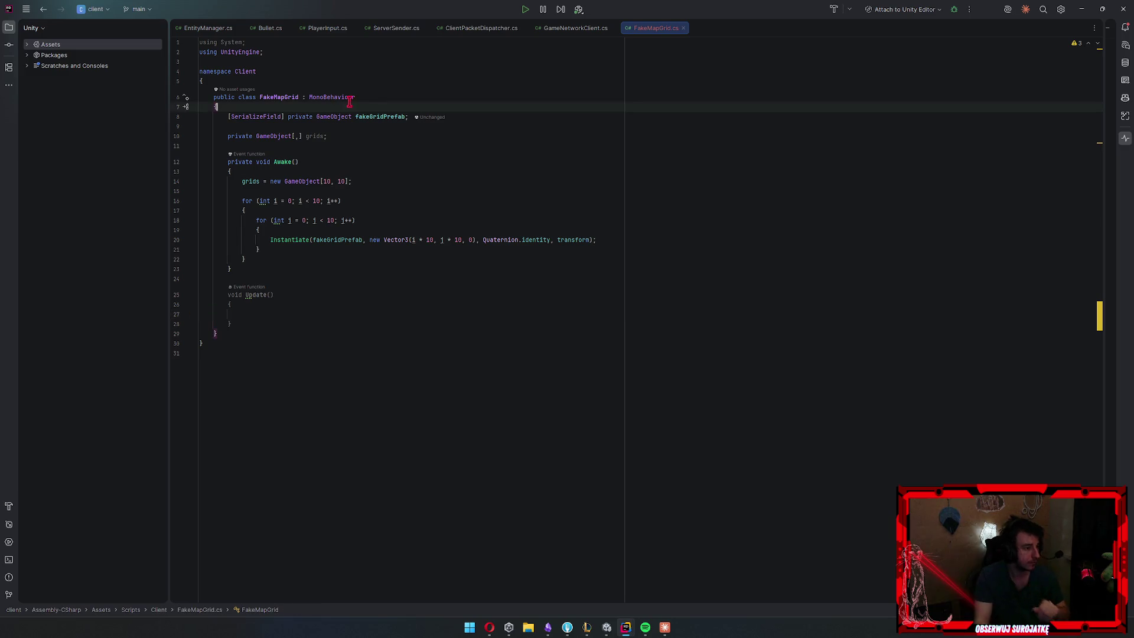
click(1082, 9)
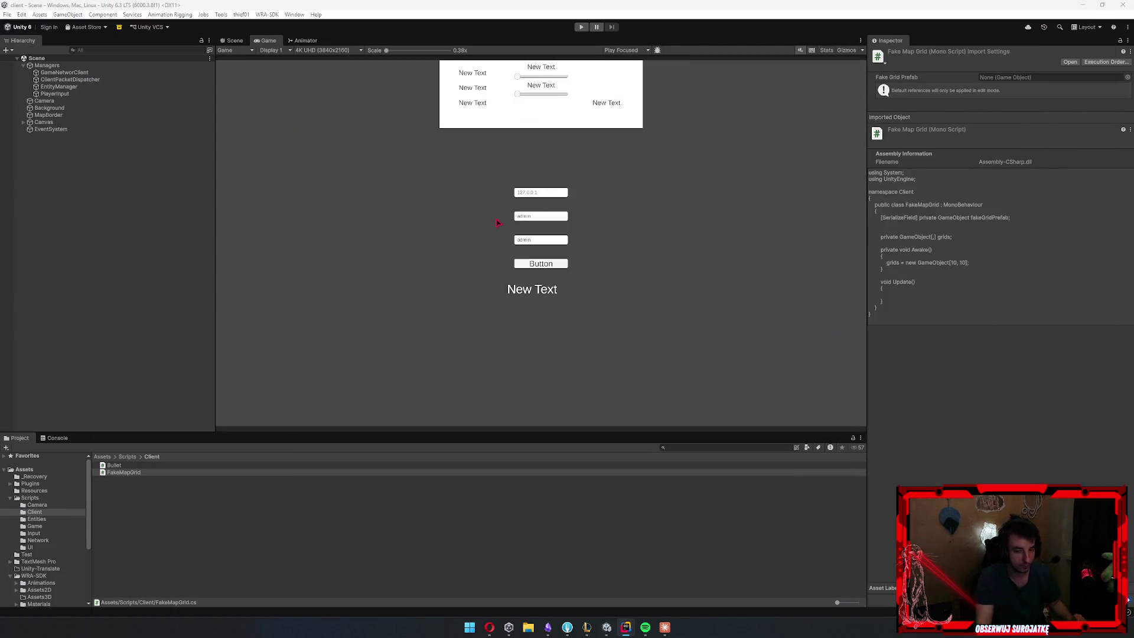
Back in Unity, zoom the Scene view and open the Hierarchy create menu at 2D Object
click(239, 50)
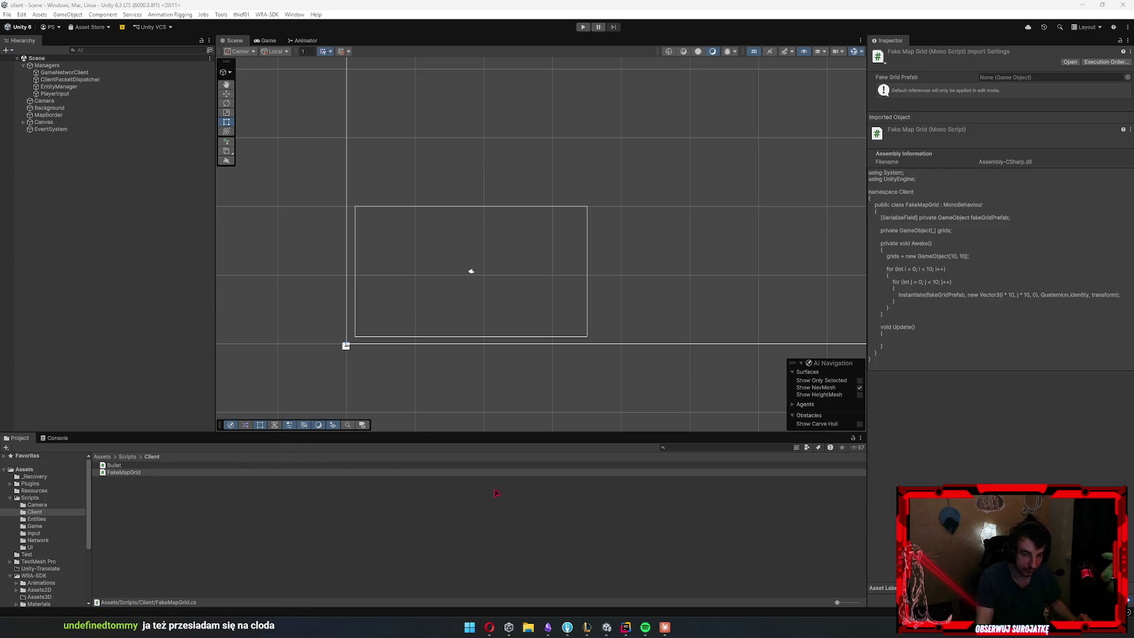
scroll(282, 373, up, 5)
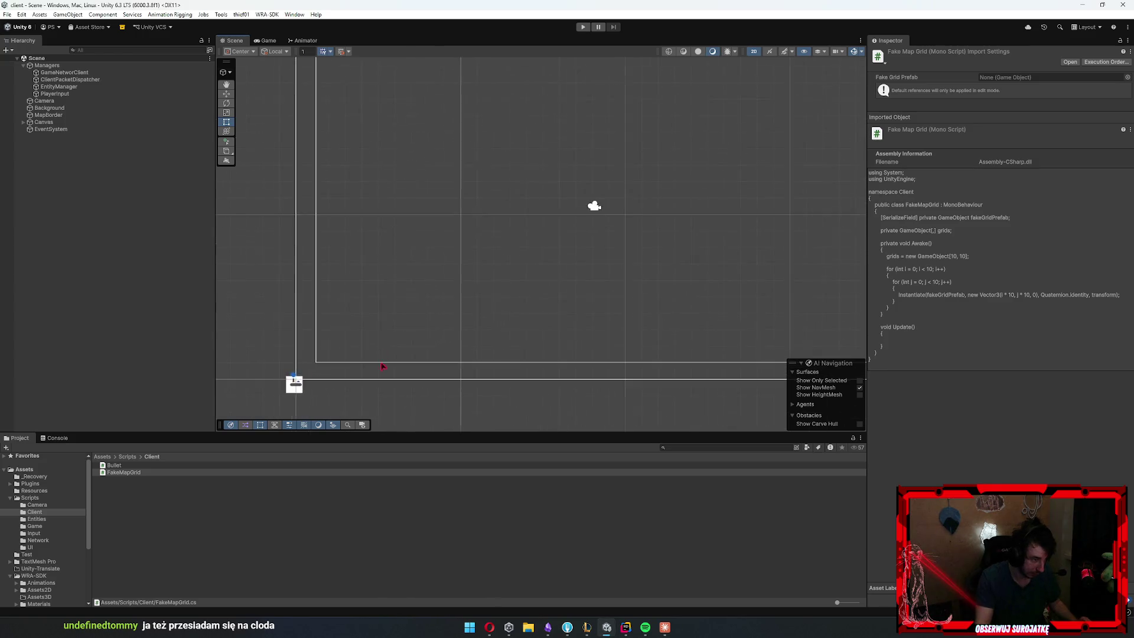
right_click(106, 234)
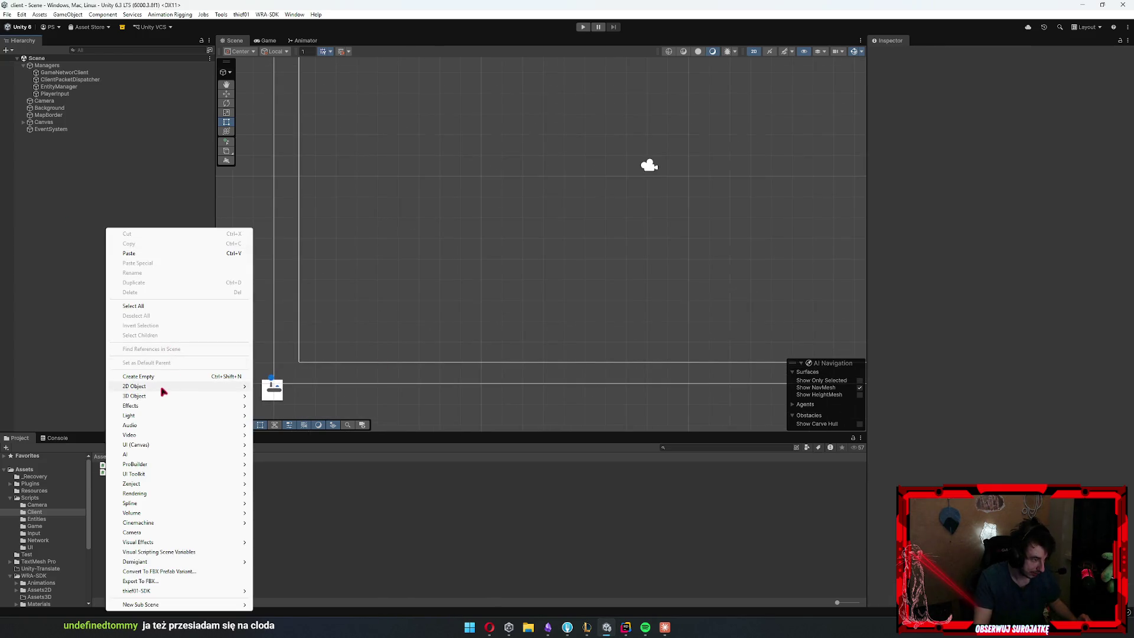
mouse_move(164, 389)
mouse_move(288, 388)
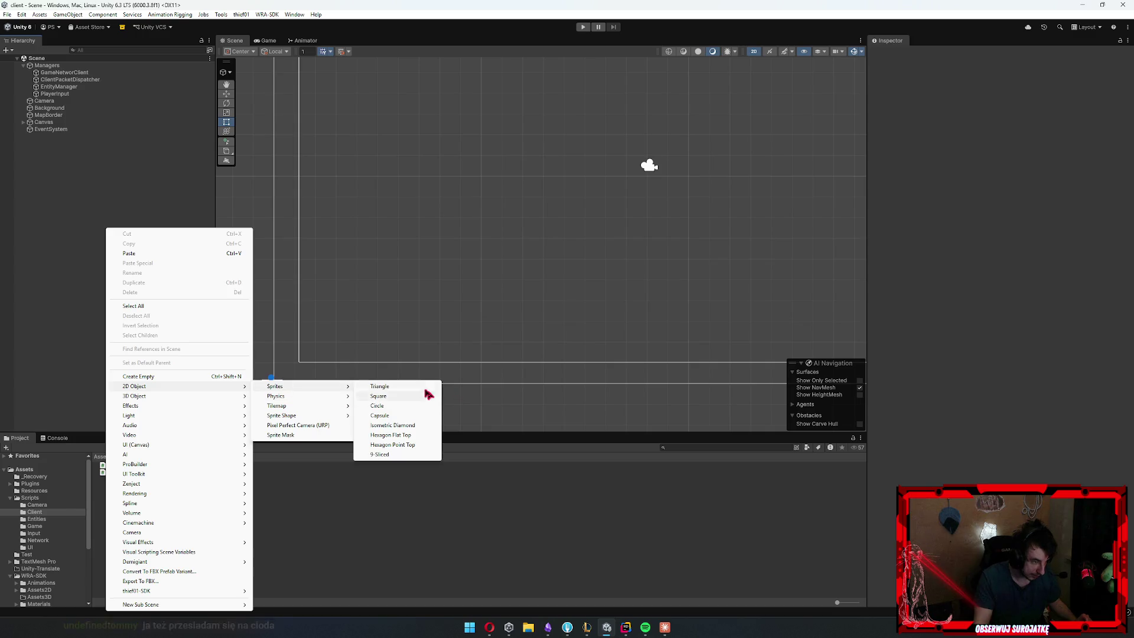
Add a Circle sprite from 2D Object > Sprites and move it up and right
click(384, 408)
scroll(461, 348, down, 4)
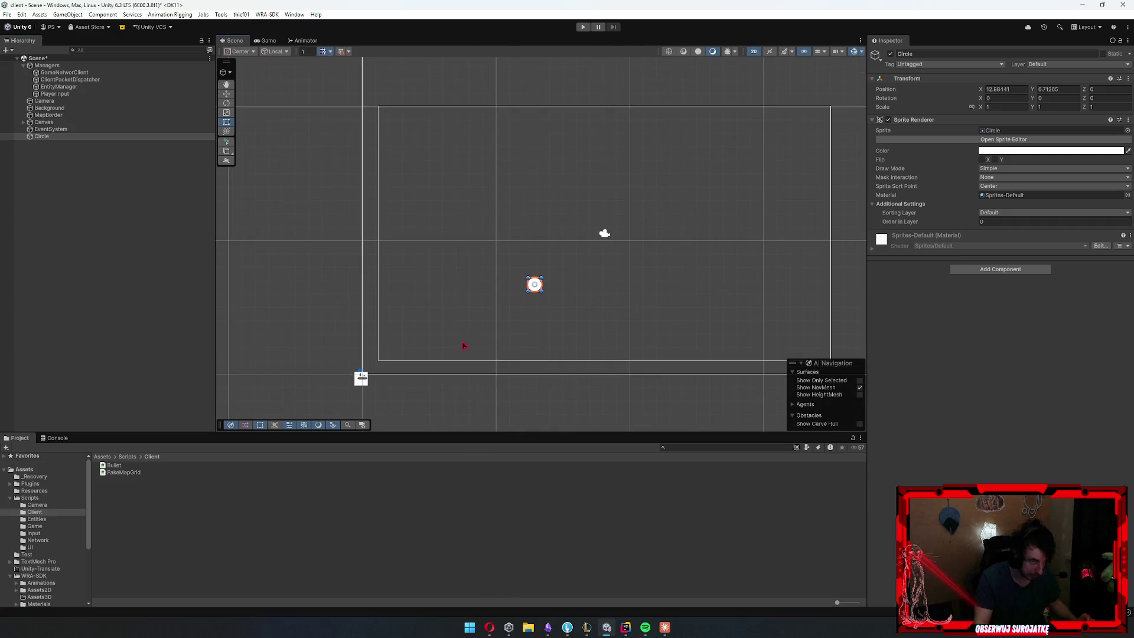
scroll(512, 285, left, 1)
key(w)
mouse_move(447, 278)
mouse_down()
mouse_move(509, 232)
mouse_move(568, 228)
mouse_up()
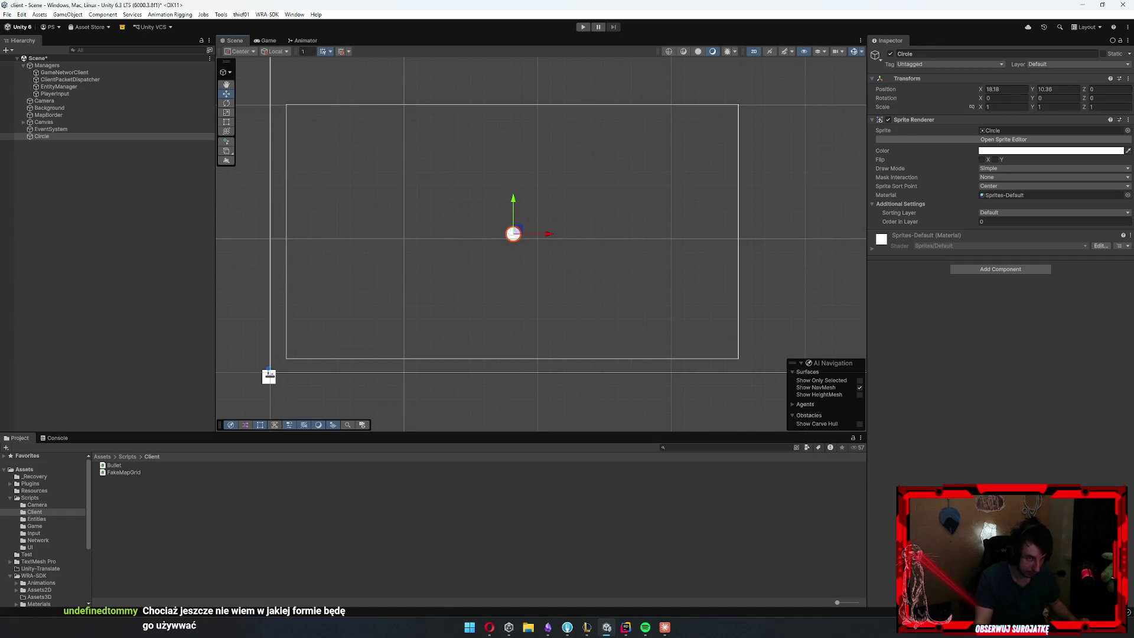
Scale the circle to 0.5 on X and Y and duplicate it into a row of five
click(1004, 107)
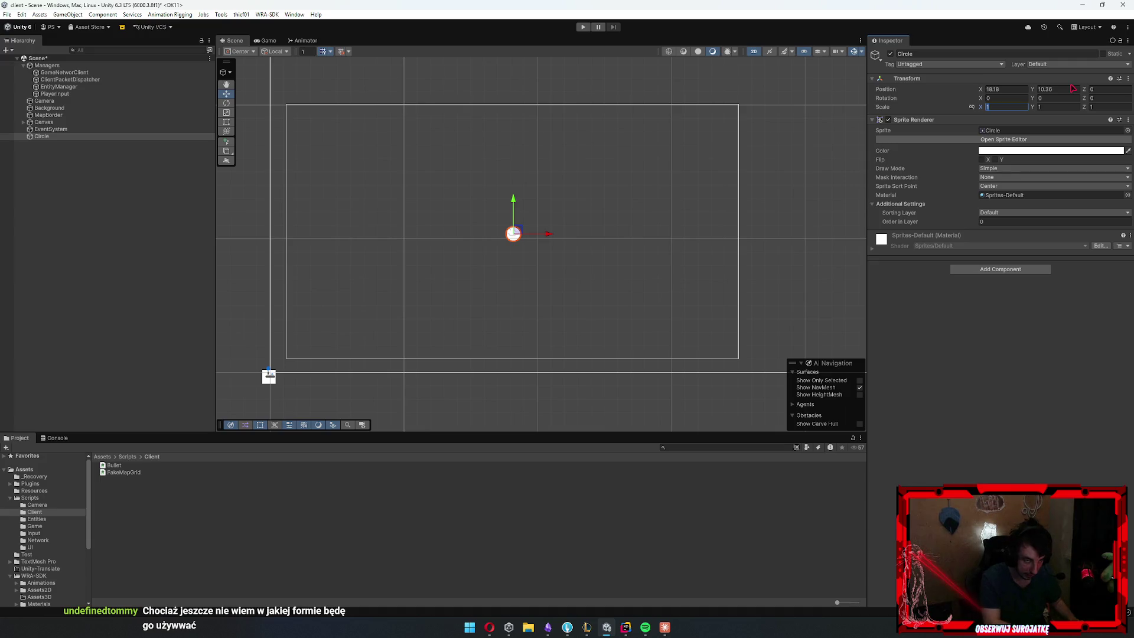
text(0.5)
key(Tab)
text(0.5)
mouse_move(522, 233)
mouse_down()
mouse_move(266, 220)
mouse_move(375, 219)
mouse_move(443, 233)
mouse_move(392, 230)
mouse_move(512, 220)
mouse_up()
key(ctrl+d)
key(ctrl+d)
key(ctrl+d)
key(ctrl+d)
mouse_move(251, 203)
mouse_down()
mouse_move(354, 232)
mouse_move(490, 235)
mouse_up()
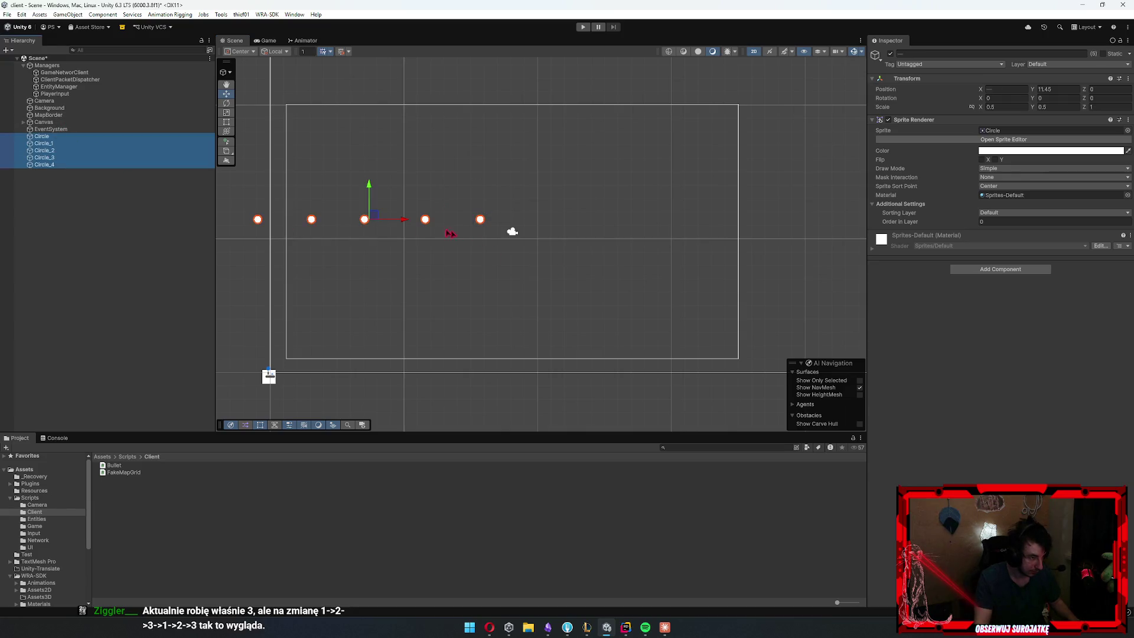
Duplicate the five circles into a row of ten, then copy that row into further rows
key(ctrl+d)
mouse_move(397, 224)
mouse_down()
mouse_move(741, 228)
mouse_move(665, 231)
mouse_move(681, 235)
mouse_up()
click(42, 137)
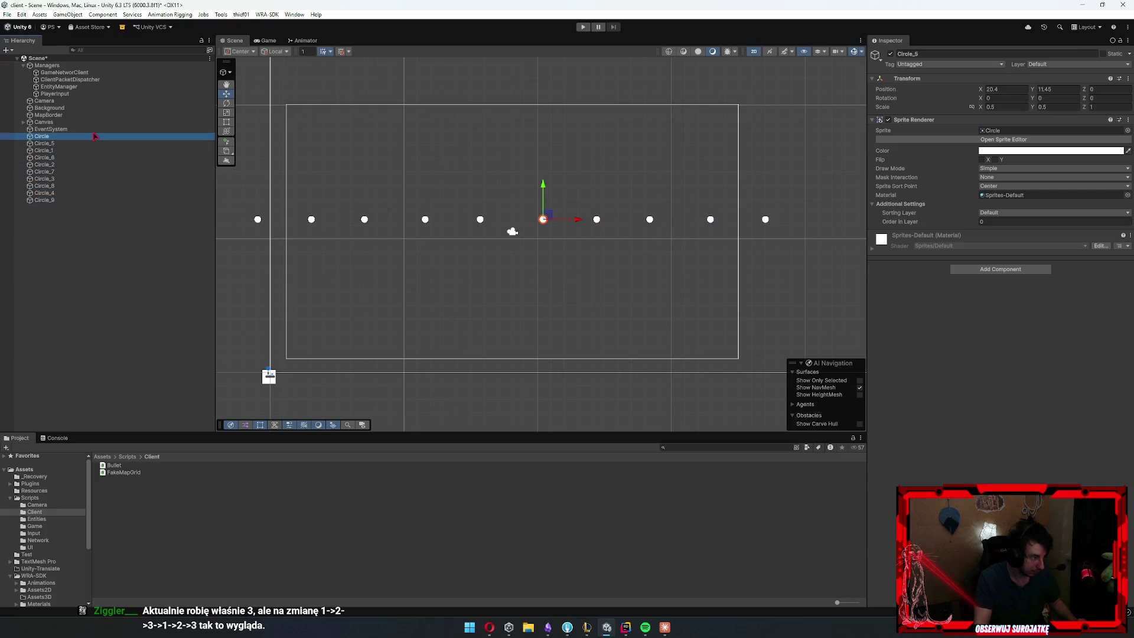
shift+click(52, 201)
mouse_move(511, 183)
mouse_down()
mouse_move(510, 65)
mouse_move(513, 378)
mouse_up()
key(ctrl+d)
key(ctrl+d)
key(ctrl+d)
key(ctrl+d)
key(ctrl+d)
key(ctrl+d)
key(ctrl+d)
key(ctrl+d)
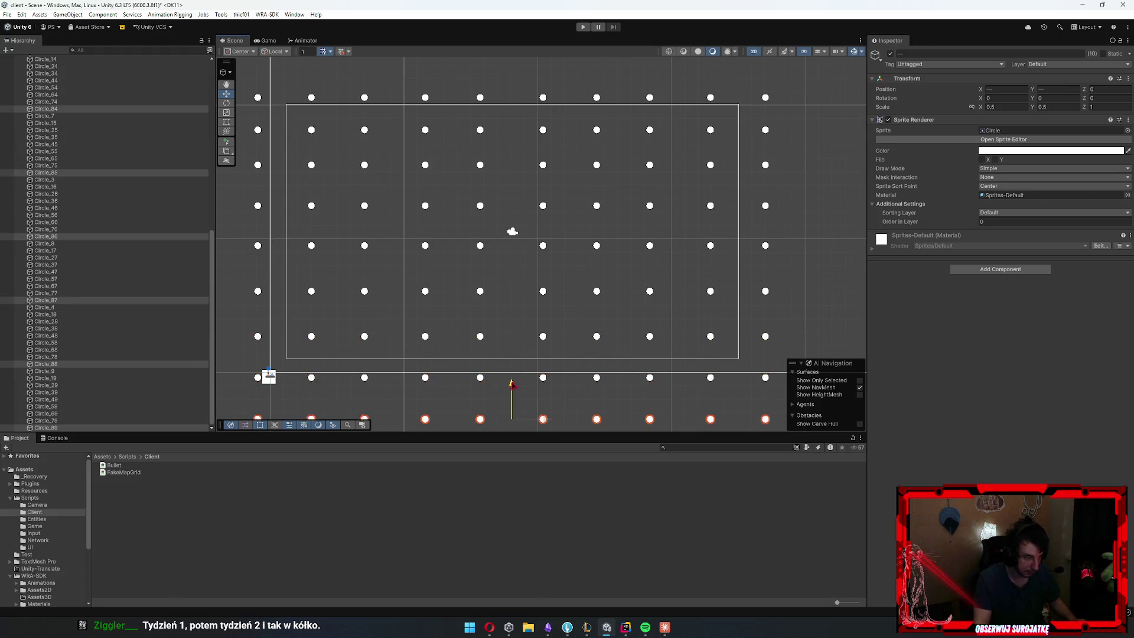
key(ctrl+d)
Place the final bottom row, then select all 100 circles in the Hierarchy and move the grid up
mouse_move(526, 258)
mouse_down()
mouse_move(526, 291)
mouse_move(555, 311)
mouse_move(563, 303)
mouse_up()
scroll(564, 303, down, 3)
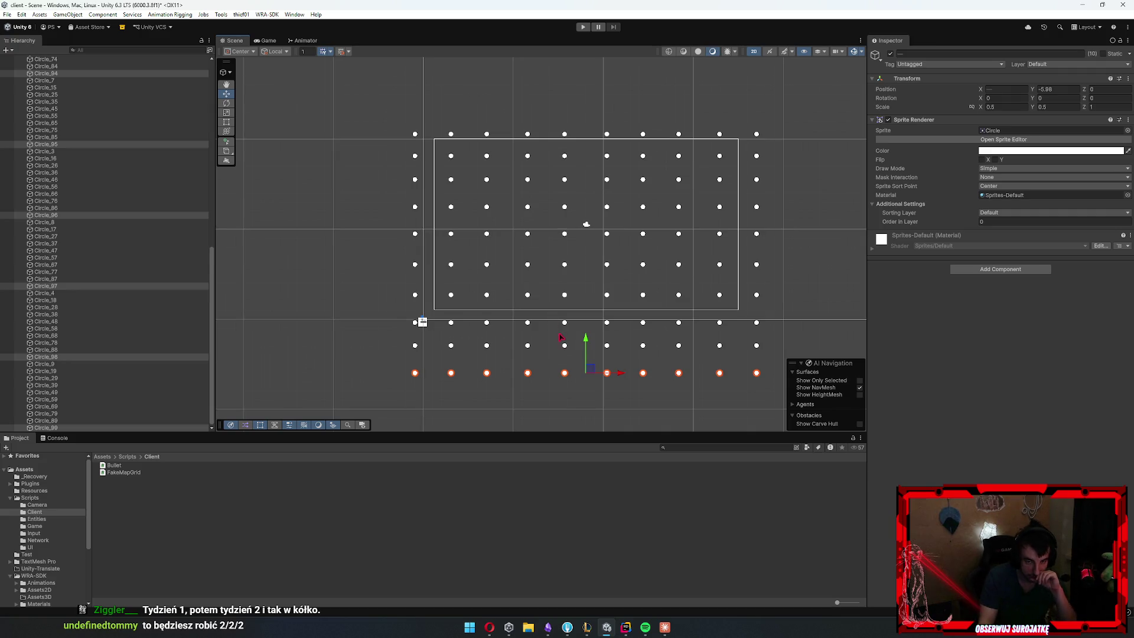
click(88, 216)
scroll(98, 177, up, 15)
click(57, 136)
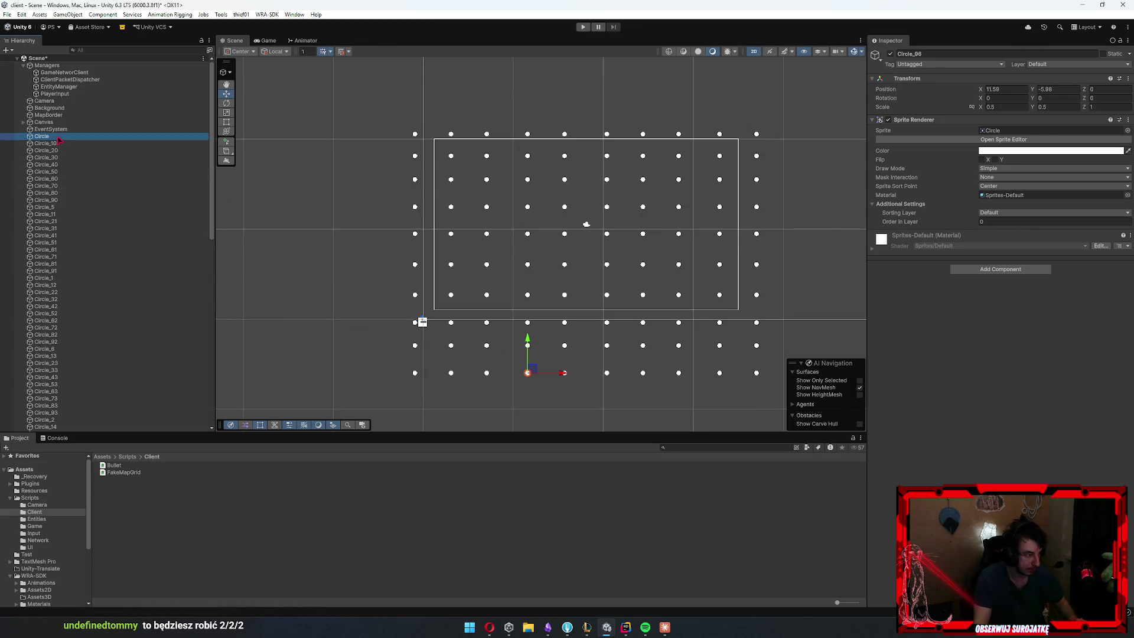
scroll(93, 246, down, 10)
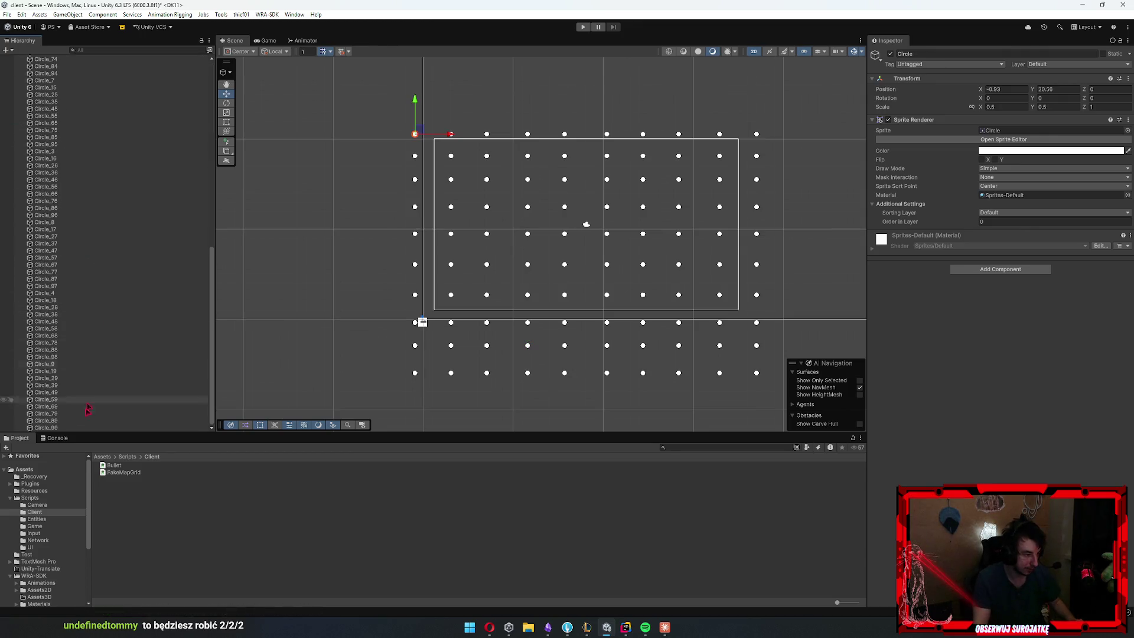
shift+click(59, 428)
mouse_move(586, 225)
mouse_down()
mouse_move(585, 200)
mouse_move(593, 205)
mouse_up()
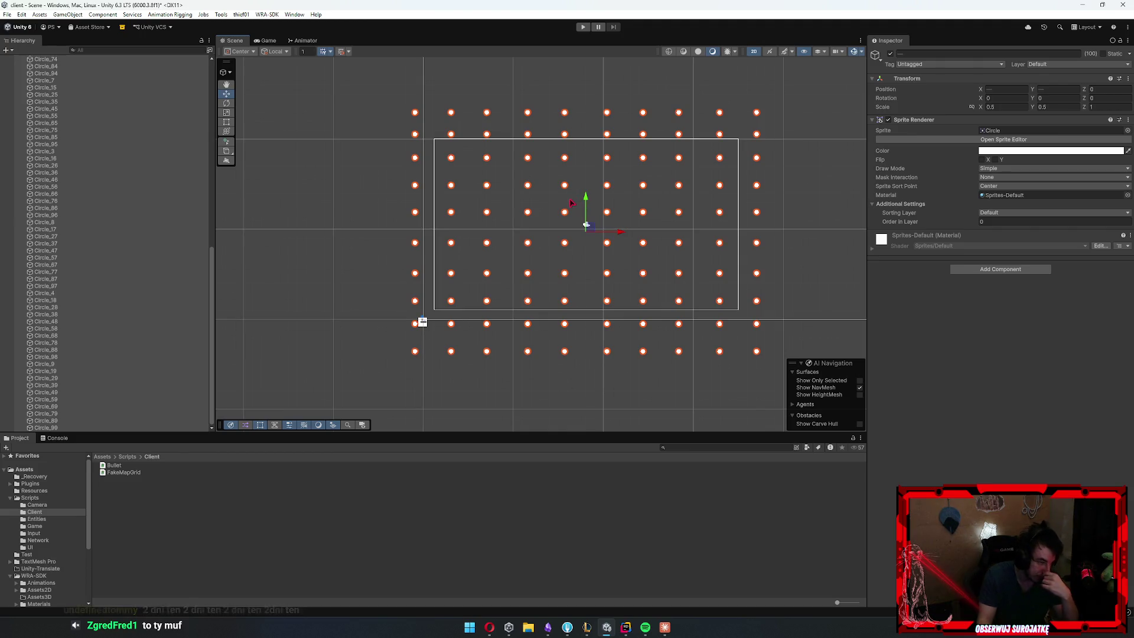
Recentre the view on the 10×10 circle grid with F and reselect all the circles
scroll(691, 201, up, 2)
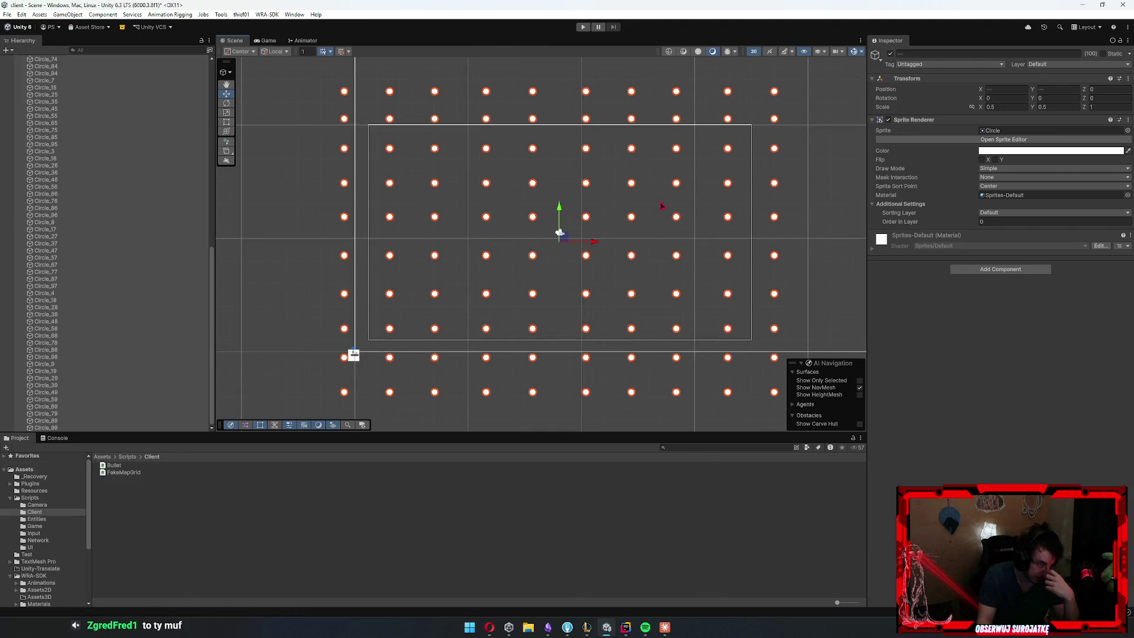
scroll(522, 218, up, 2)
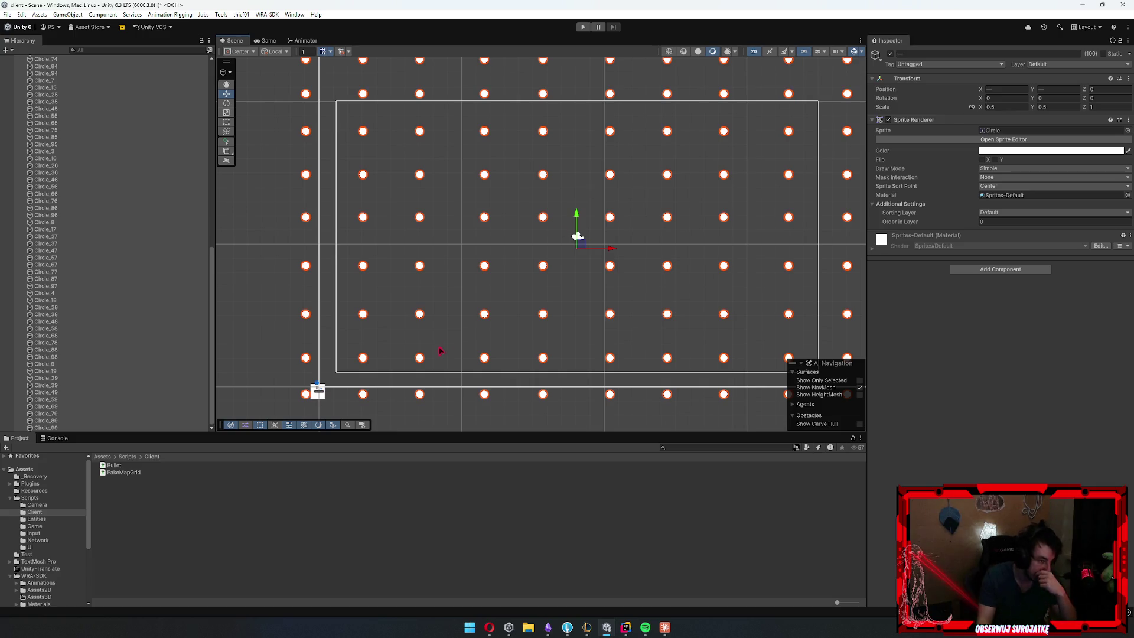
scroll(466, 348, down, 4)
scroll(469, 348, up, 5)
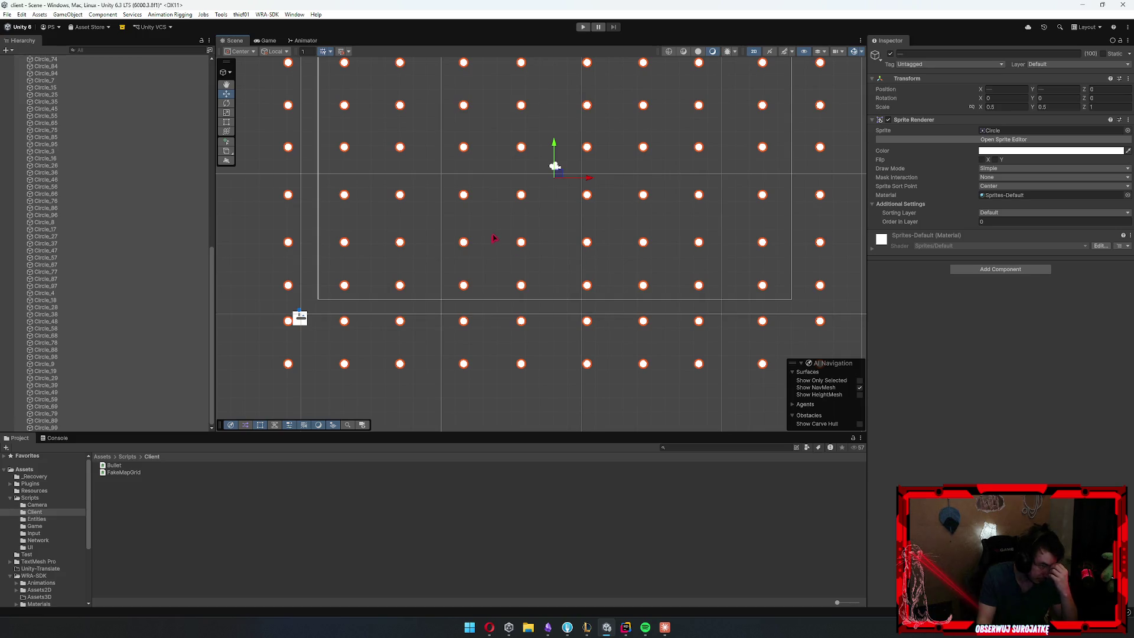
key(f)
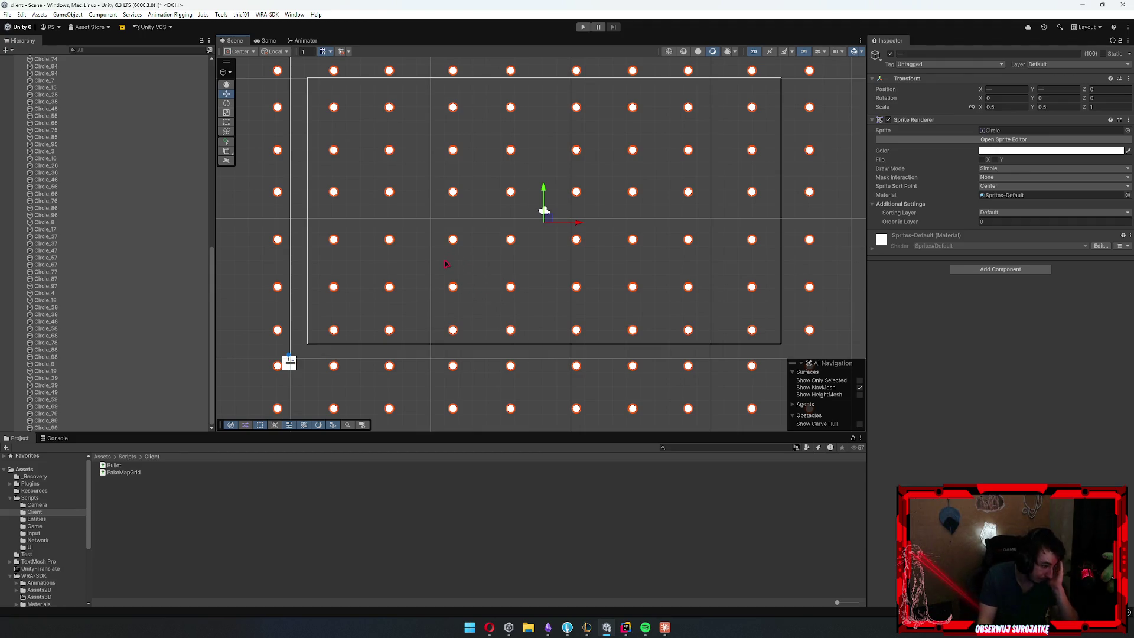
scroll(111, 301, up, 15)
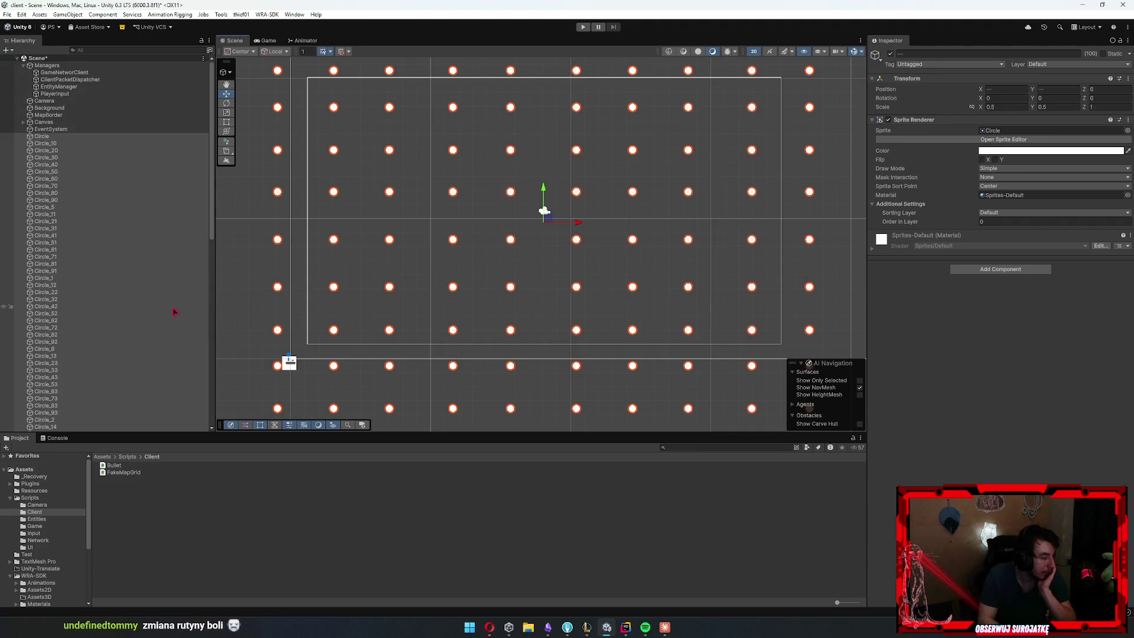
scroll(167, 311, down, 15)
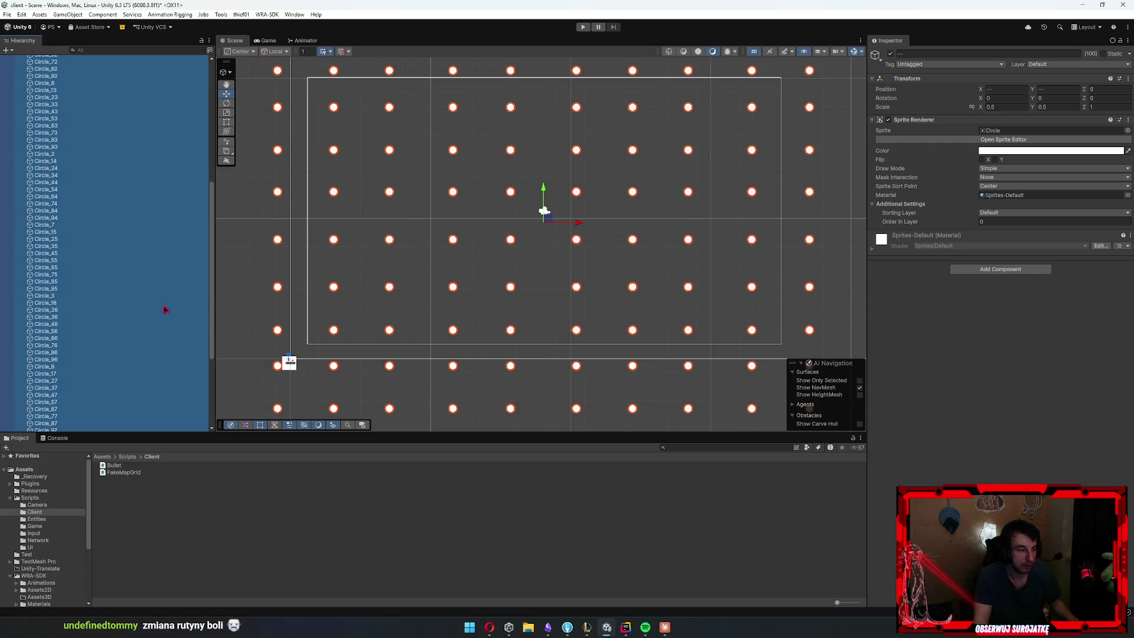
drag(602, 377, 602, 372)
Delete every Circle object, keeping only the managers, camera, background, border, canvas and event system
scroll(602, 372, down, 5)
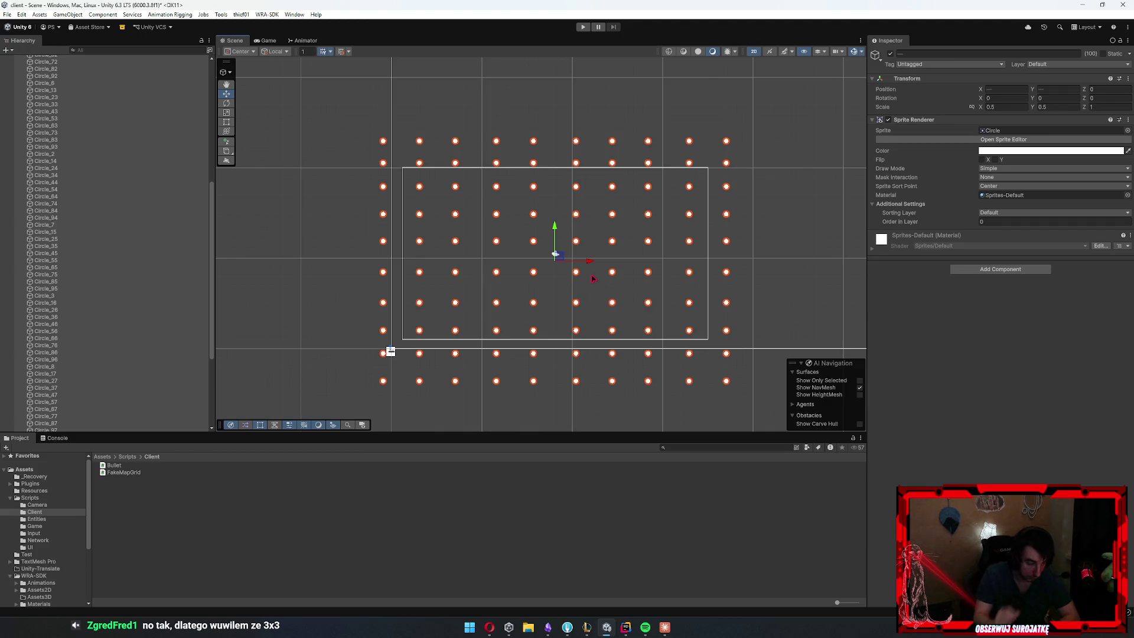
key(Delete)
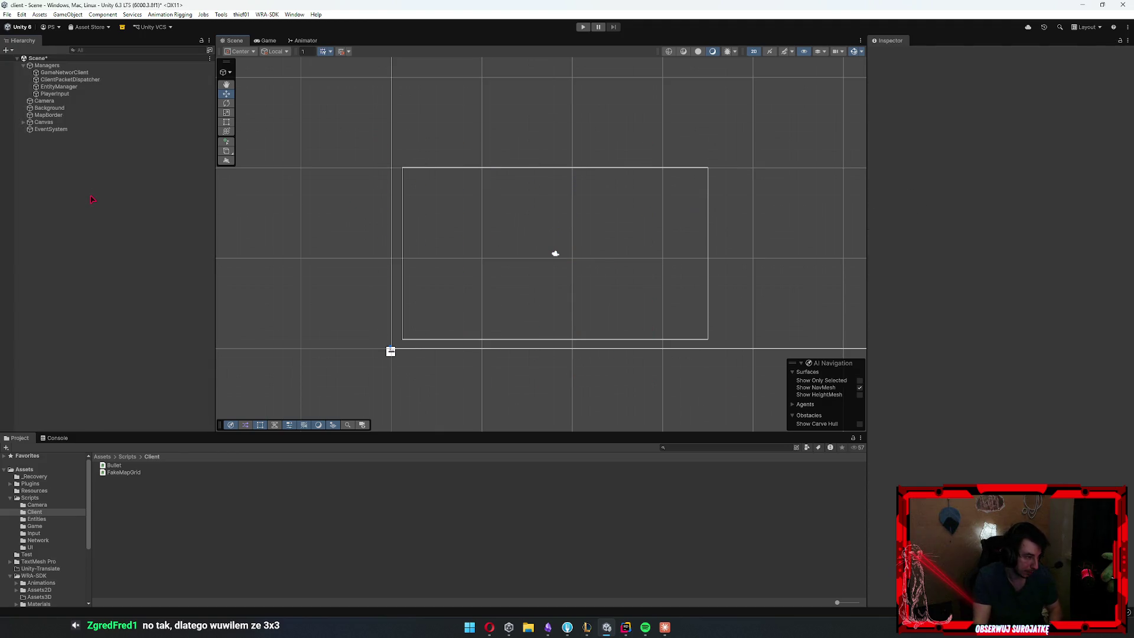
Add a Cube to the scene, then delete it again
right_click(91, 195)
mouse_move(132, 365)
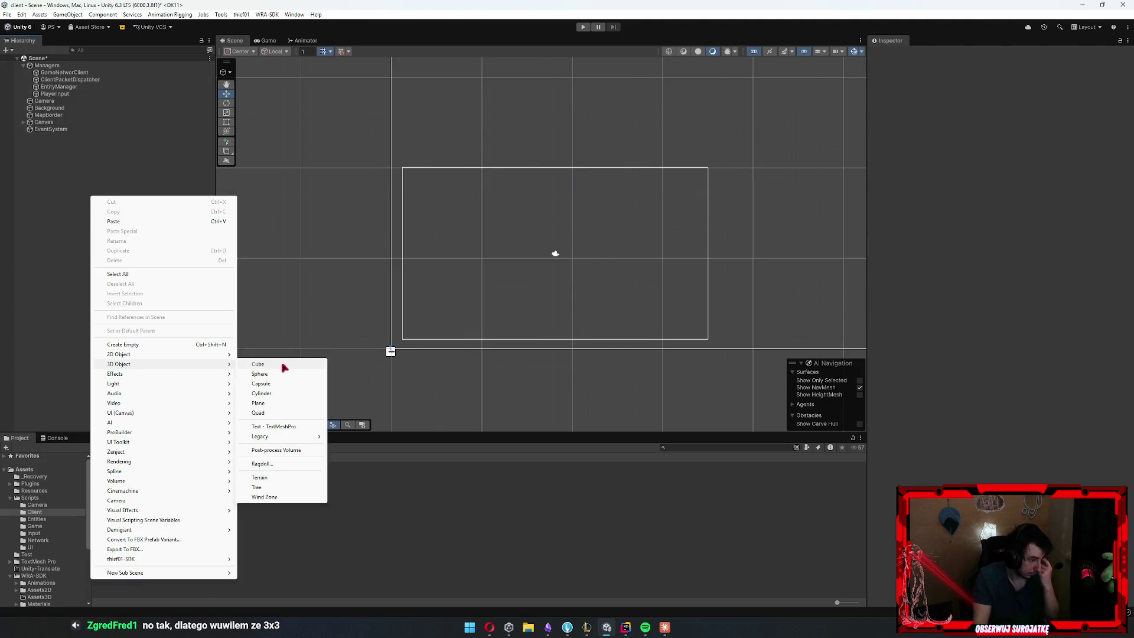
click(284, 367)
key(Delete)
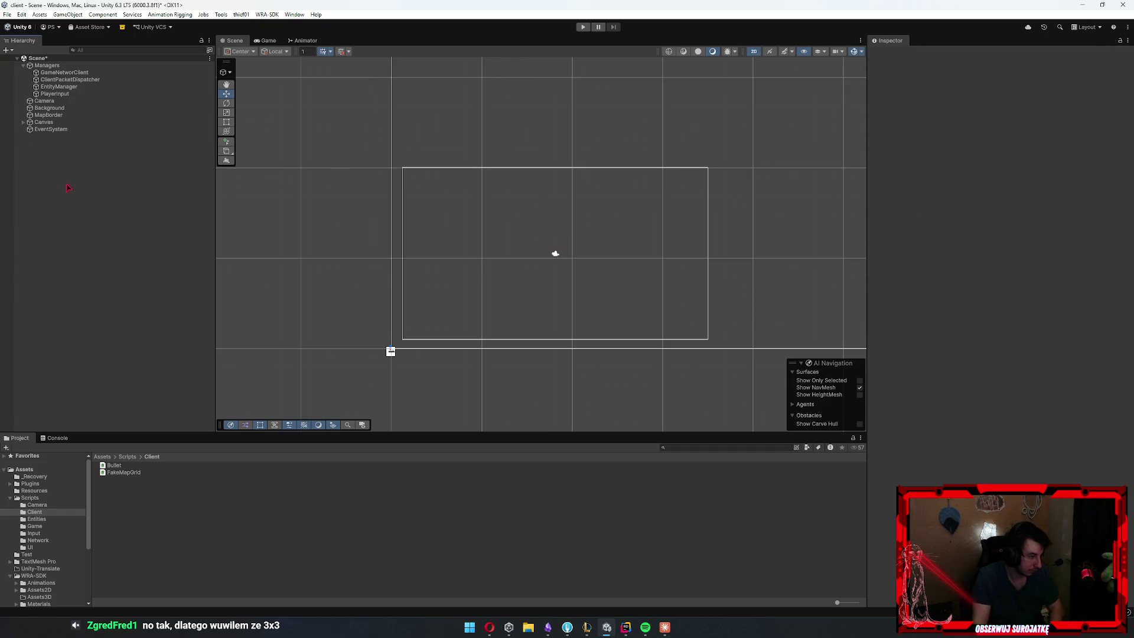
Add a Square sprite to the scene
right_click(67, 185)
mouse_move(177, 344)
mouse_move(238, 344)
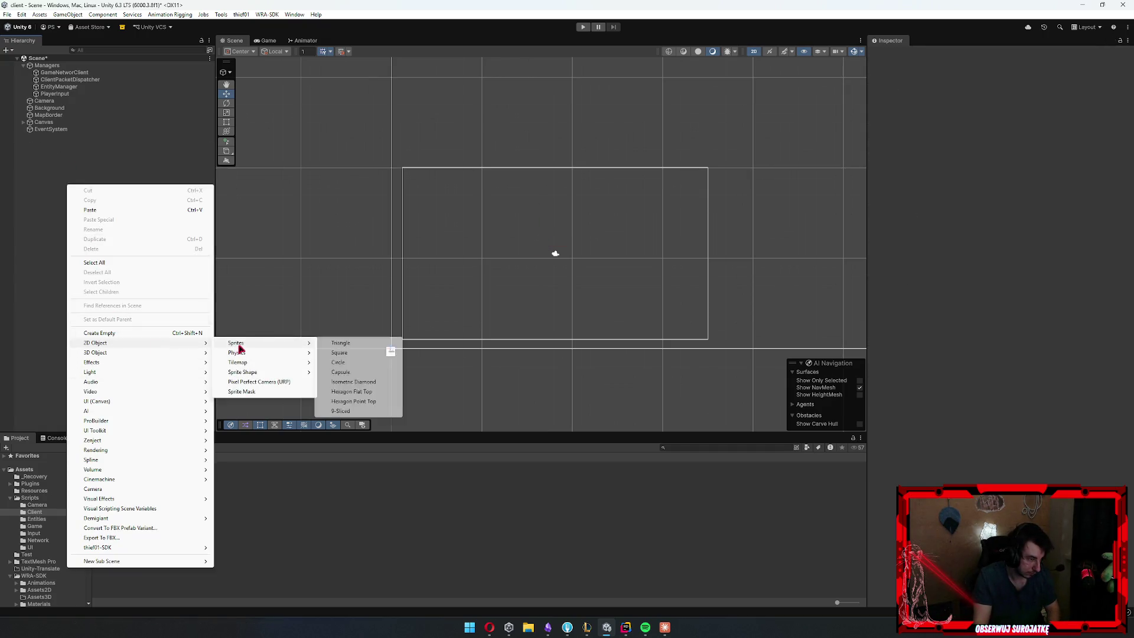
click(356, 353)
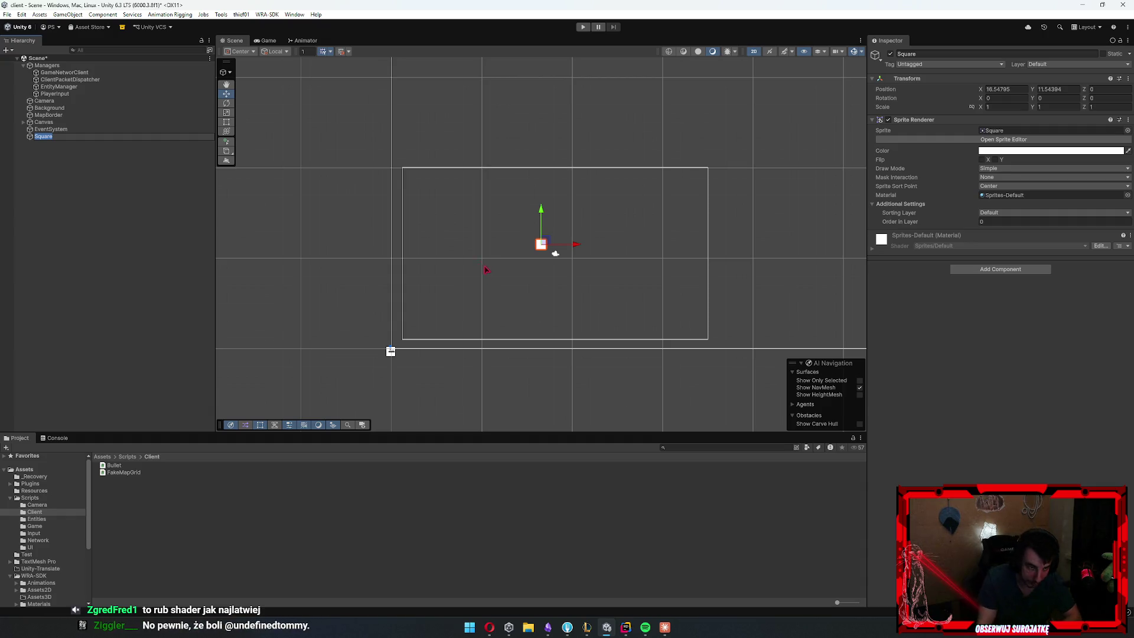
Create a URP Sprite Lit Shader Graph in Assets named GRidShader
click(31, 498)
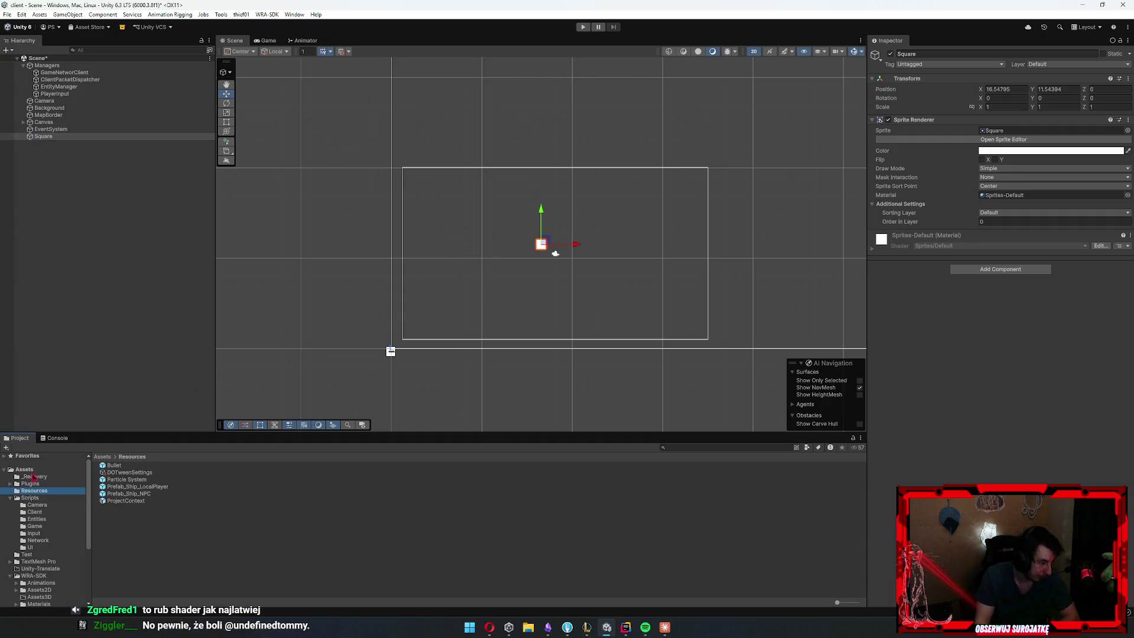
click(47, 470)
right_click(167, 577)
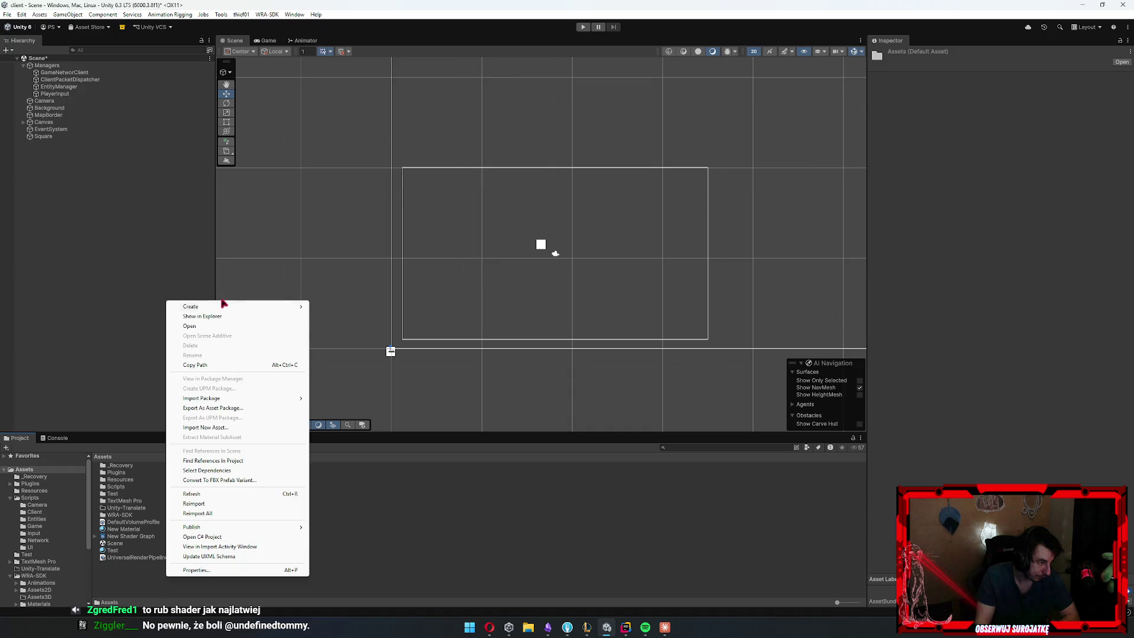
mouse_move(222, 306)
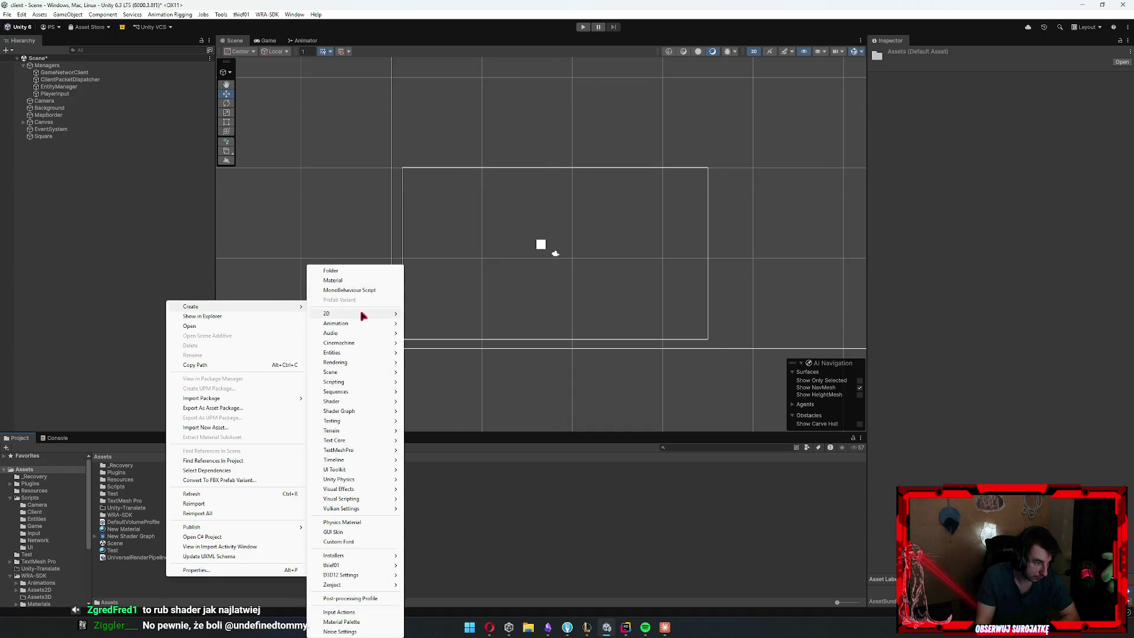
mouse_move(362, 314)
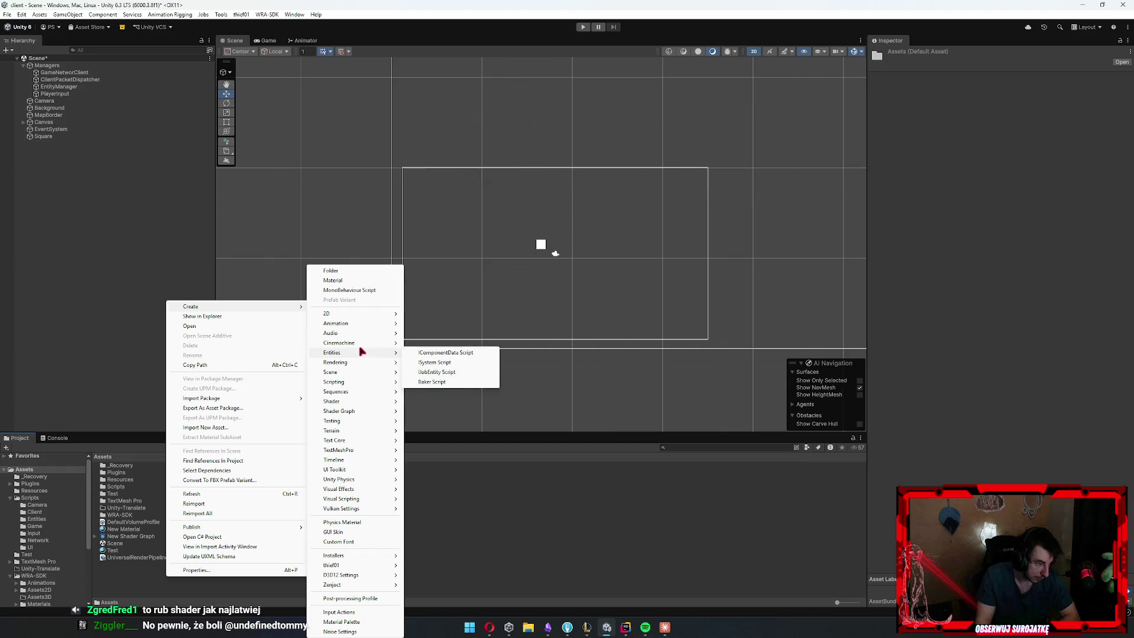
mouse_move(359, 413)
mouse_move(449, 414)
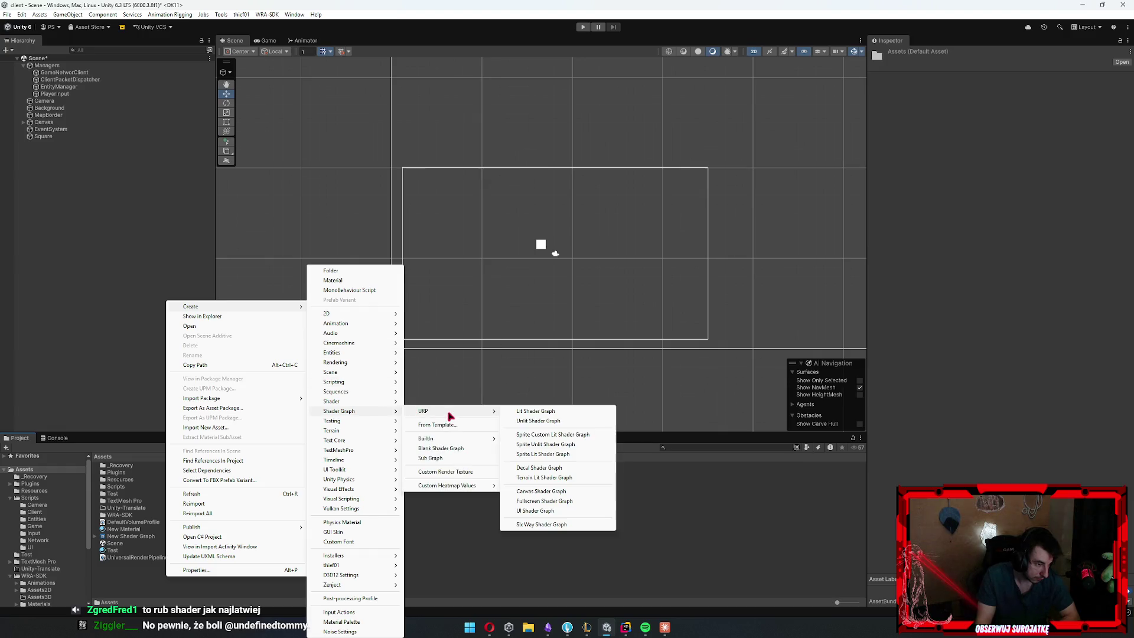
click(576, 454)
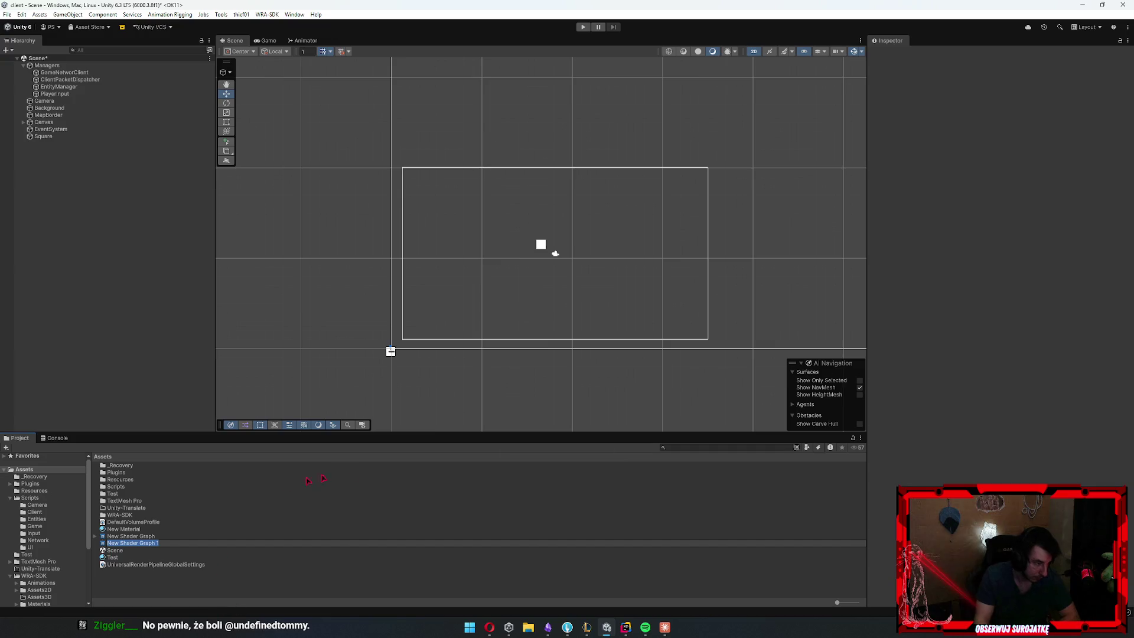
text(ShaderGr)
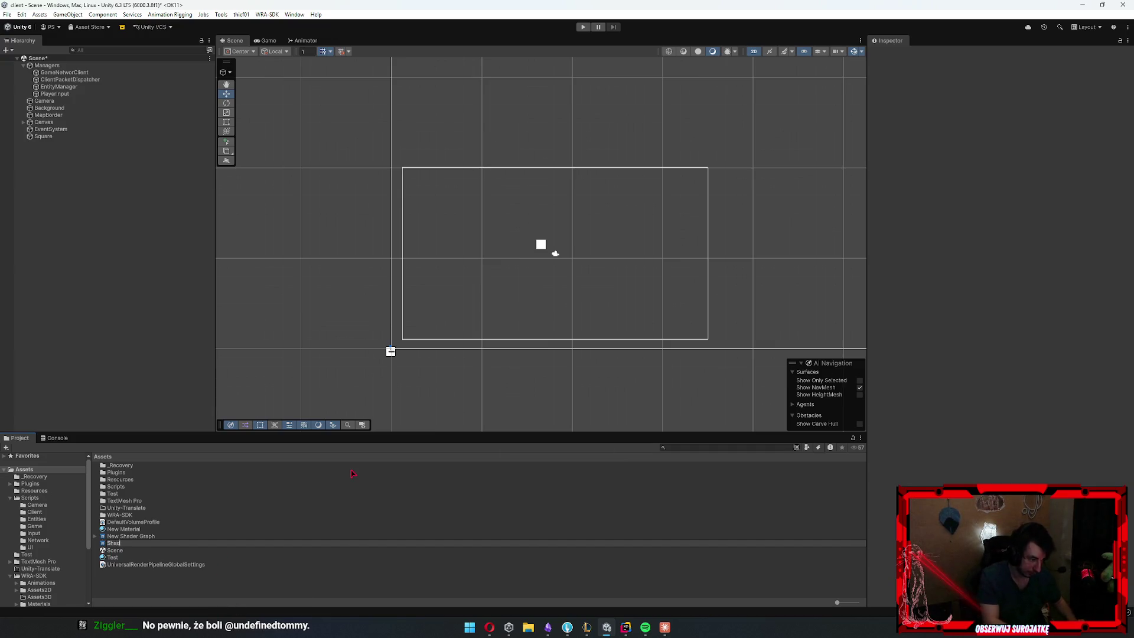
key(BackSpace)
key(BackSpace)
key(BackSpace)
text(GRidSa)
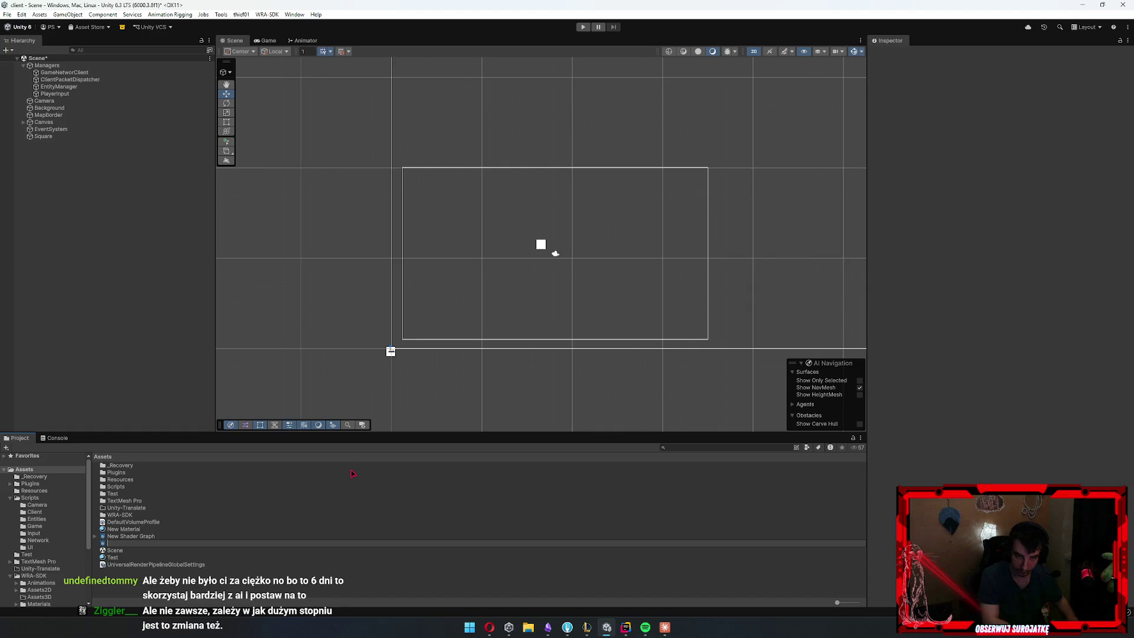
text(hader)
key(Return)
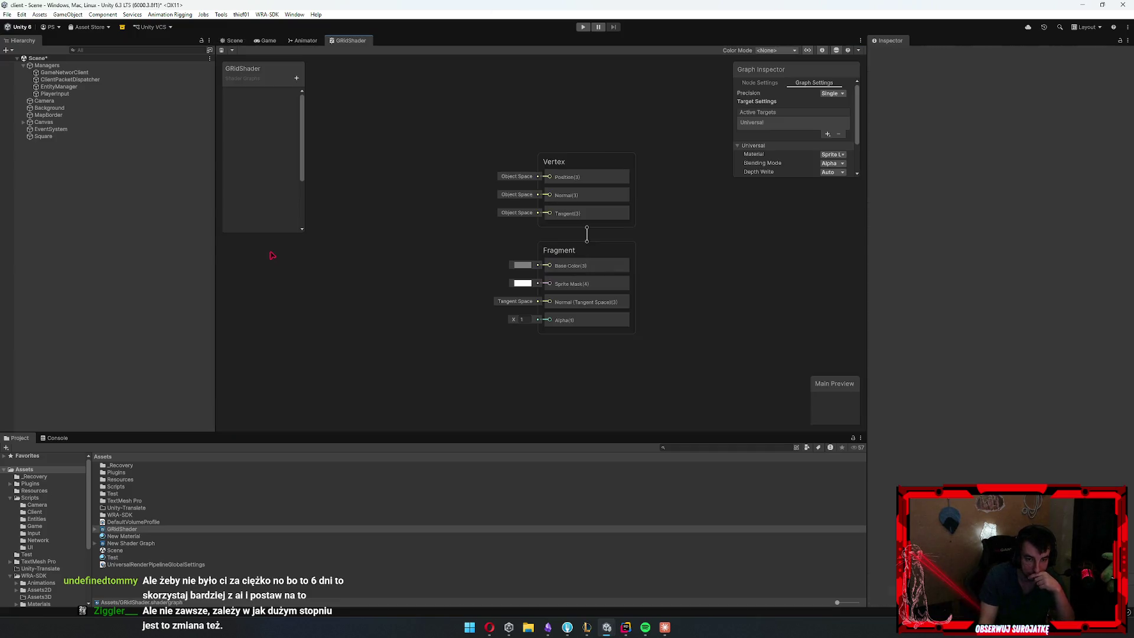
Add a Rectangle node to the GRidShader graph
scroll(388, 219, down, 4)
right_click(550, 267)
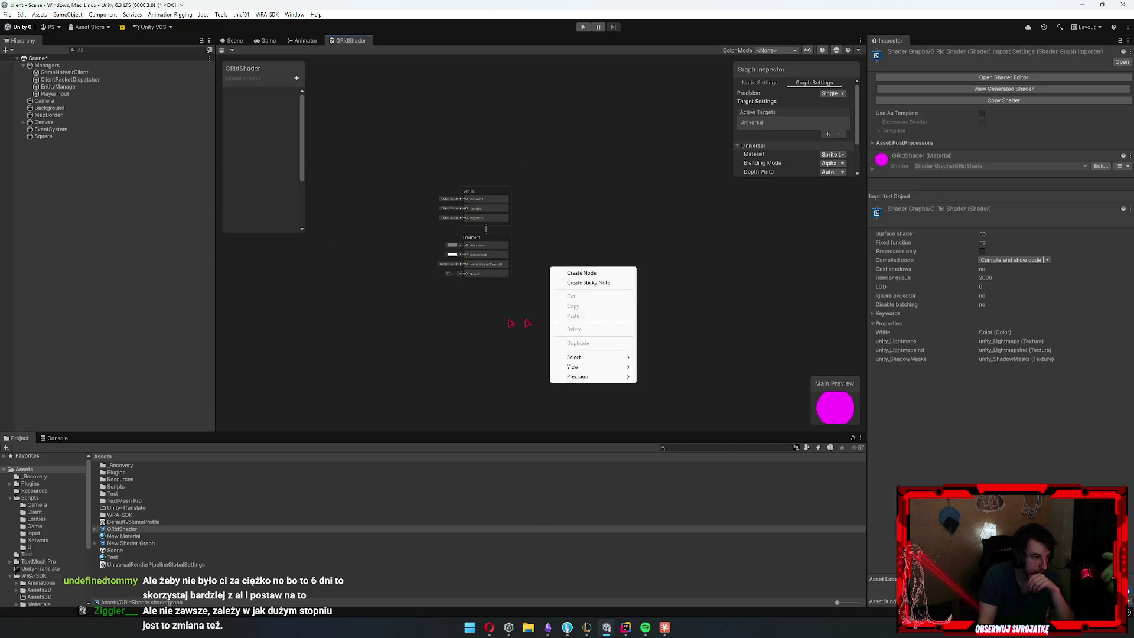
click(479, 336)
right_click(403, 245)
click(425, 252)
text(rectangle)
key(Escape)
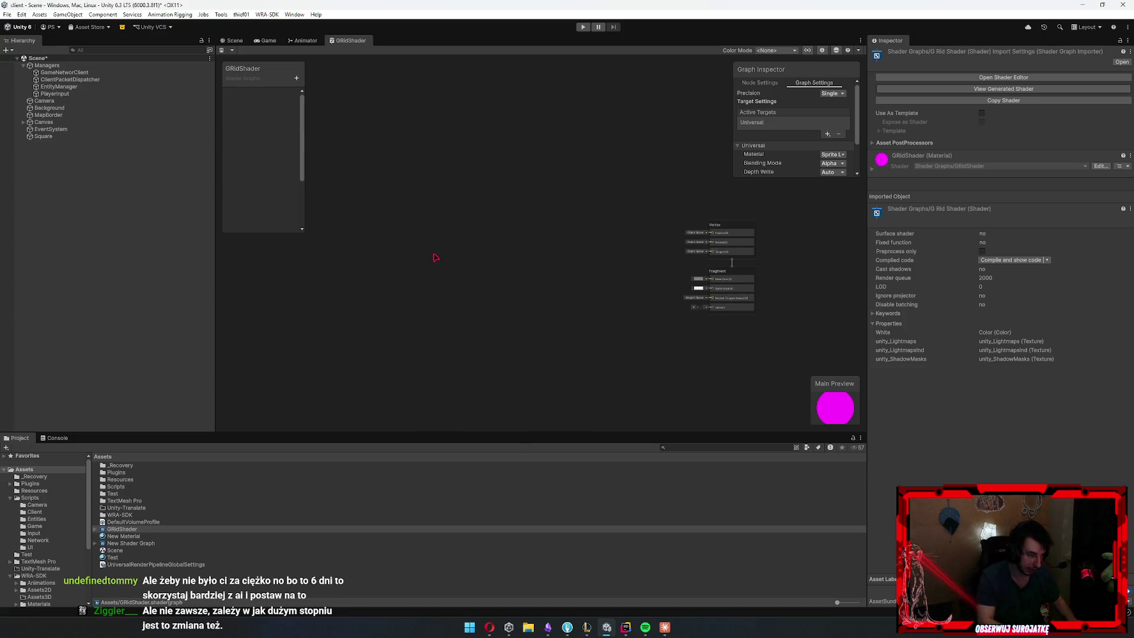
scroll(402, 295, up, 2)
scroll(401, 295, down, 1)
Set the Rectangle's Width and Height to 1 and reposition the node
click(359, 284)
click(346, 284)
text(1)
click(346, 292)
text(1)
mouse_move(395, 273)
mouse_down()
mouse_move(361, 209)
mouse_move(436, 339)
mouse_up()
Duplicate the Rectangle and size the copy 0.9 by 0.9
key(ctrl+d)
scroll(436, 339, up, 3)
click(434, 255)
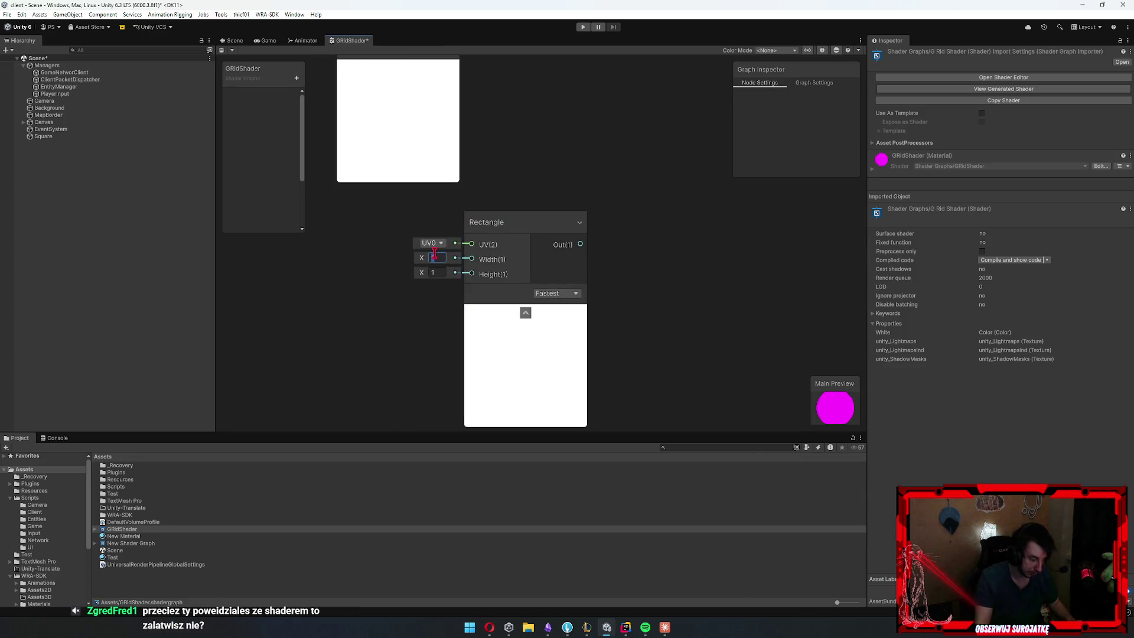
text(0.9)
key(Tab)
text(0.9)
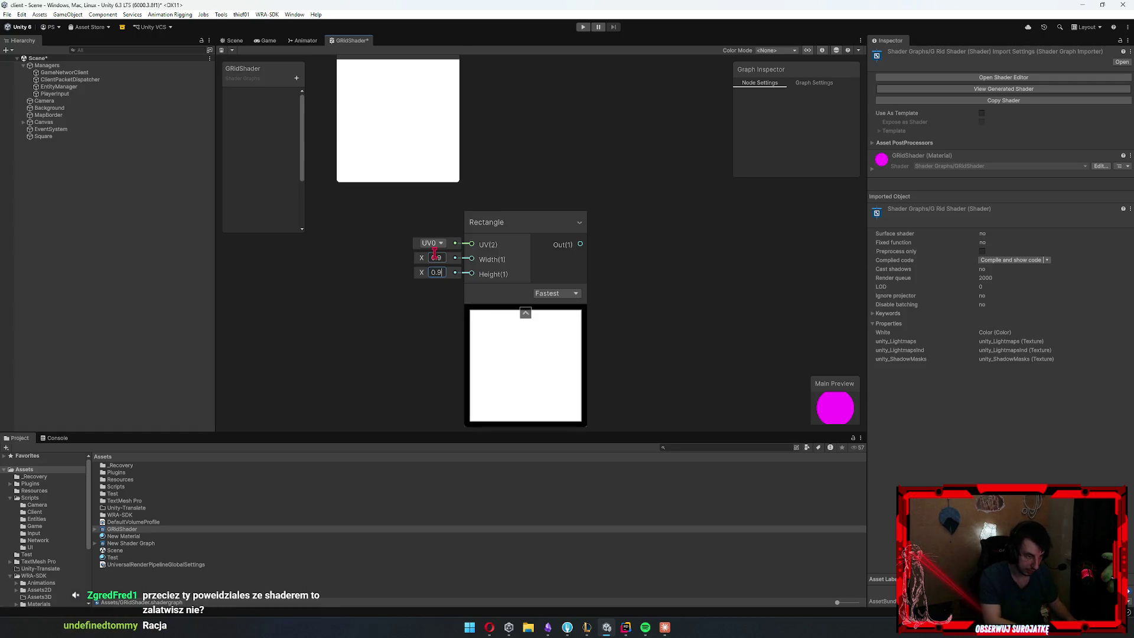
Add a new Float property to the Blackboard
scroll(458, 287, down, 5)
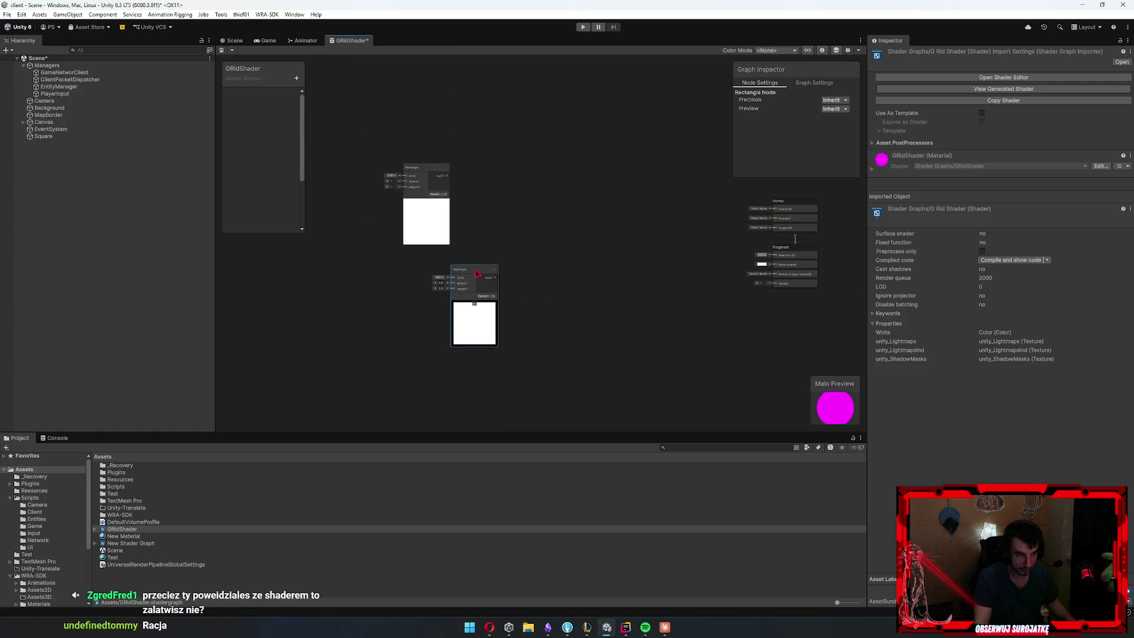
scroll(479, 277, up, 2)
click(299, 78)
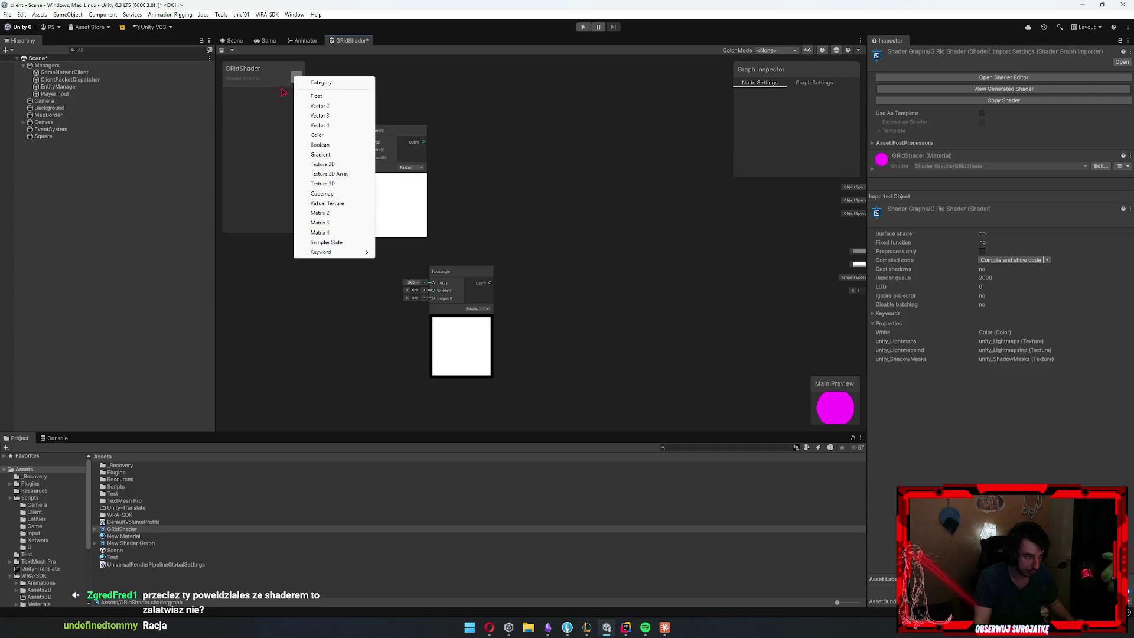
click(329, 96)
text(EdgeSize)
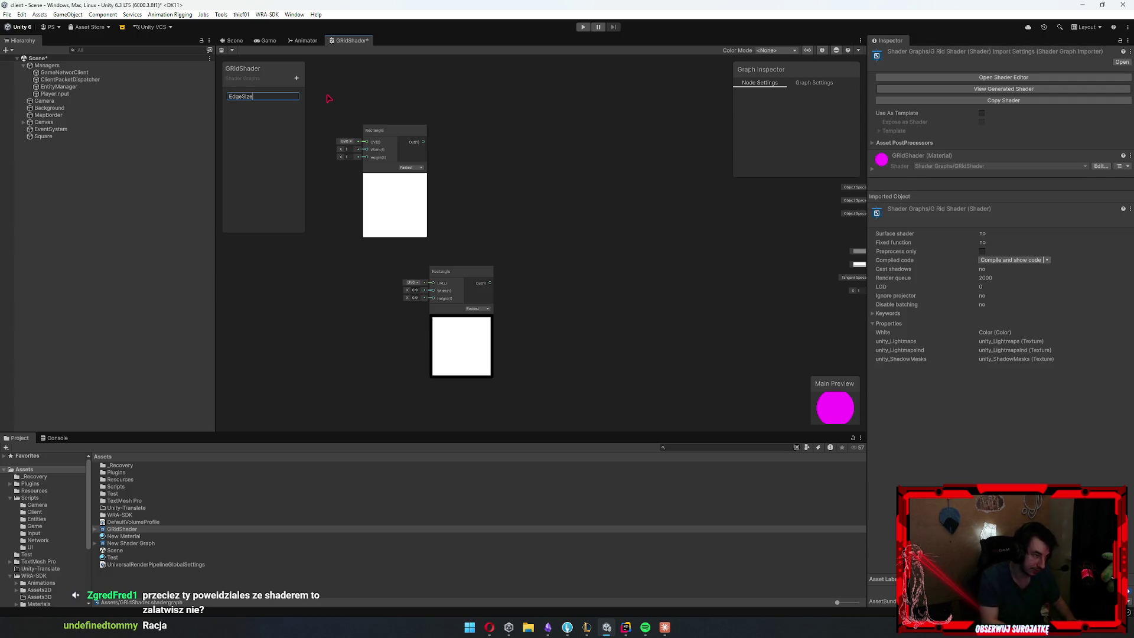
Name the Float property EdgeSize and place it on the graph
key(Return)
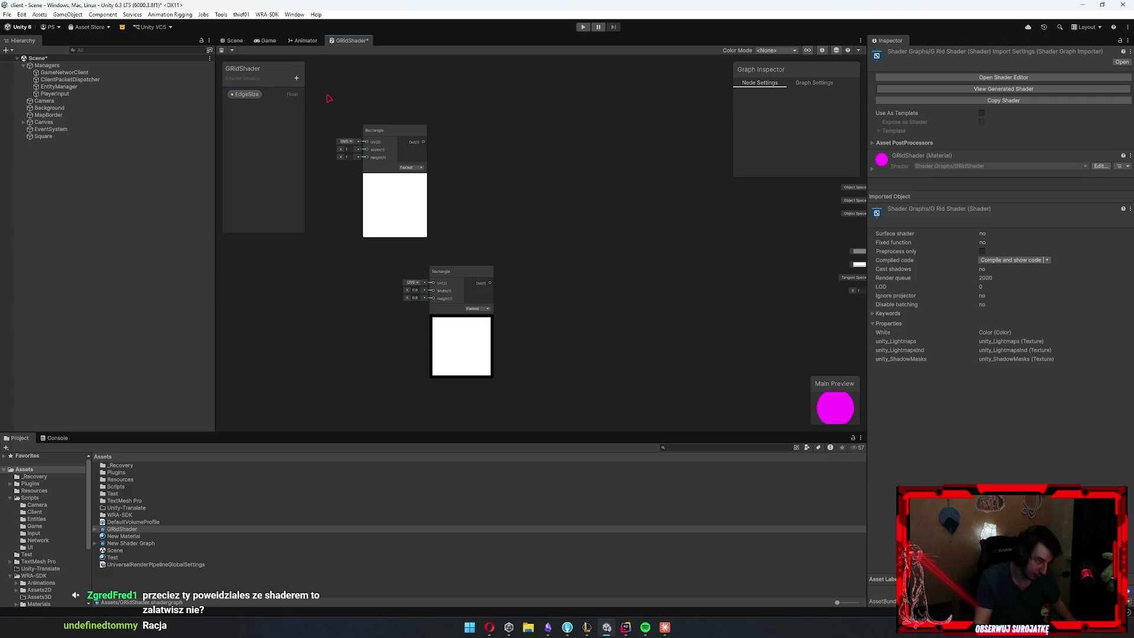
mouse_move(246, 94)
mouse_down()
mouse_move(329, 314)
mouse_move(450, 289)
mouse_move(361, 309)
mouse_move(332, 338)
mouse_up()
click(344, 284)
Add a Subtract node to the graph
right_click(345, 284)
click(345, 285)
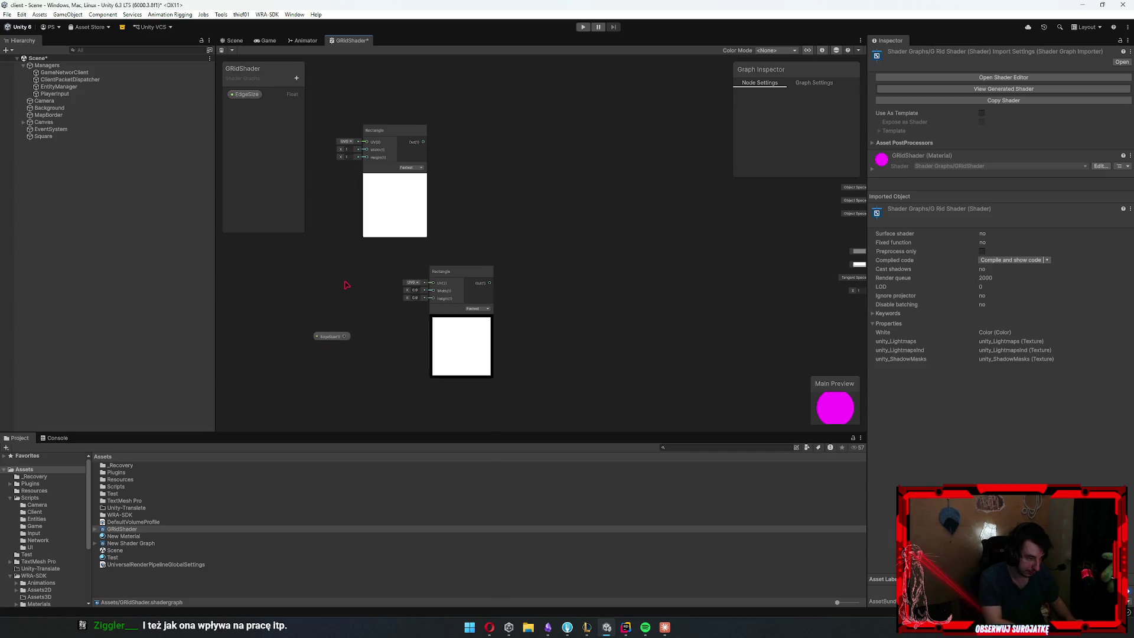
click(344, 286)
right_click(345, 282)
click(377, 287)
text(sub)
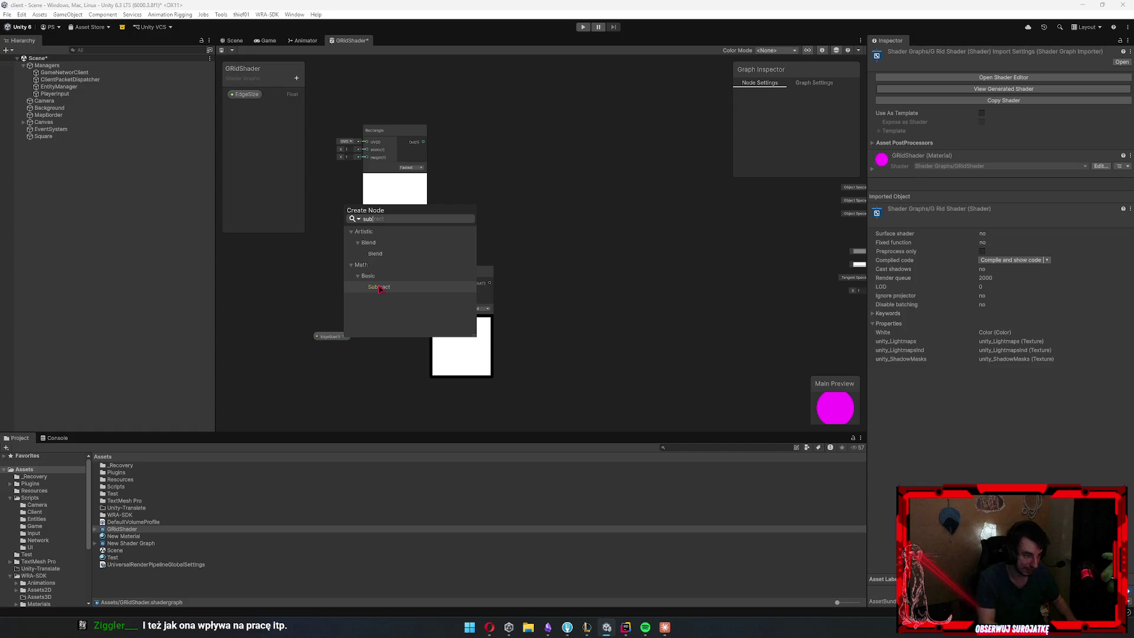
double_click(383, 287)
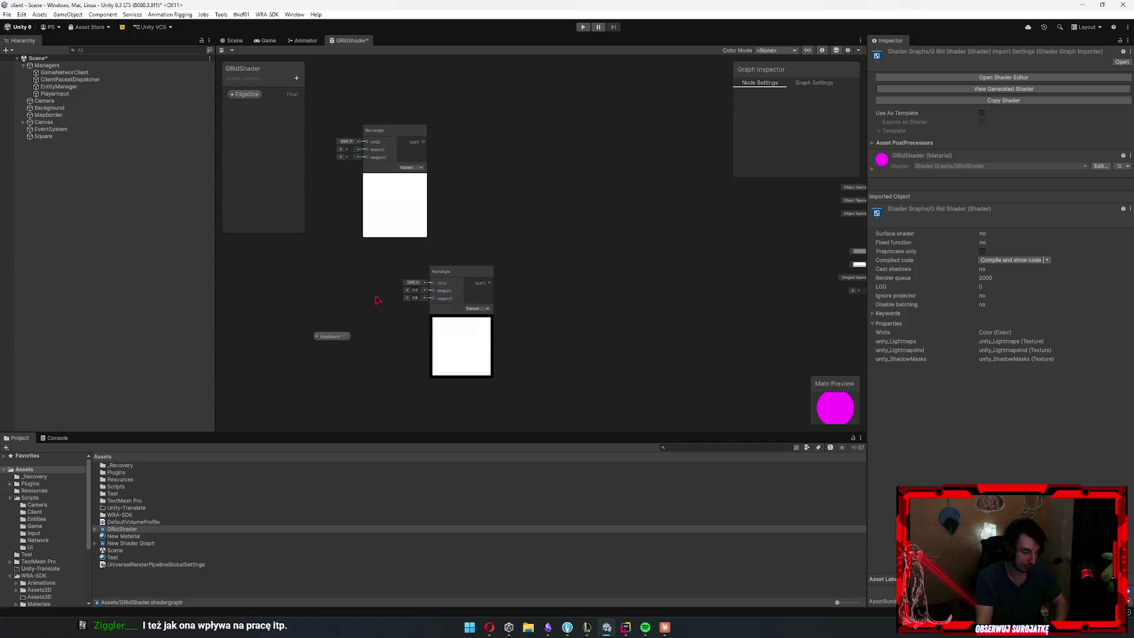
Feed 1 − EdgeSize into the inner Rectangle's size and set EdgeSize's default to 0.1
scroll(296, 328, up, 5)
click(398, 355)
mouse_move(398, 355)
mouse_down()
mouse_move(312, 362)
mouse_move(450, 305)
mouse_up()
click(406, 282)
scroll(455, 335, down, 3)
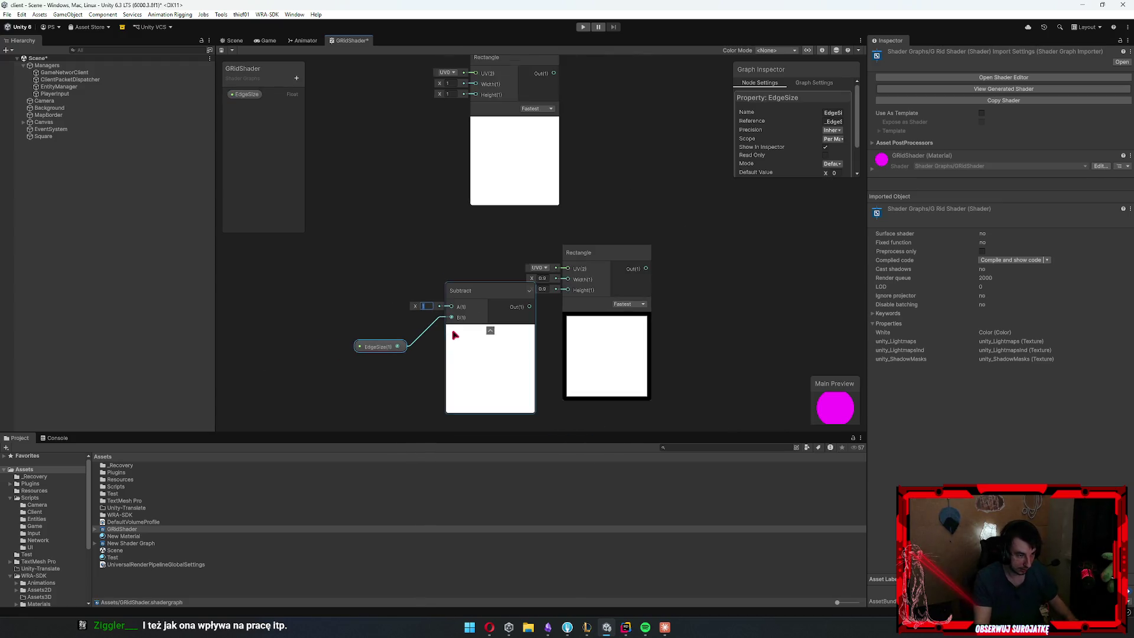
click(483, 327)
mouse_move(483, 326)
mouse_down()
mouse_move(467, 326)
mouse_move(568, 279)
mouse_up()
drag(514, 306, 567, 290)
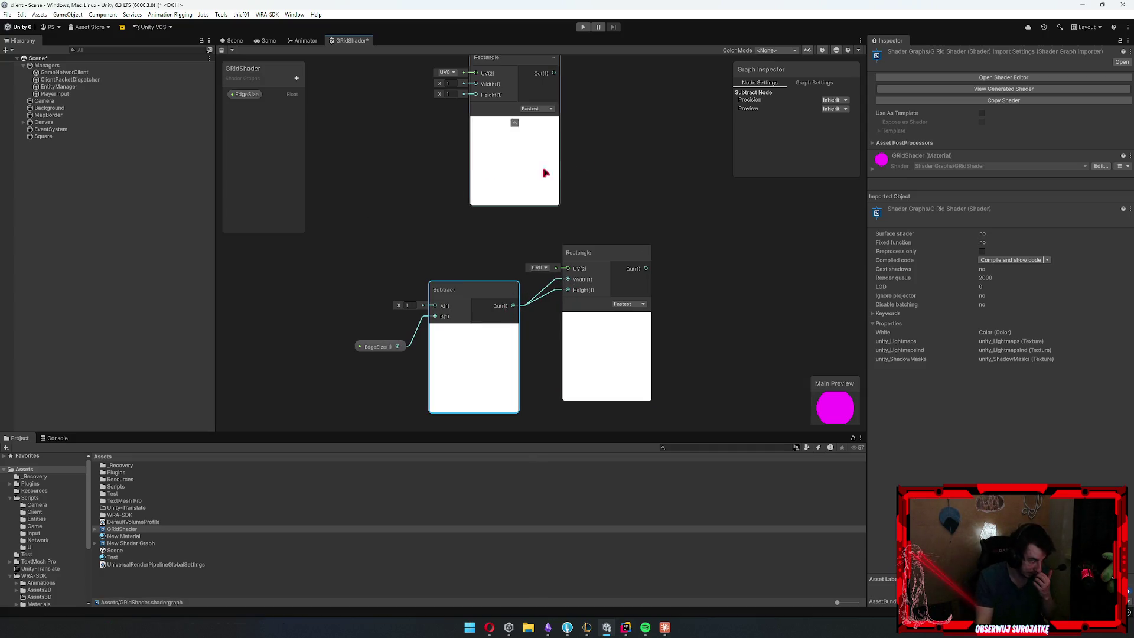
click(245, 94)
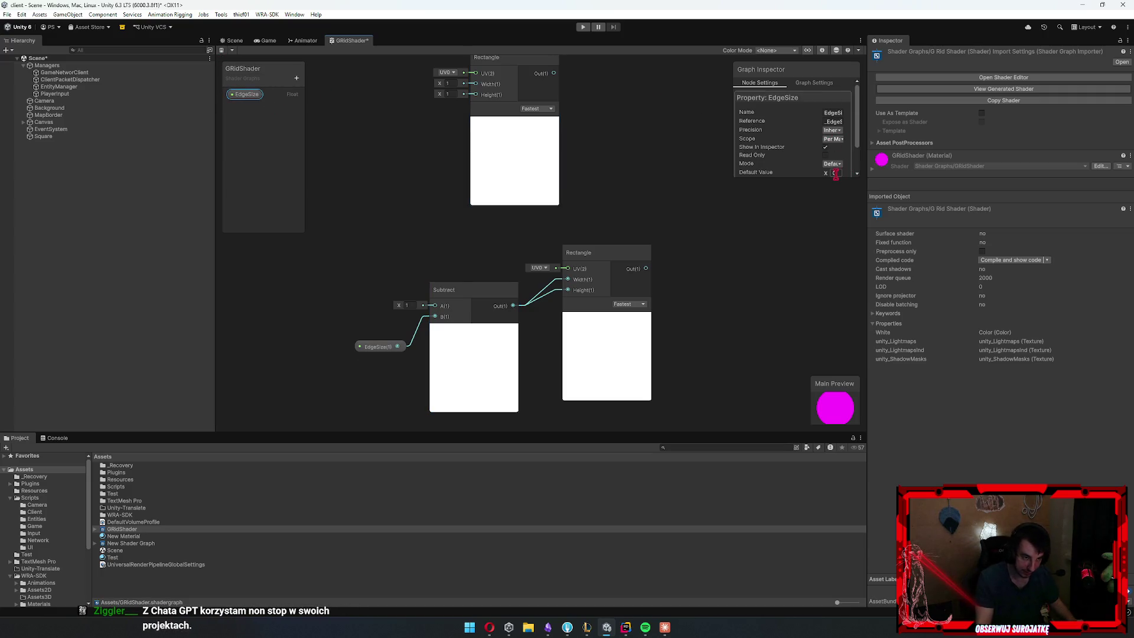
text(0.1)
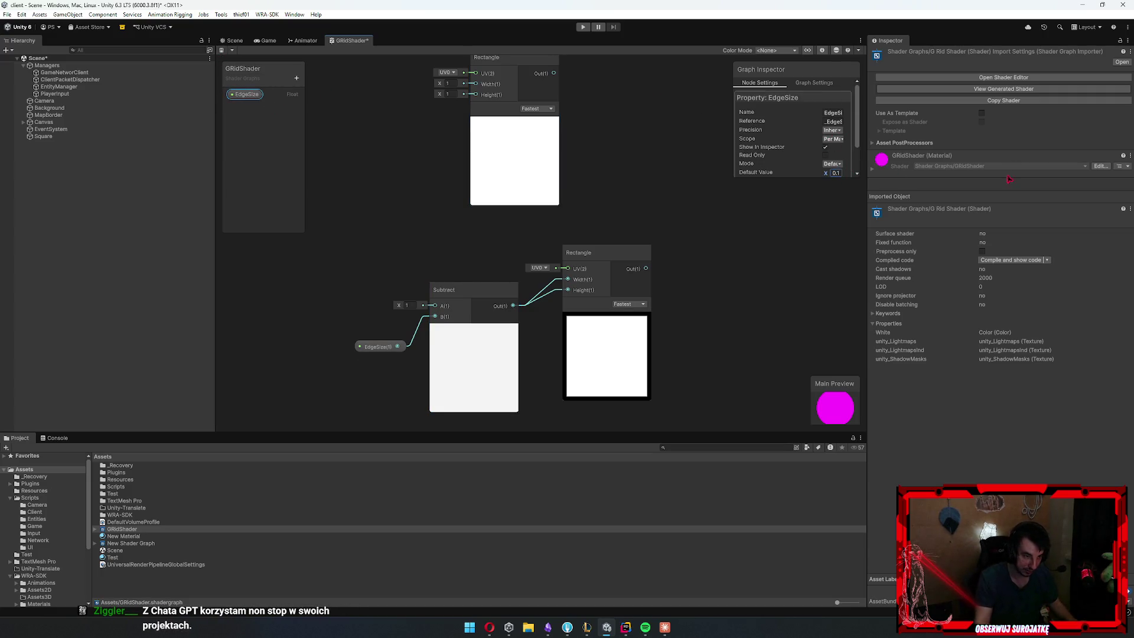
Subtract the inner Rectangle from the outer Rectangle to leave an outline
drag(395, 160, 627, 247)
text(sub)
key(Return)
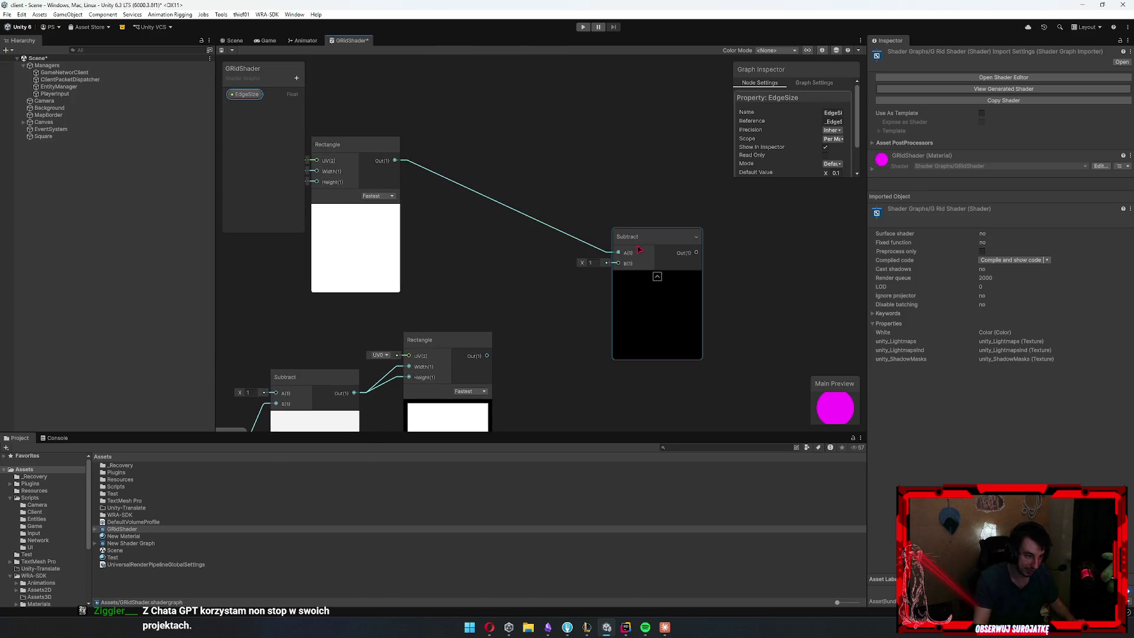
drag(487, 355, 618, 263)
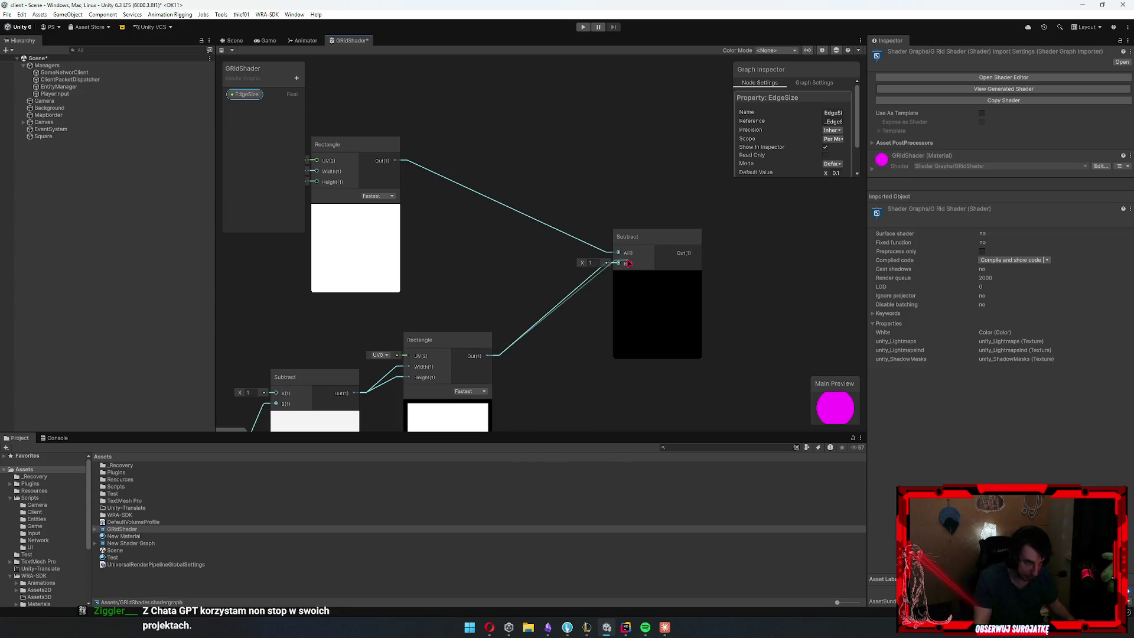
Save the graph and wire the outline result into Base Color and Alpha
click(222, 50)
scroll(617, 270, up, 3)
scroll(486, 256, down, 3)
mouse_move(378, 183)
mouse_down()
mouse_move(519, 233)
mouse_move(674, 255)
mouse_move(708, 244)
mouse_up()
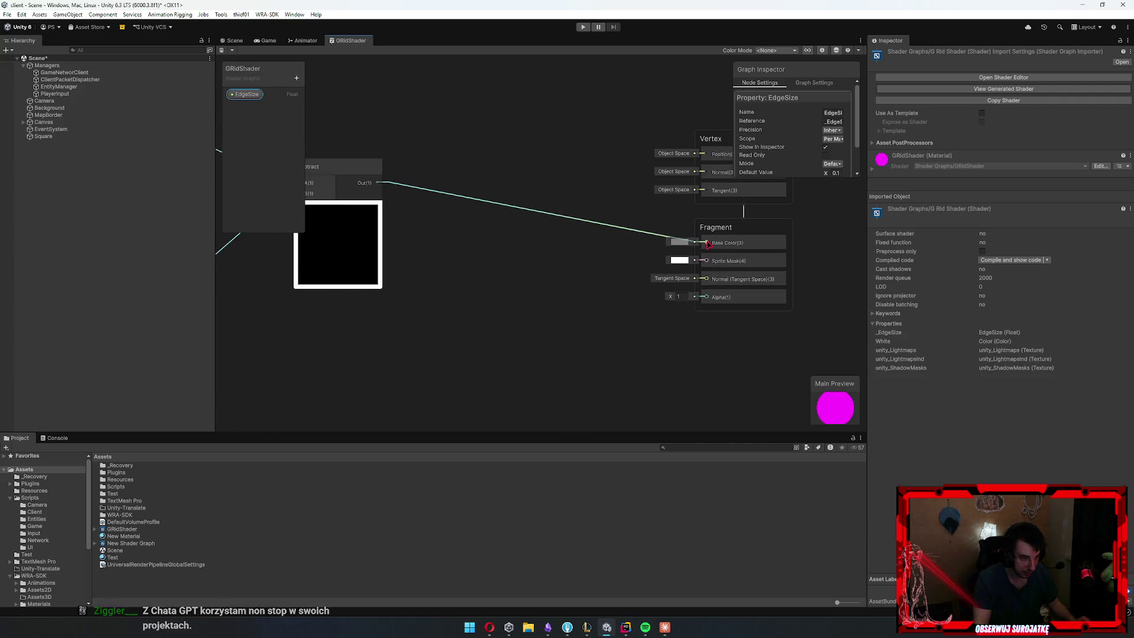
mouse_move(378, 183)
mouse_down()
mouse_move(705, 313)
mouse_move(710, 298)
mouse_up()
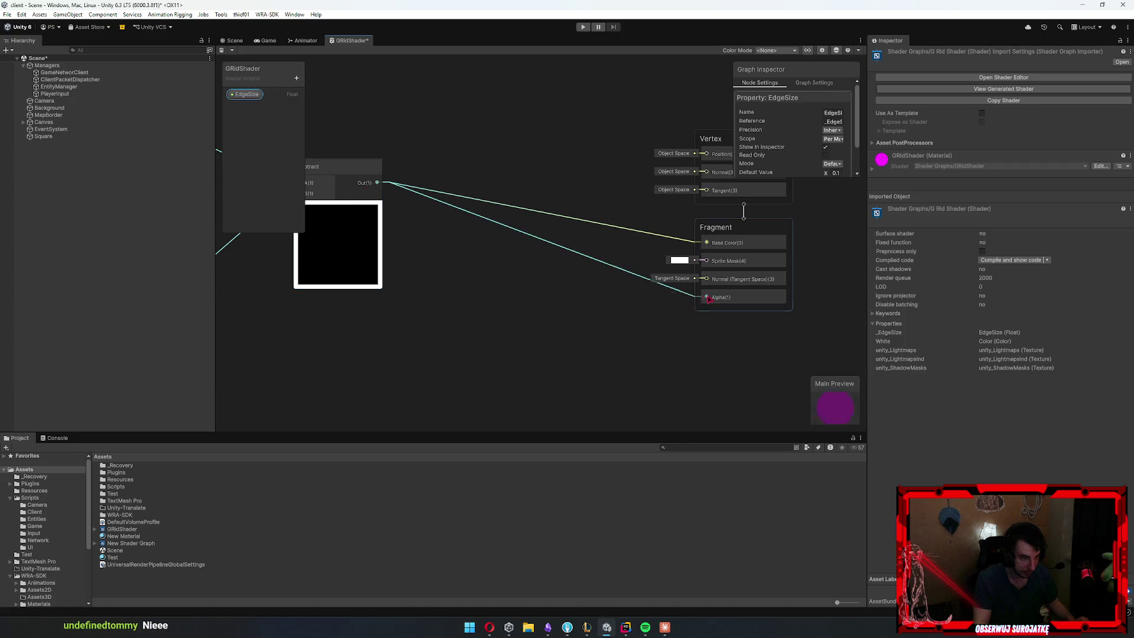
drag(217, 53, 222, 52)
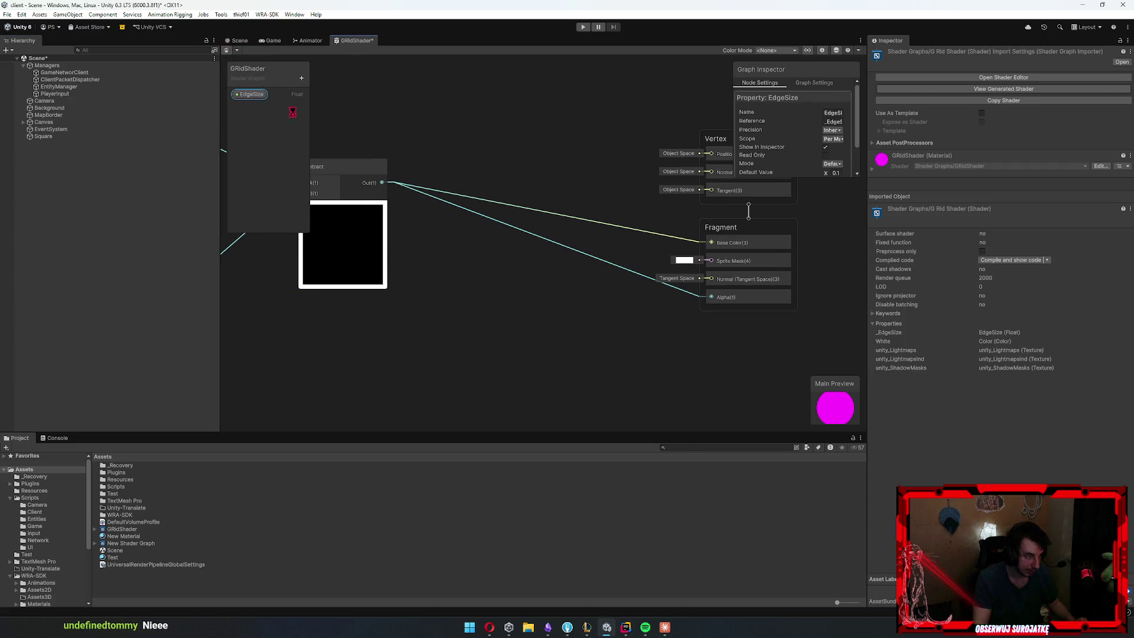
Multiply a new Color property by the outline Subtract and feed it into Base Color
click(302, 77)
click(340, 135)
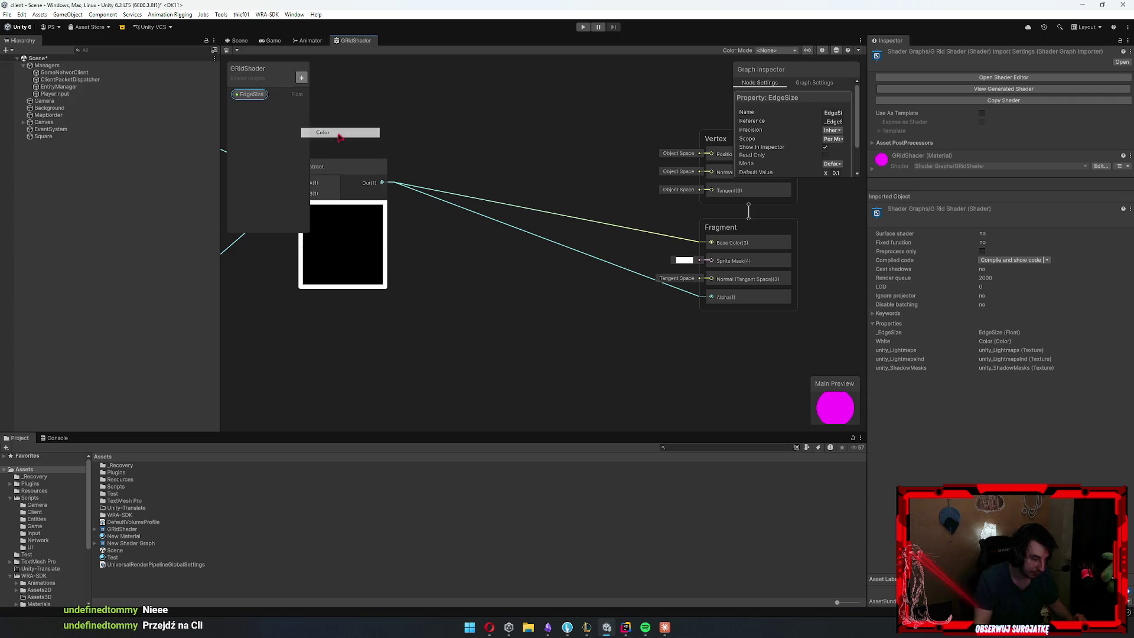
mouse_move(246, 107)
mouse_down()
mouse_move(437, 87)
mouse_move(508, 120)
mouse_up()
text(mul)
key(Return)
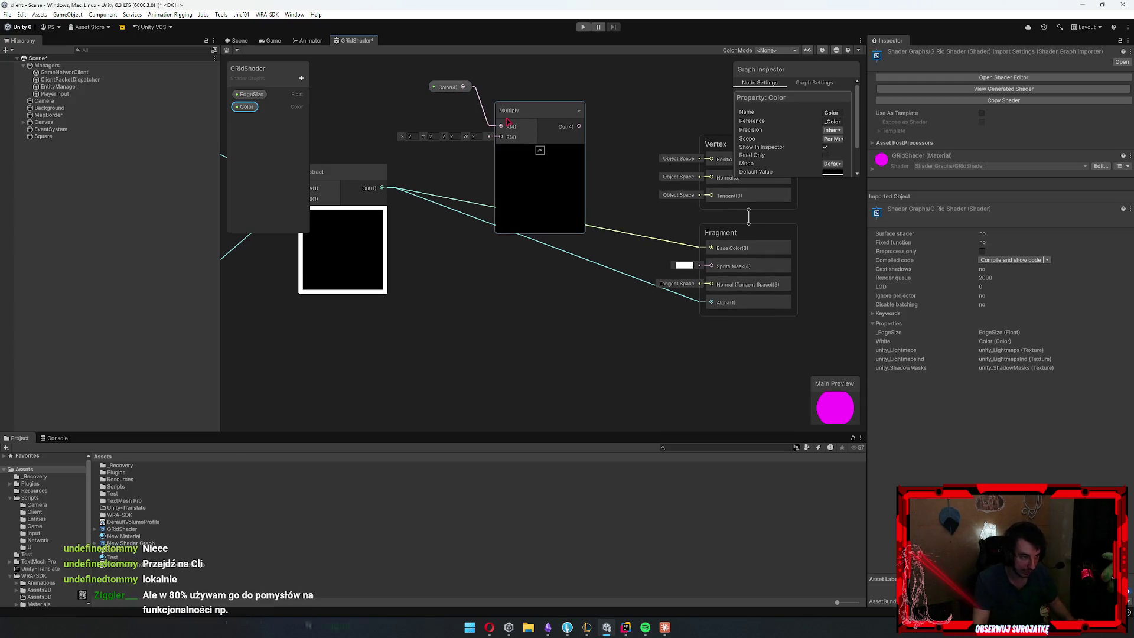
drag(514, 139, 512, 137)
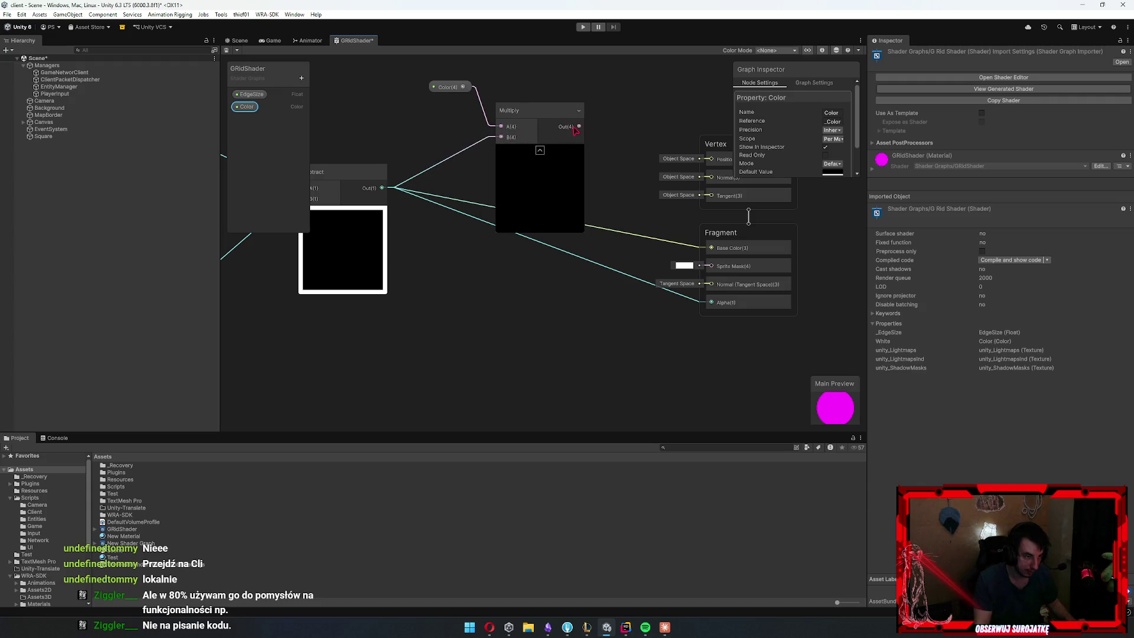
drag(712, 302, 712, 248)
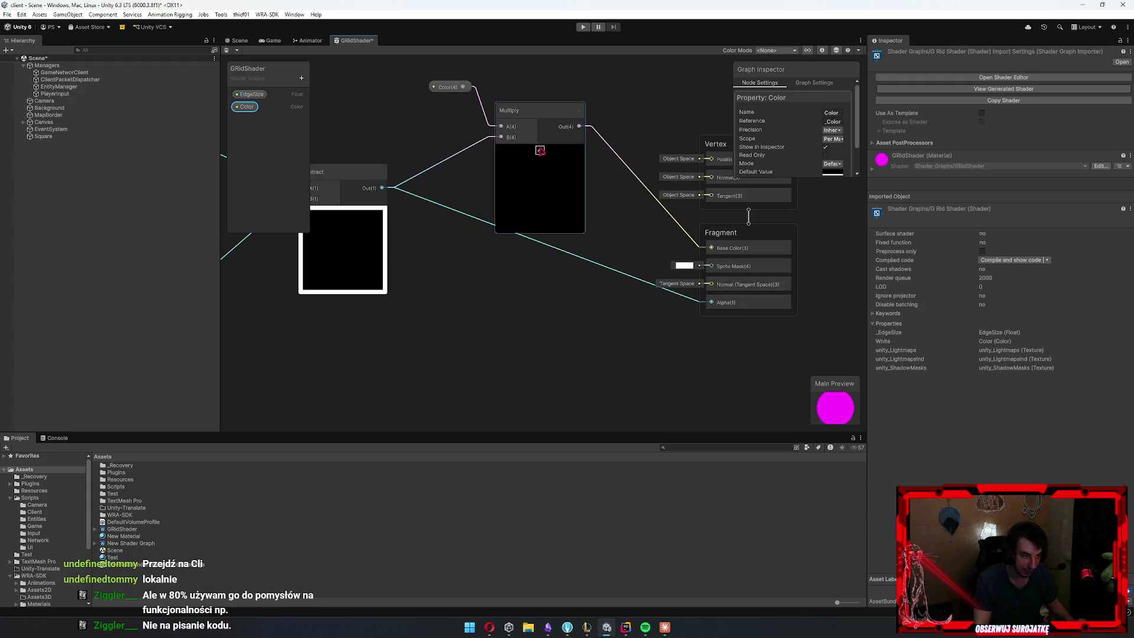
Collapse the Multiply preview, frame the graph, save it and return to the Scene view
click(539, 151)
click(531, 120)
key(a)
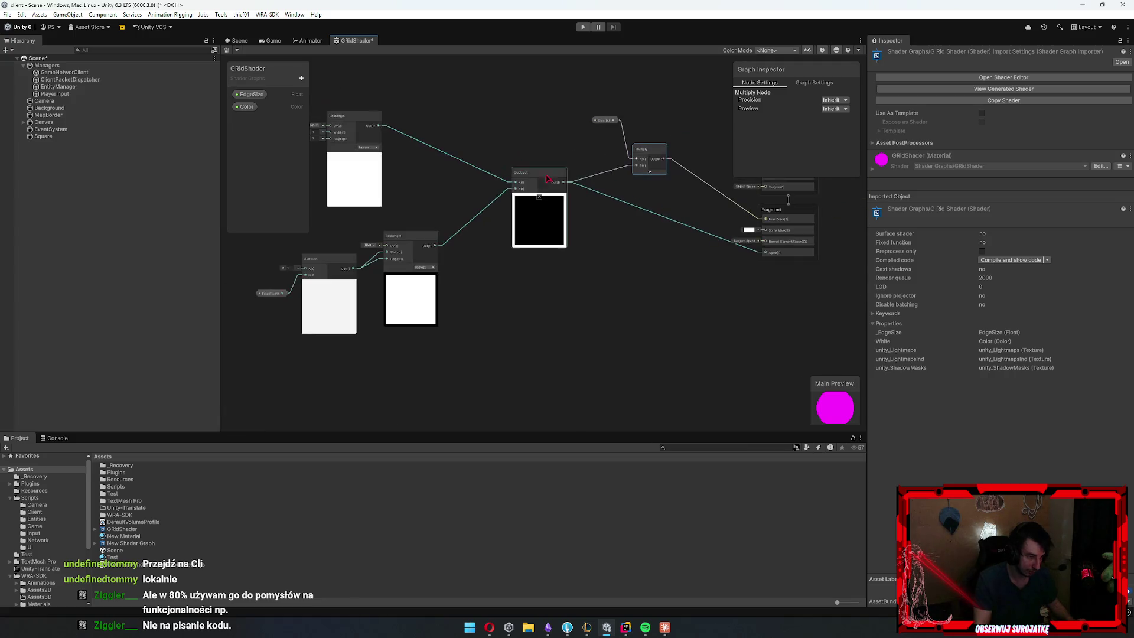
click(228, 51)
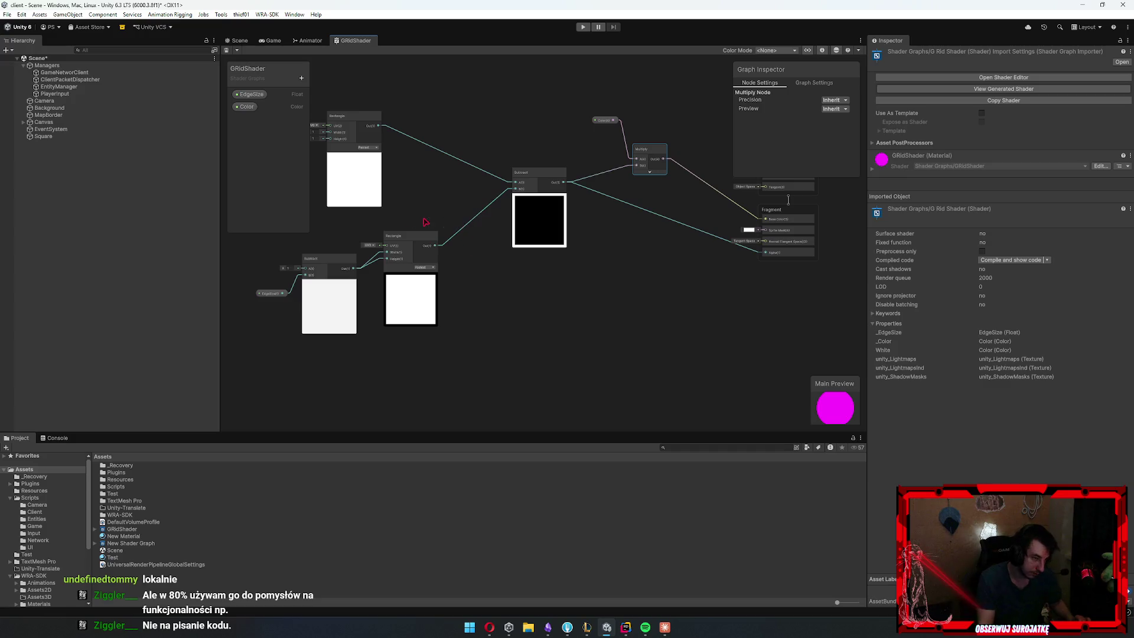
click(239, 40)
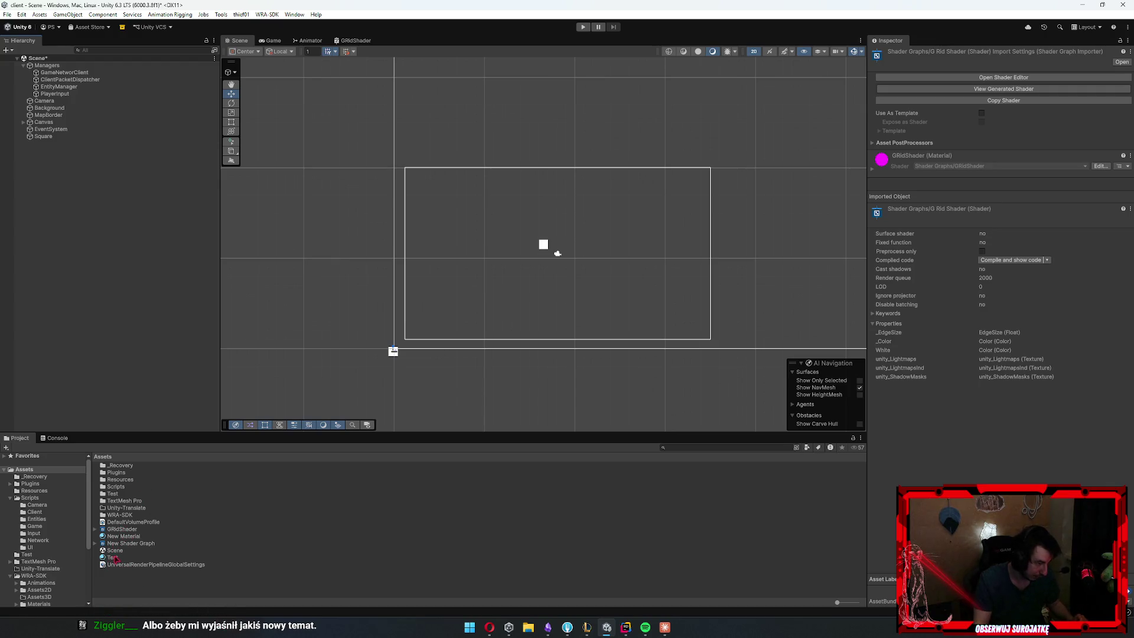
Create a material from the GRidShader shader and name it Grid
click(126, 538)
click(124, 528)
right_click(130, 528)
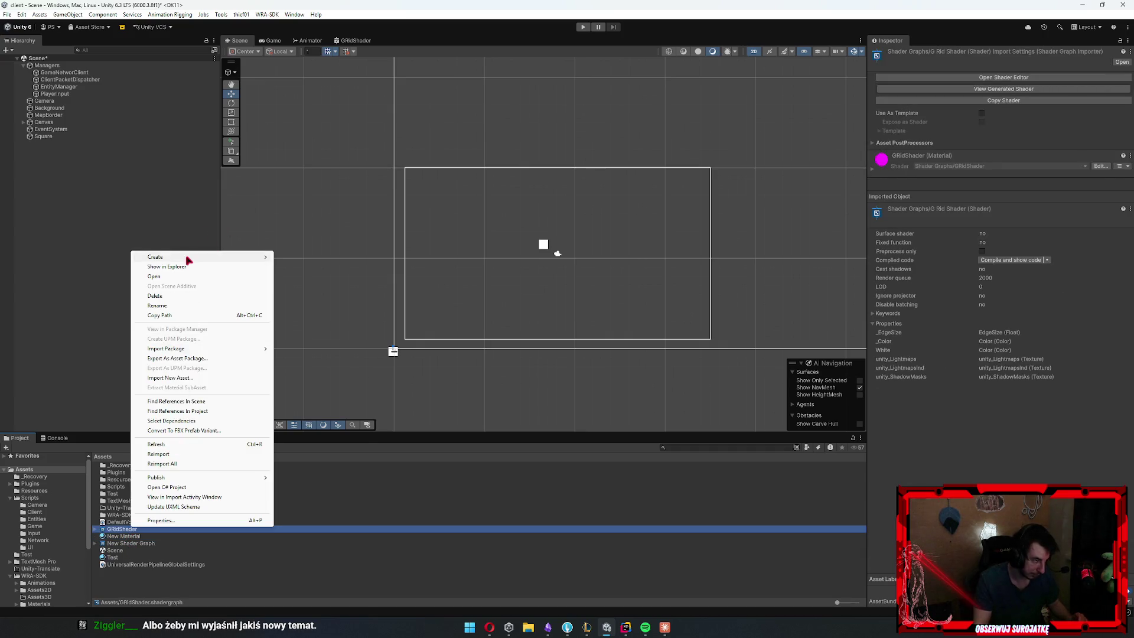
mouse_move(187, 257)
click(307, 276)
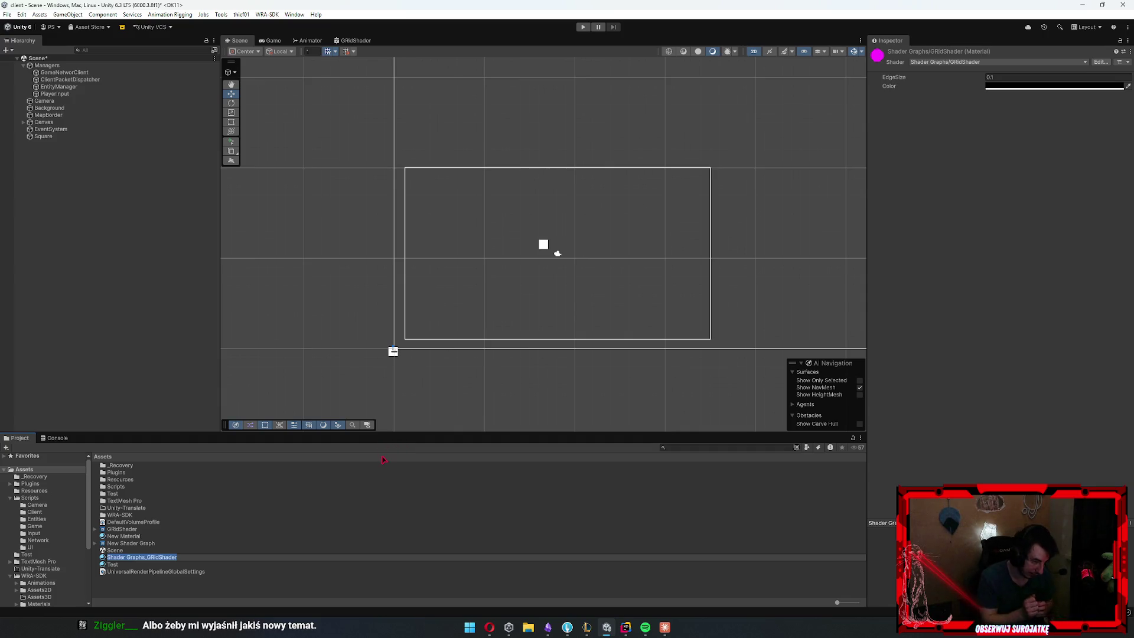
text(Grid)
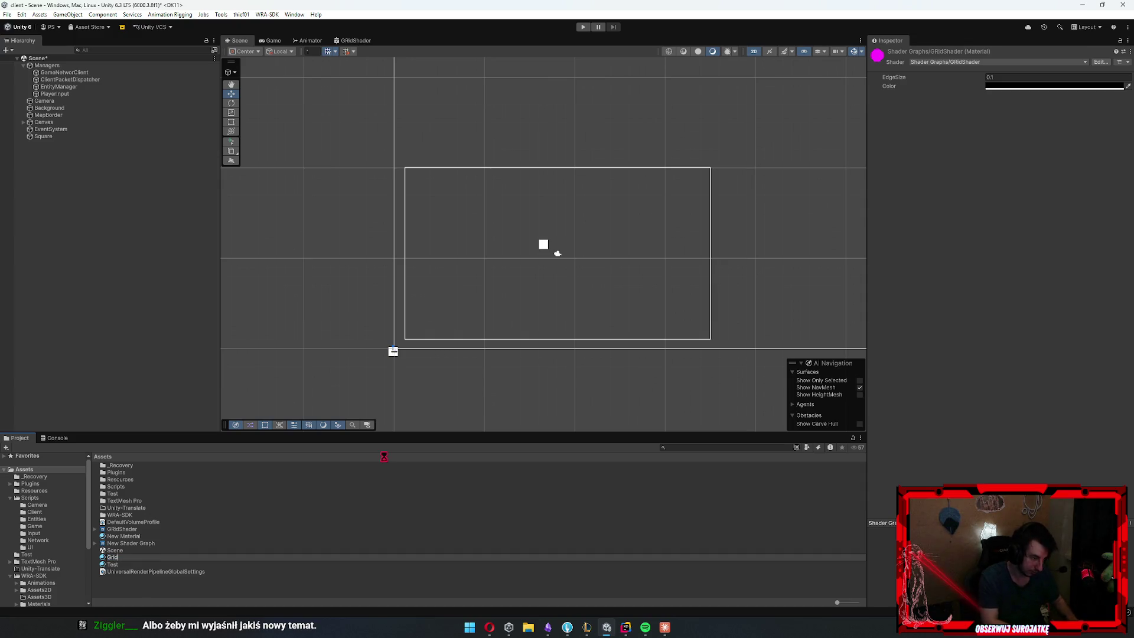
Set the Grid material's Color to red (FF0000), then return to the GRidShader graph
click(1005, 87)
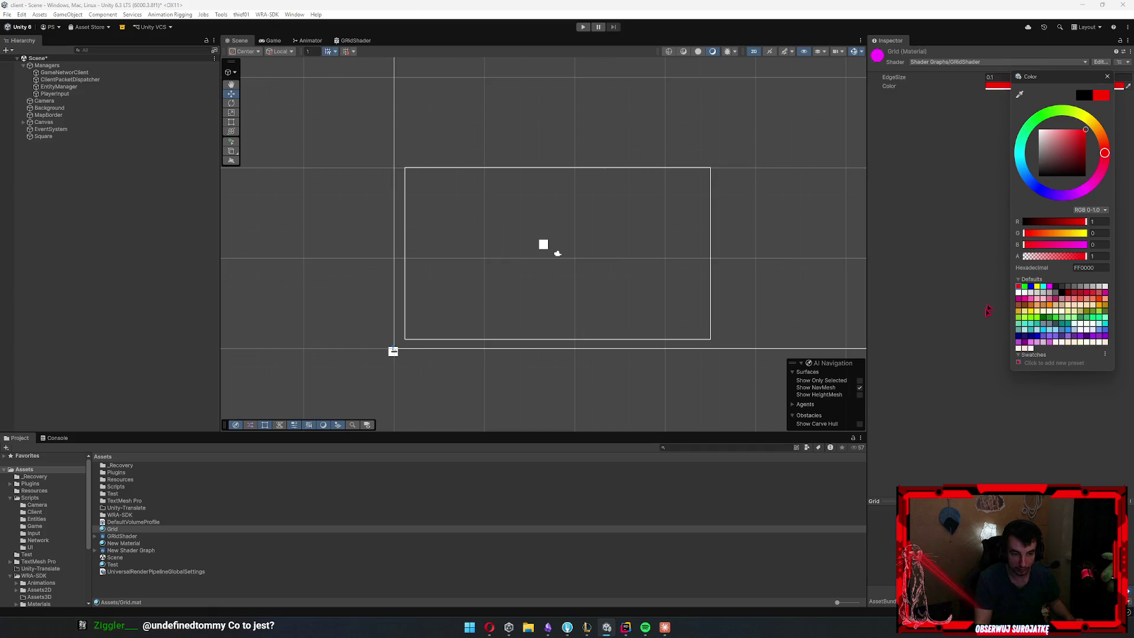
click(990, 302)
click(353, 41)
scroll(539, 289, up, 5)
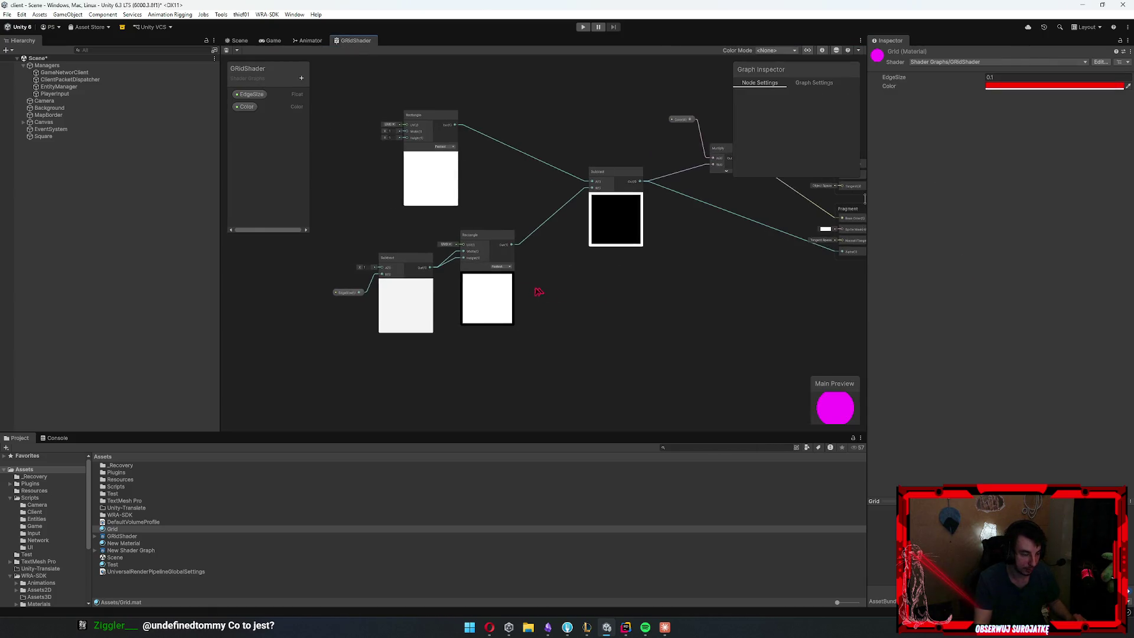
Insert a Clamp node between the Multiply and Base Color
mouse_move(532, 327)
mouse_down()
mouse_move(477, 410)
mouse_move(709, 299)
mouse_move(610, 352)
mouse_move(549, 403)
mouse_move(587, 342)
mouse_move(473, 362)
mouse_move(271, 70)
mouse_up()
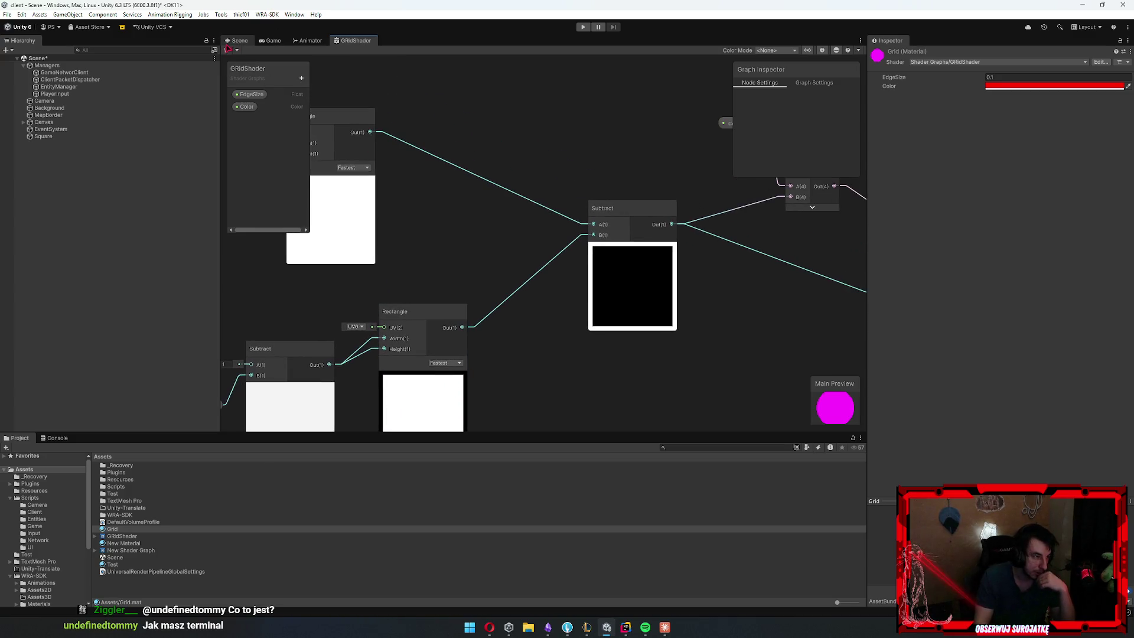
mouse_move(715, 289)
mouse_down()
mouse_move(590, 310)
mouse_move(435, 306)
mouse_up()
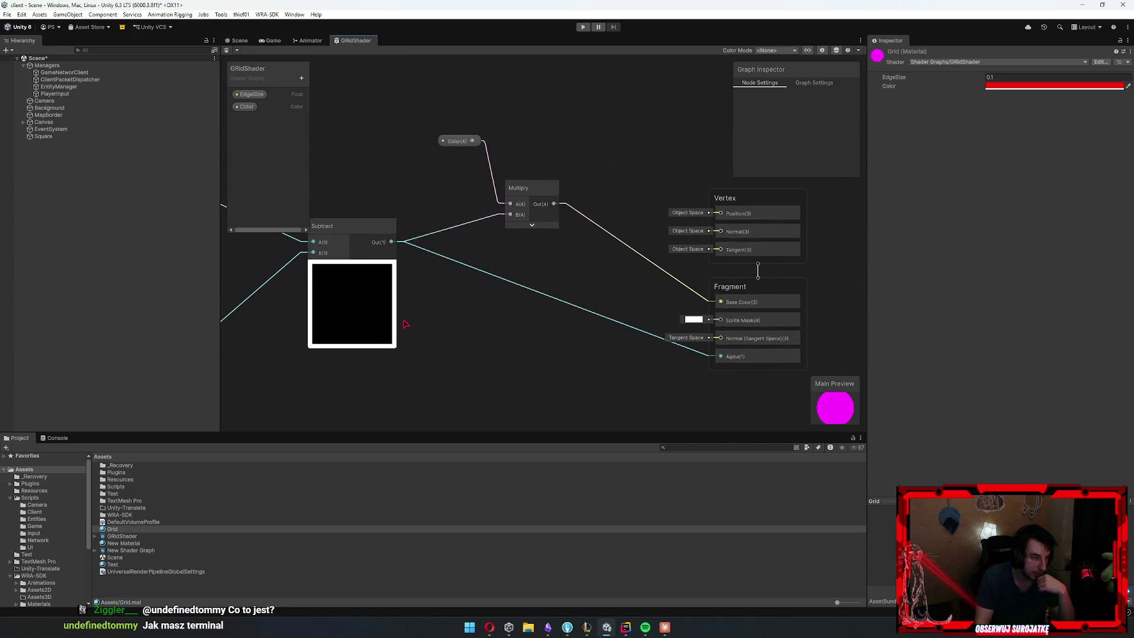
mouse_move(534, 187)
mouse_down()
mouse_move(467, 139)
mouse_move(499, 172)
mouse_up()
key(space)
text(clamp)
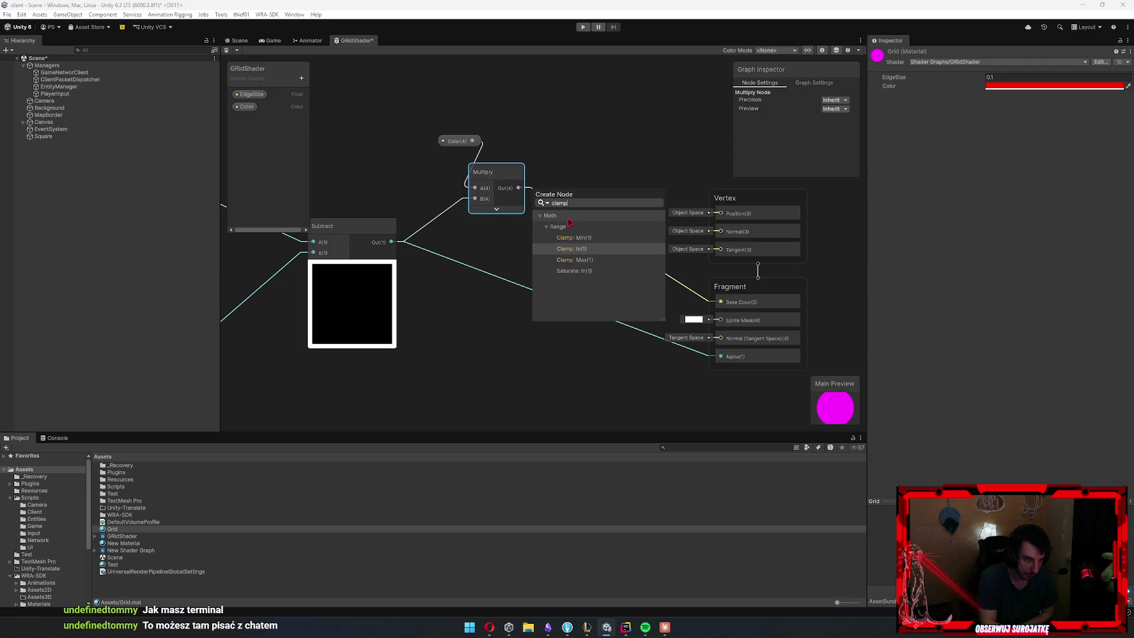
key(Return)
mouse_move(570, 222)
mouse_down()
mouse_move(733, 309)
mouse_move(721, 302)
mouse_up()
Insert a second Clamp node between the Subtract output and Alpha
drag(414, 190, 533, 343)
text(c)
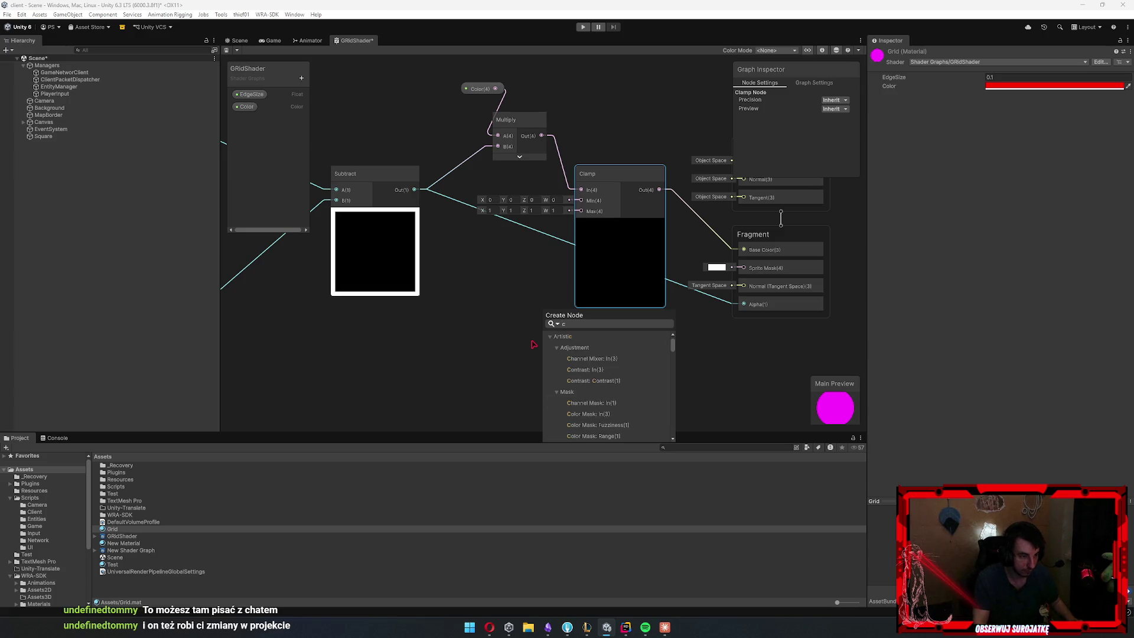
click(505, 310)
drag(456, 244, 508, 299)
text(clamp)
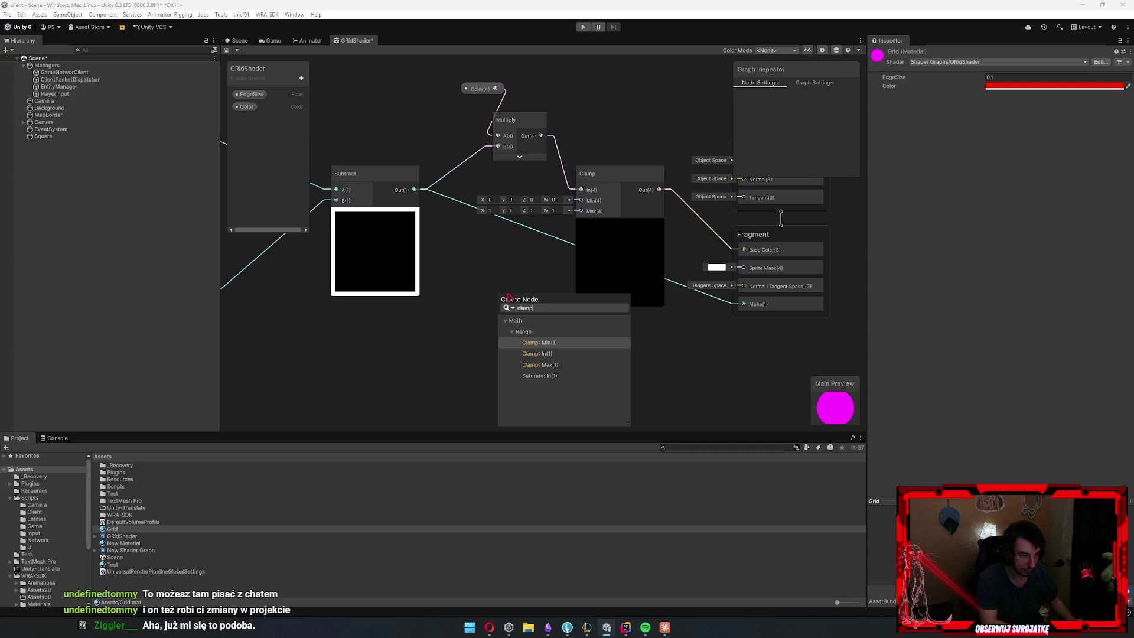
key(Down)
key(Return)
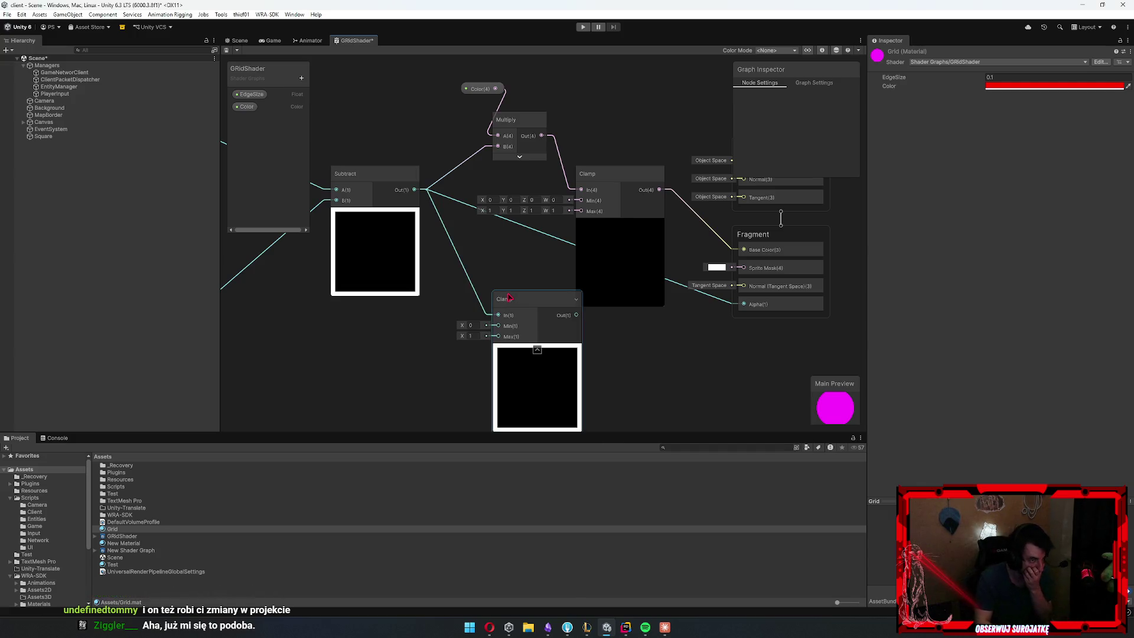
mouse_move(572, 320)
mouse_down()
mouse_move(557, 329)
mouse_move(640, 355)
mouse_move(744, 304)
mouse_up()
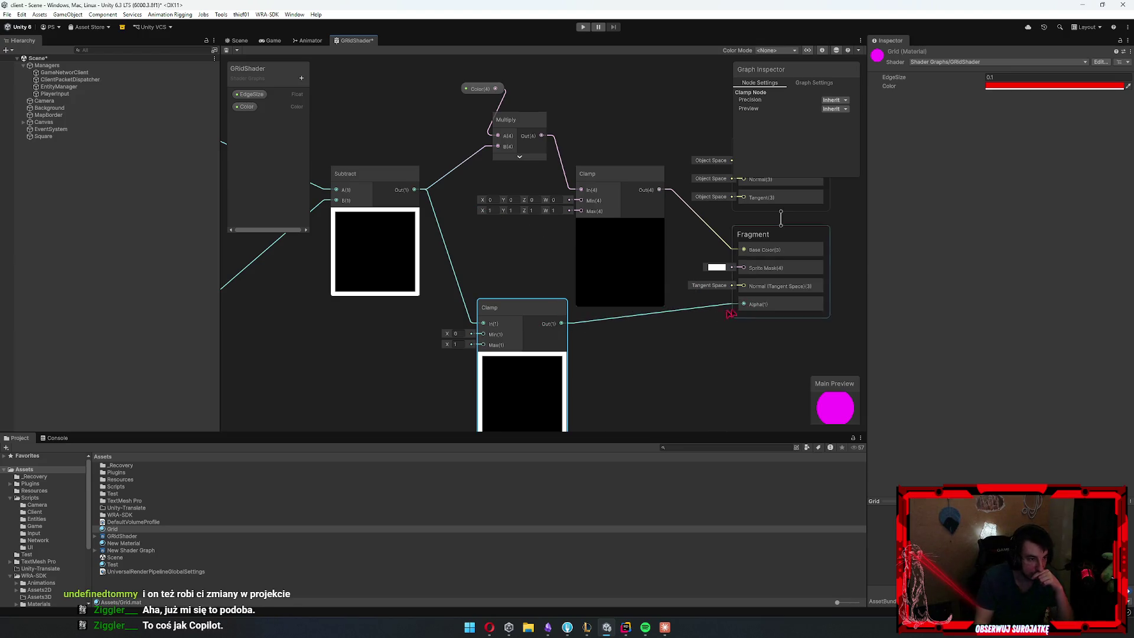
Save the graph and give the Color property a red default value
click(228, 51)
click(239, 40)
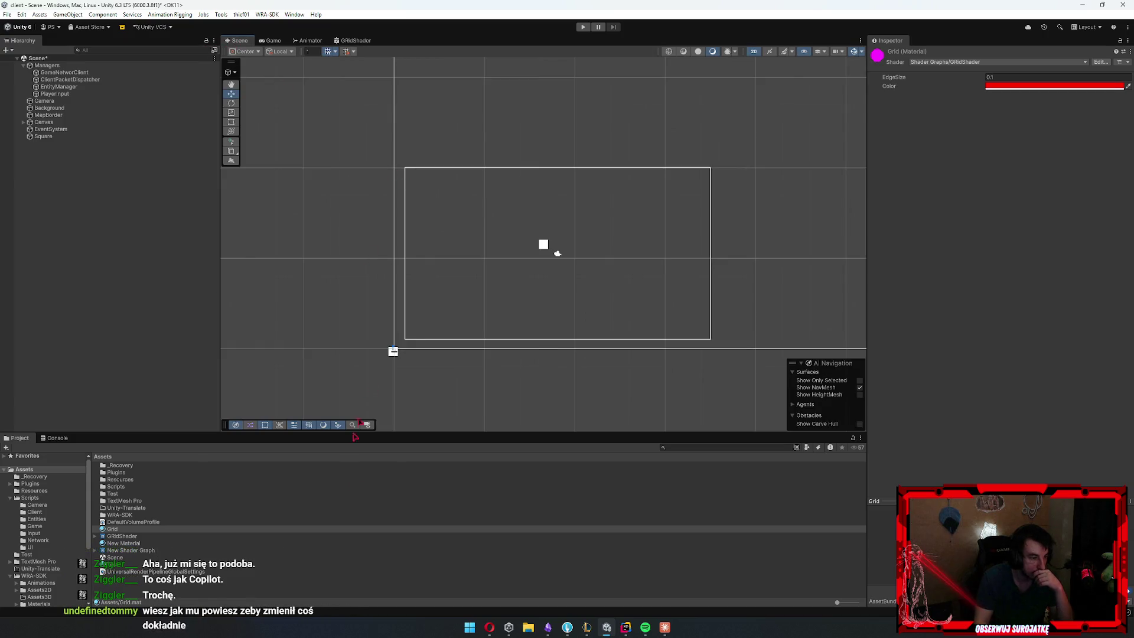
click(631, 441)
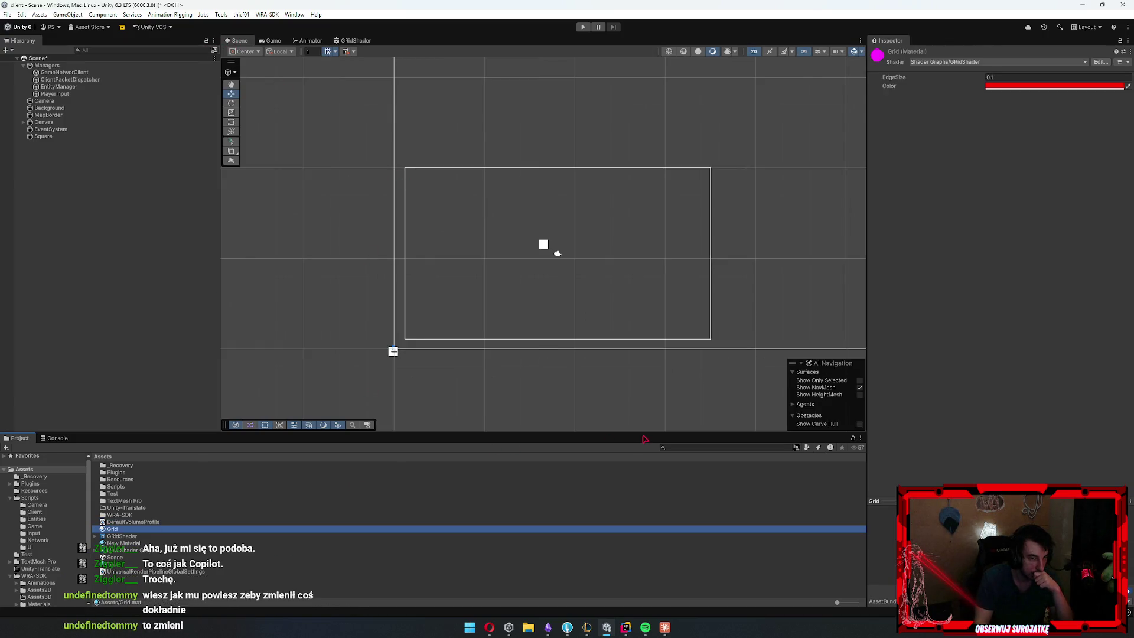
click(355, 40)
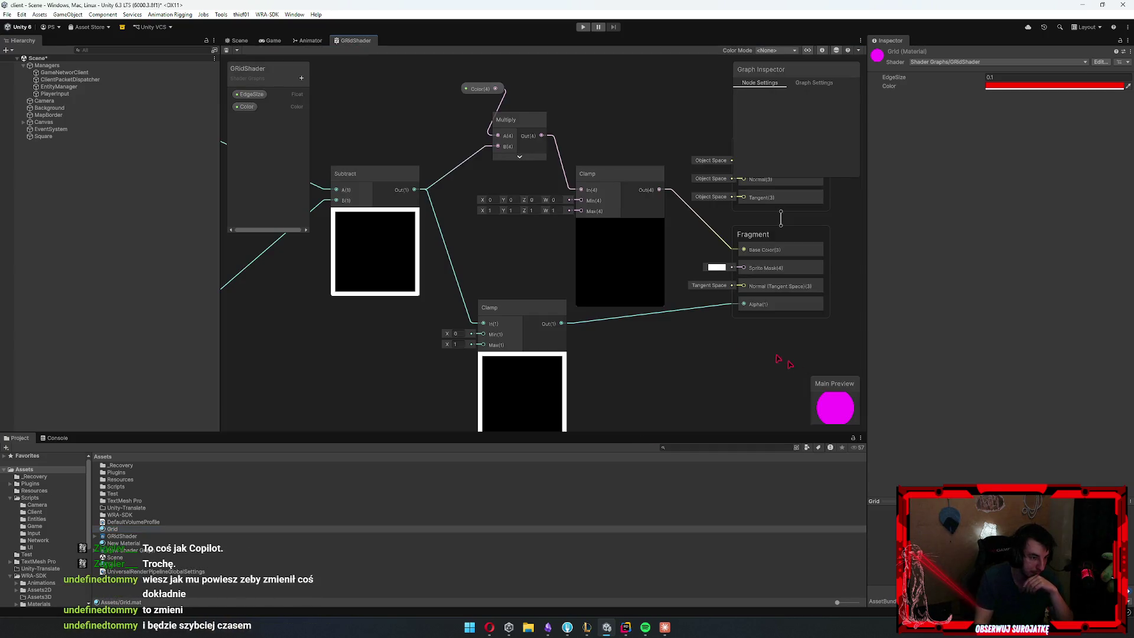
click(246, 106)
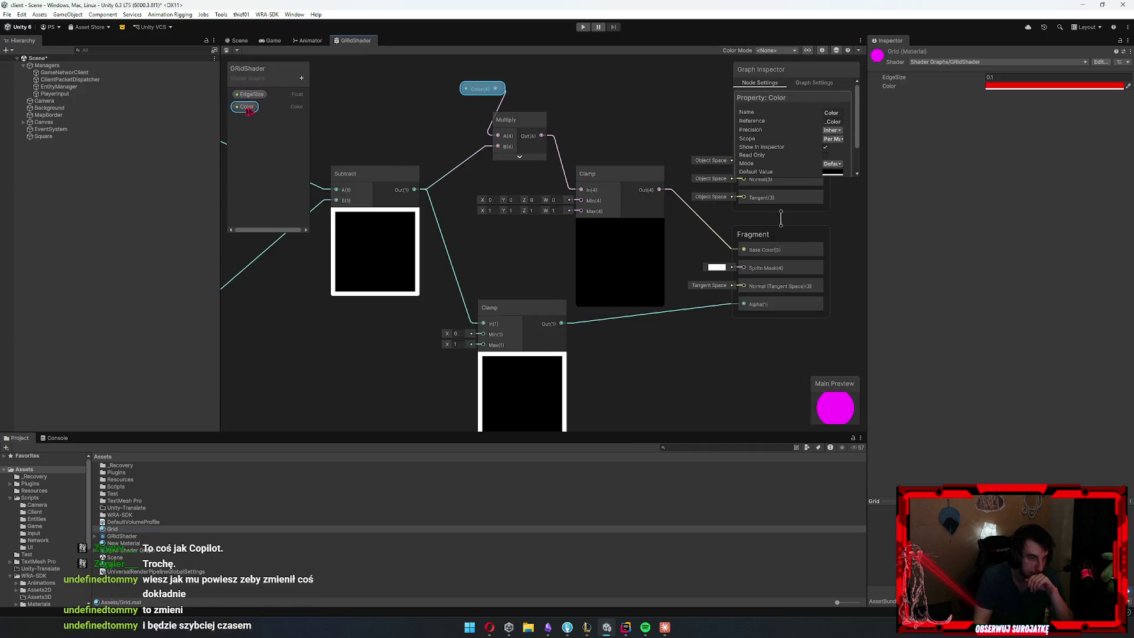
click(828, 171)
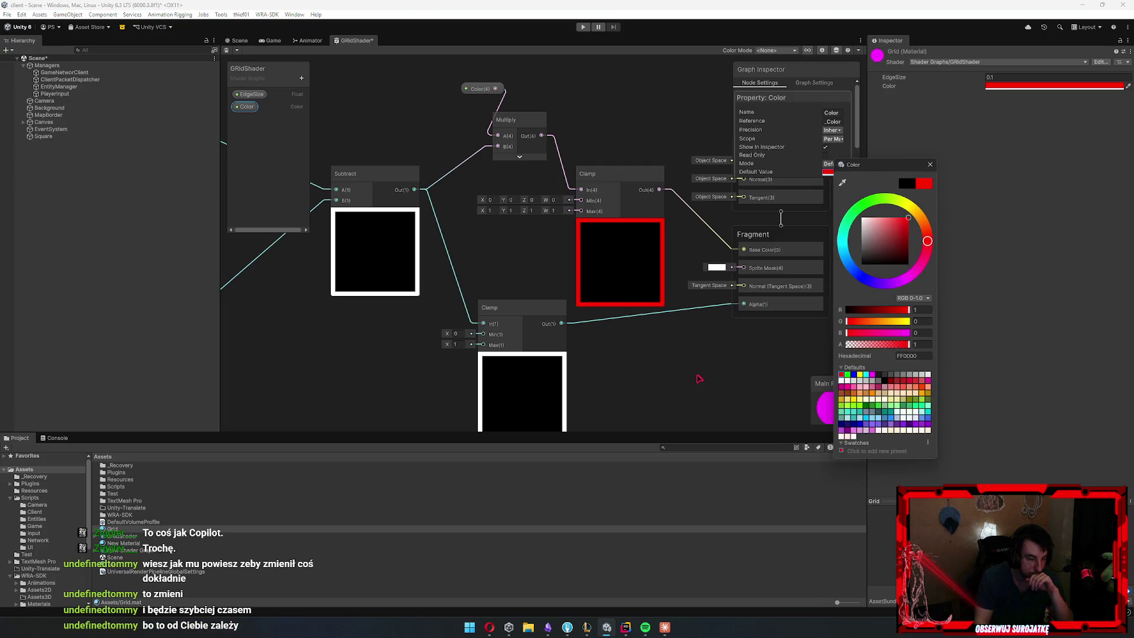
click(275, 71)
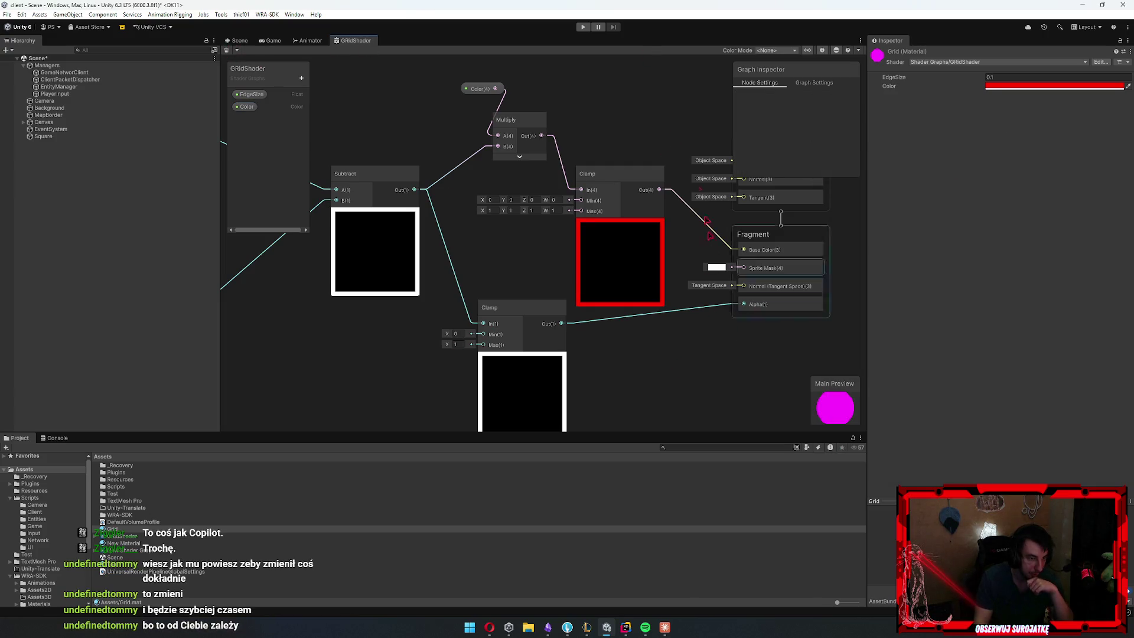
Change the shader graph's material type to Sprite Unlit
click(814, 83)
click(833, 153)
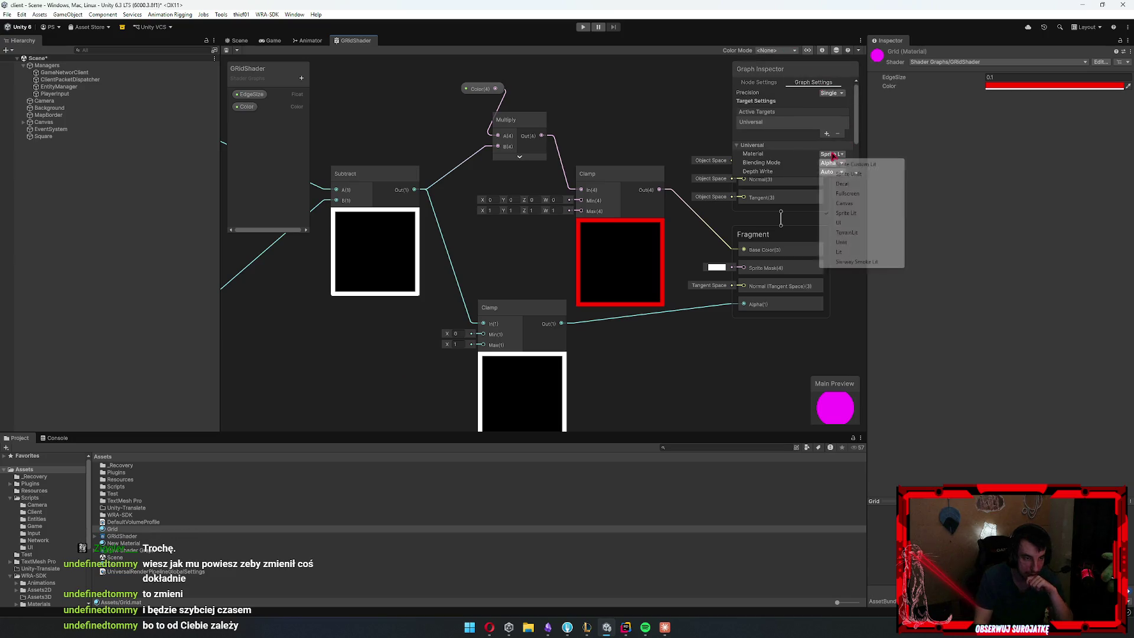
click(879, 175)
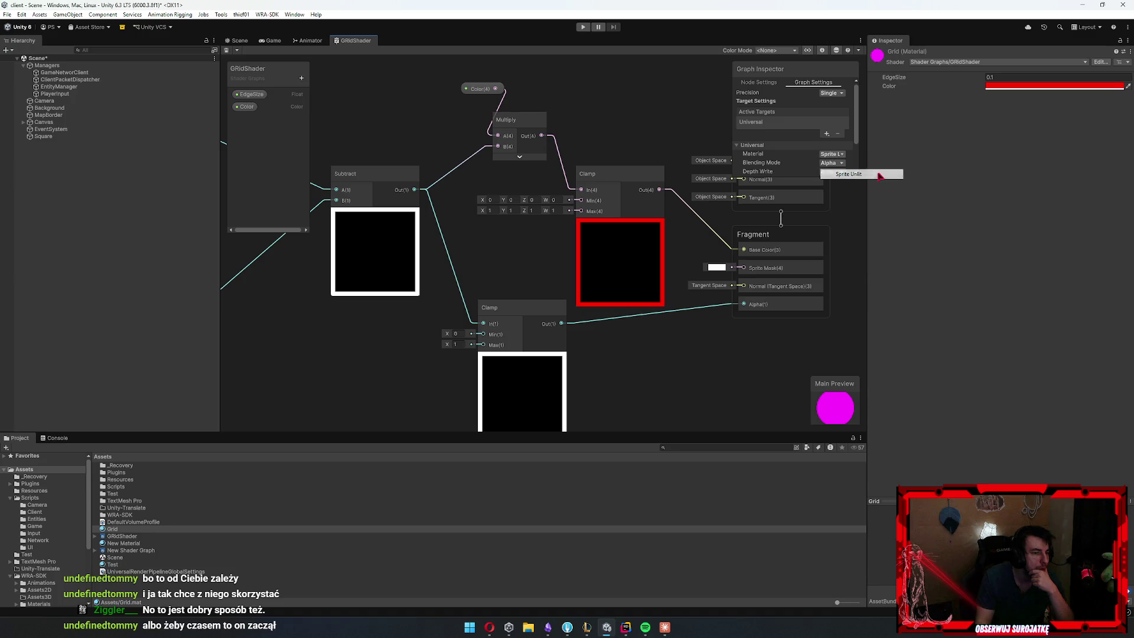
Apply the Grid material to the Square sprite, which renders solid magenta
click(237, 40)
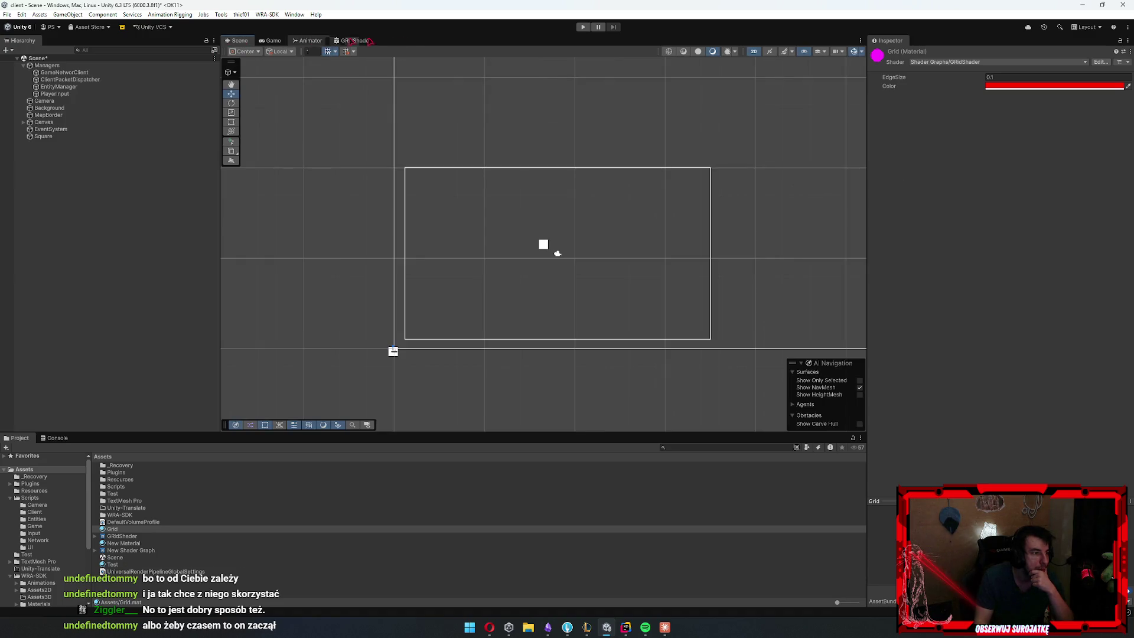
scroll(565, 245, up, 5)
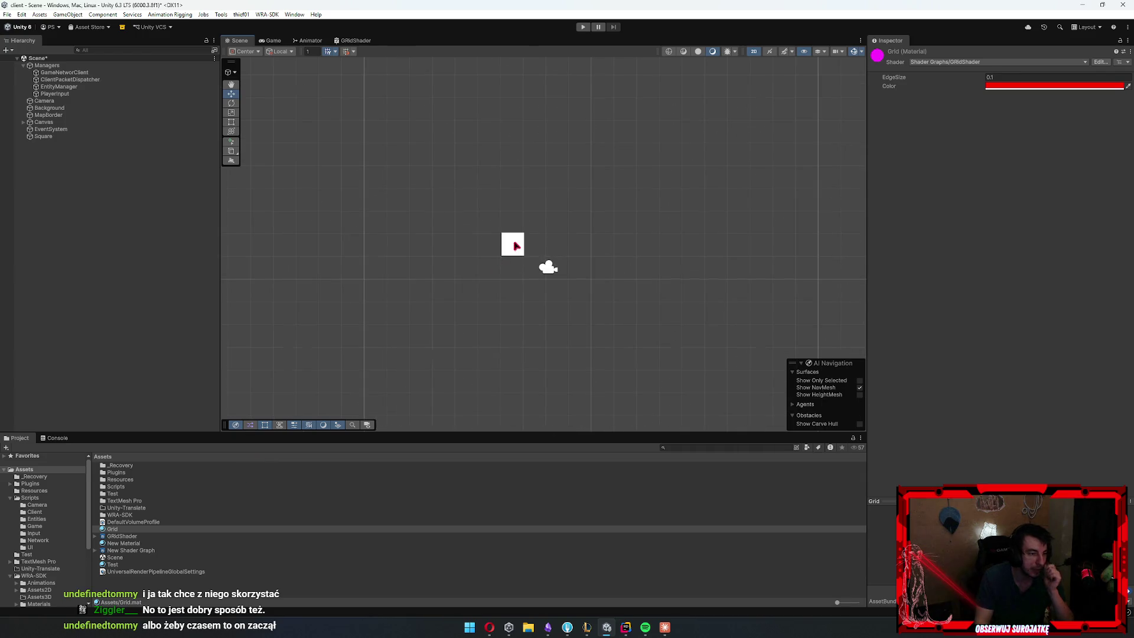
click(581, 305)
click(508, 254)
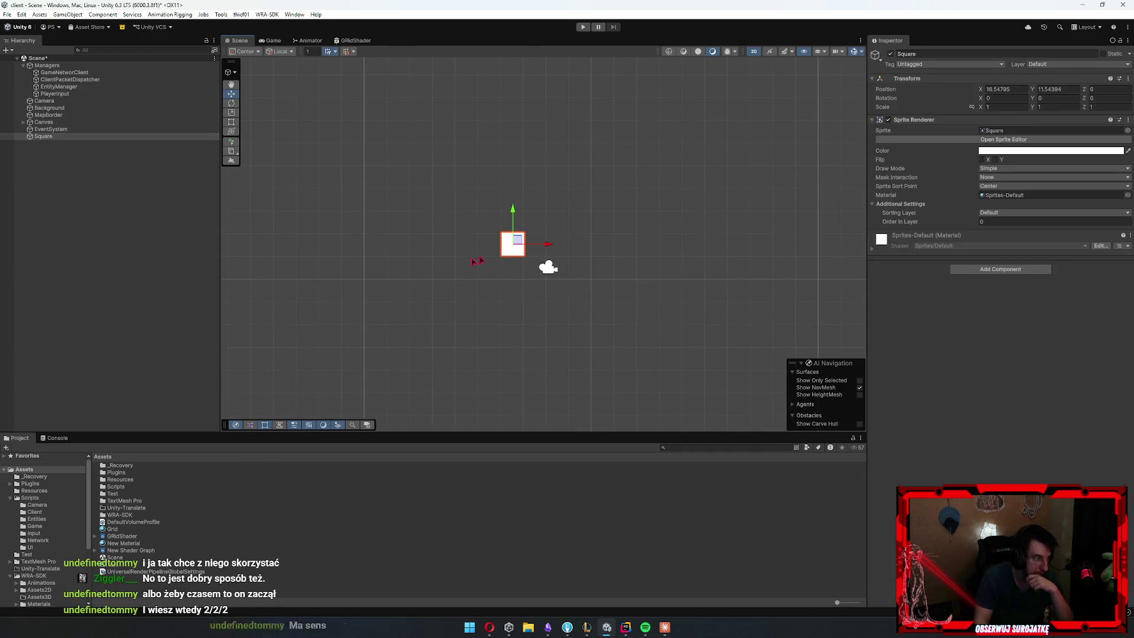
drag(116, 530, 1043, 409)
scroll(503, 273, up, 5)
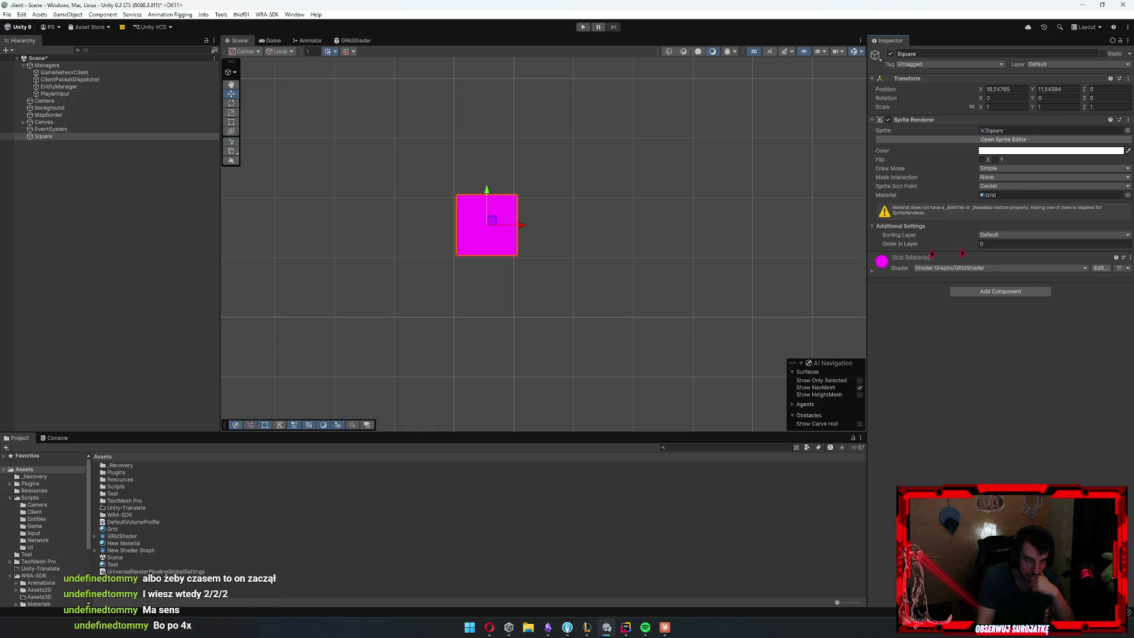
click(21, 14)
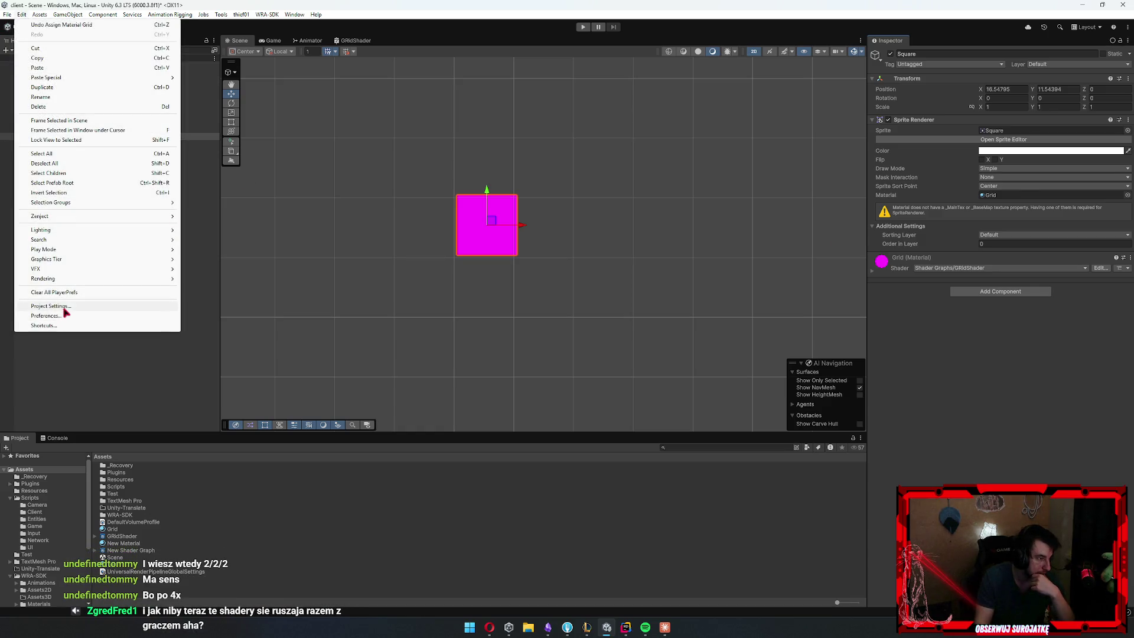
Open the Graphics project settings and start a URP 2D Renderer asset, then cancel it
click(68, 311)
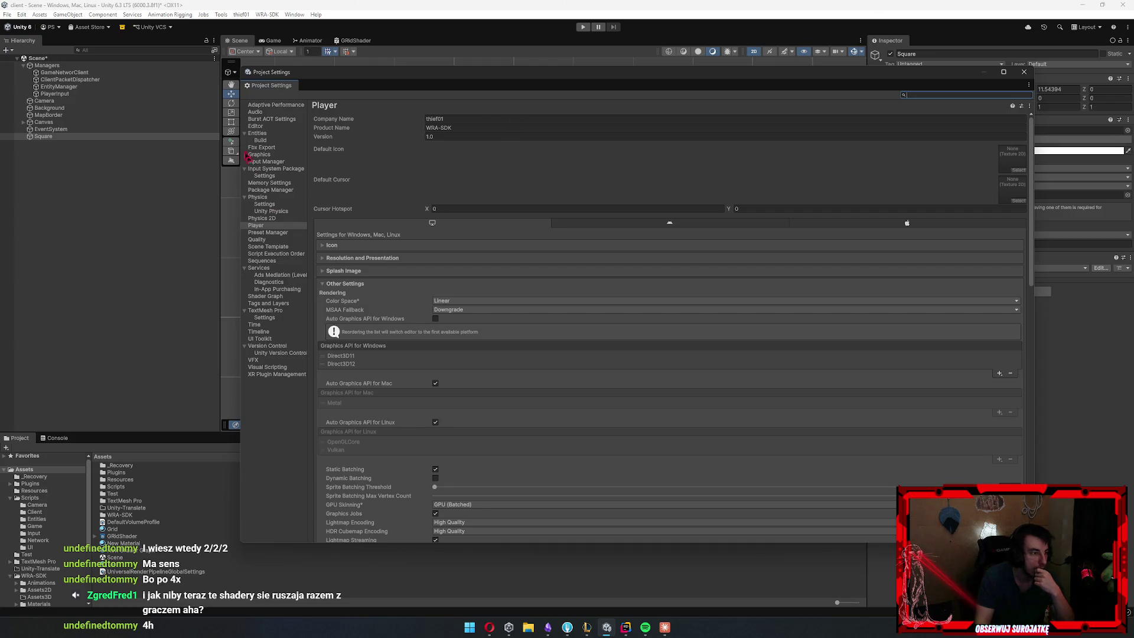
click(260, 155)
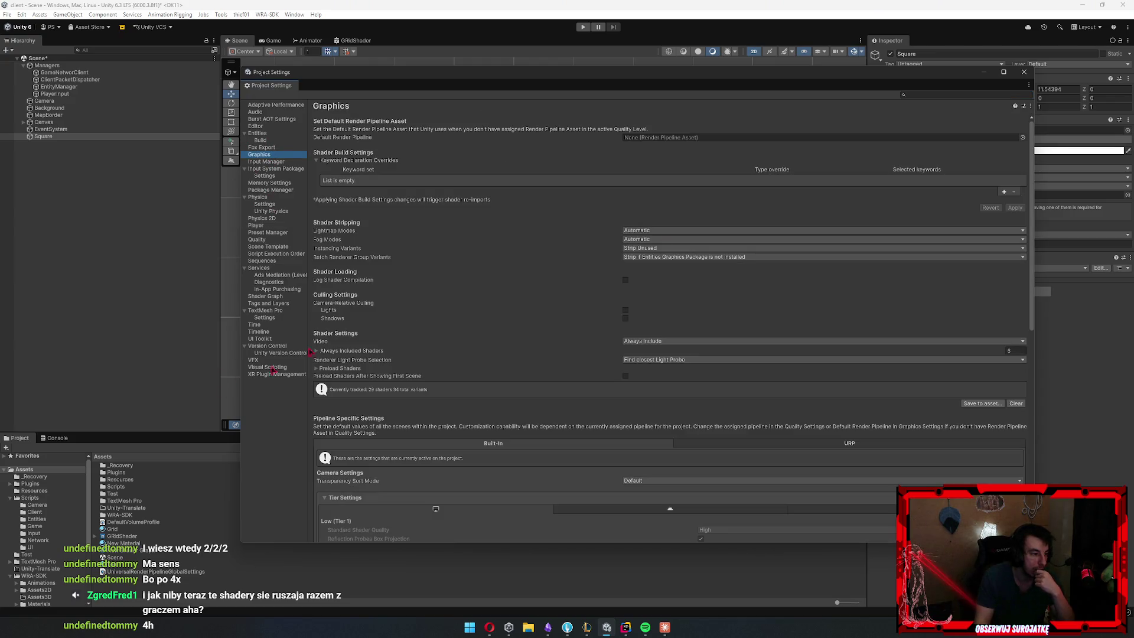
click(148, 601)
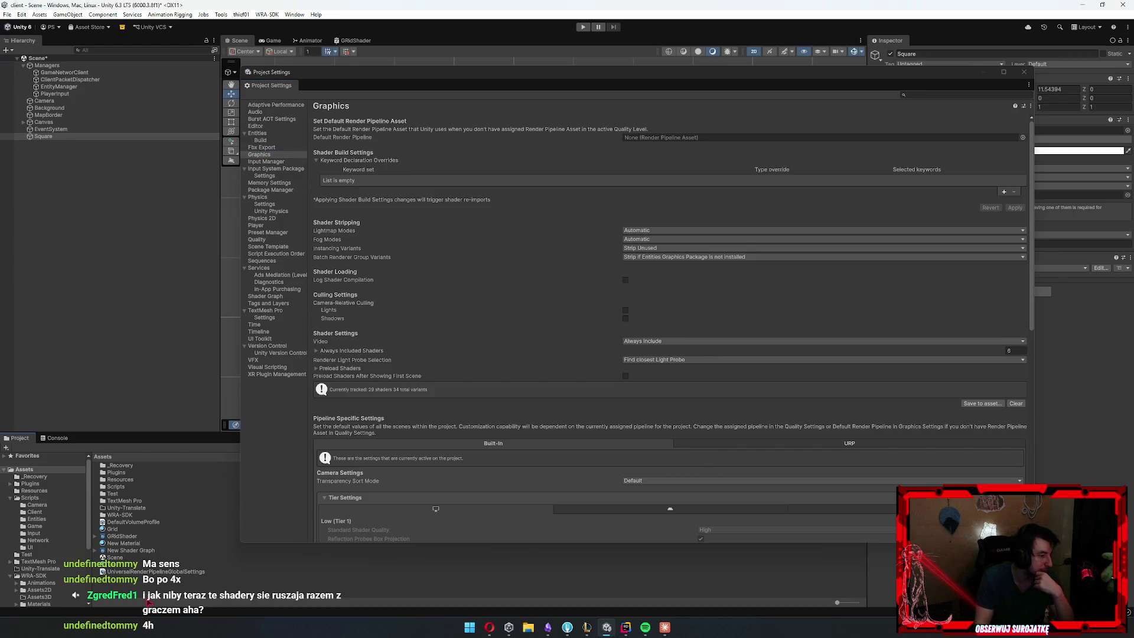
right_click(131, 589)
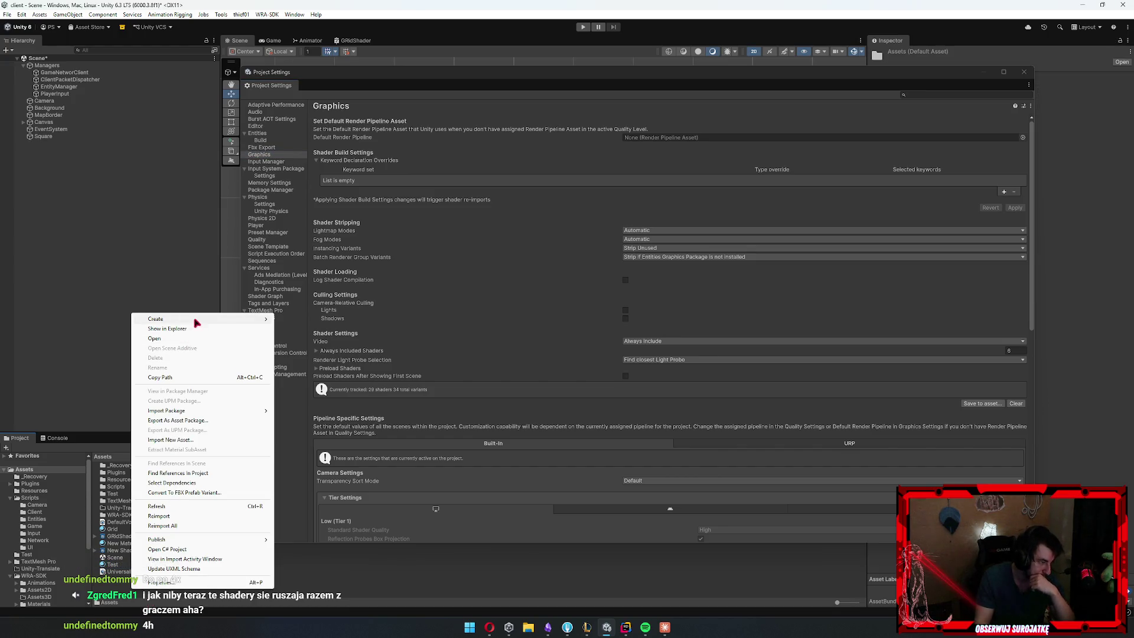
mouse_move(197, 319)
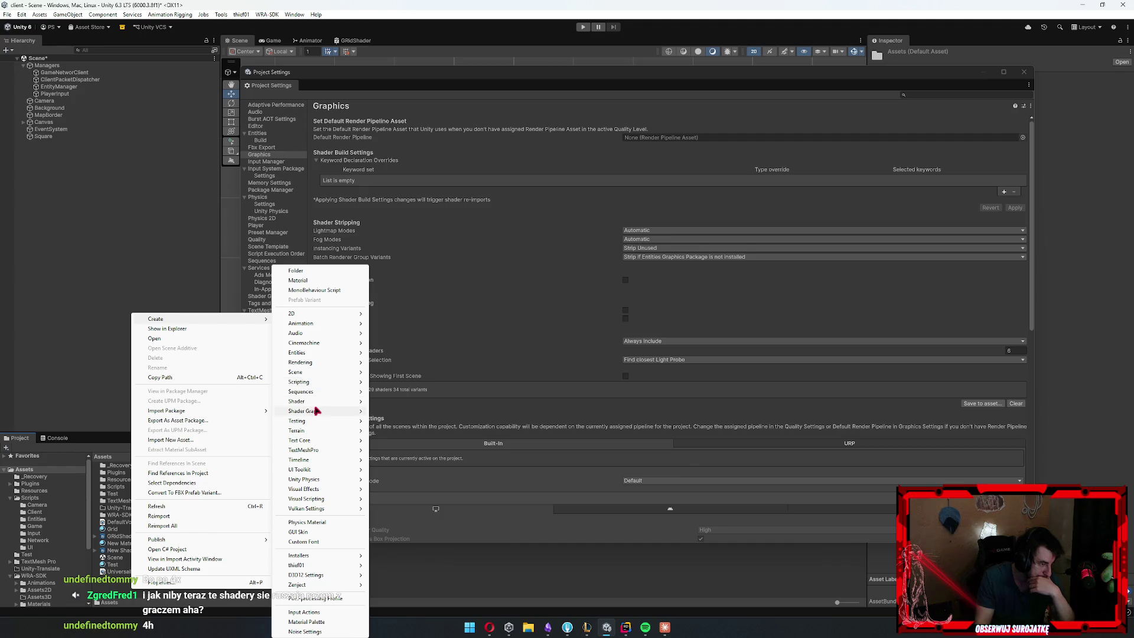
mouse_move(317, 411)
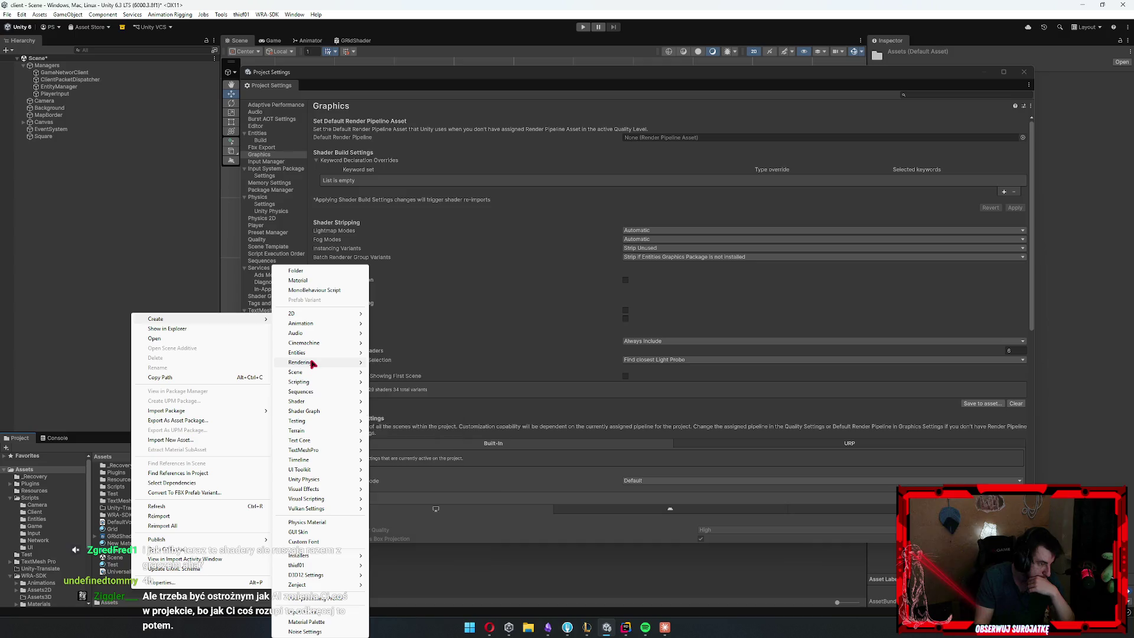
mouse_move(360, 373)
click(425, 488)
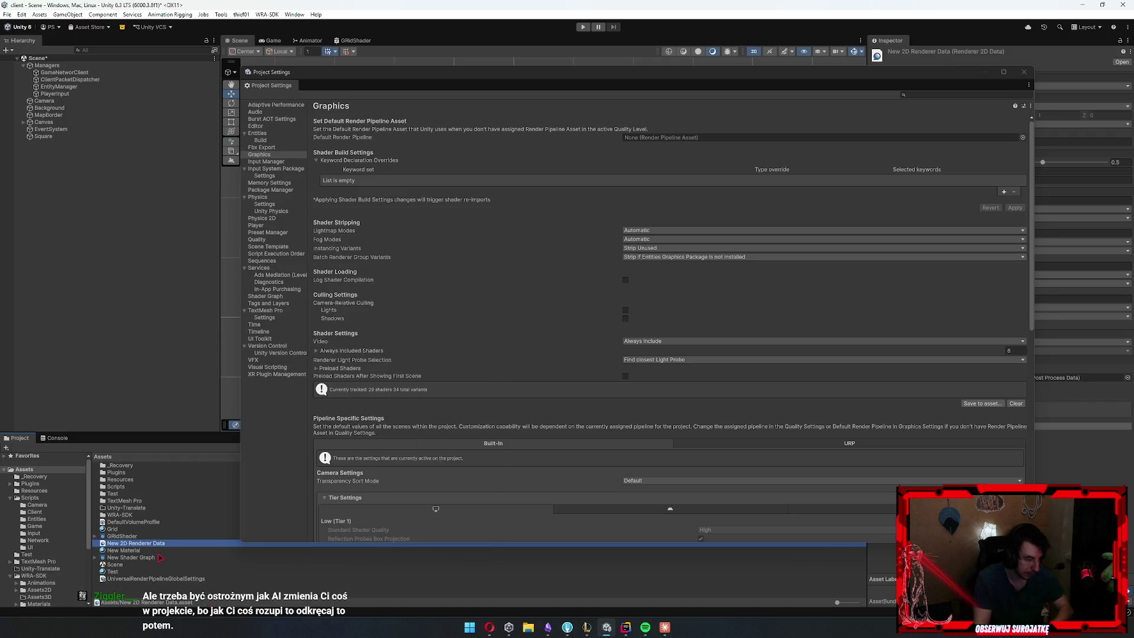
key(Escape)
Create a URP Asset (Universal Renderer), make it the Default Render Pipeline and accept the material upgrade
right_click(150, 592)
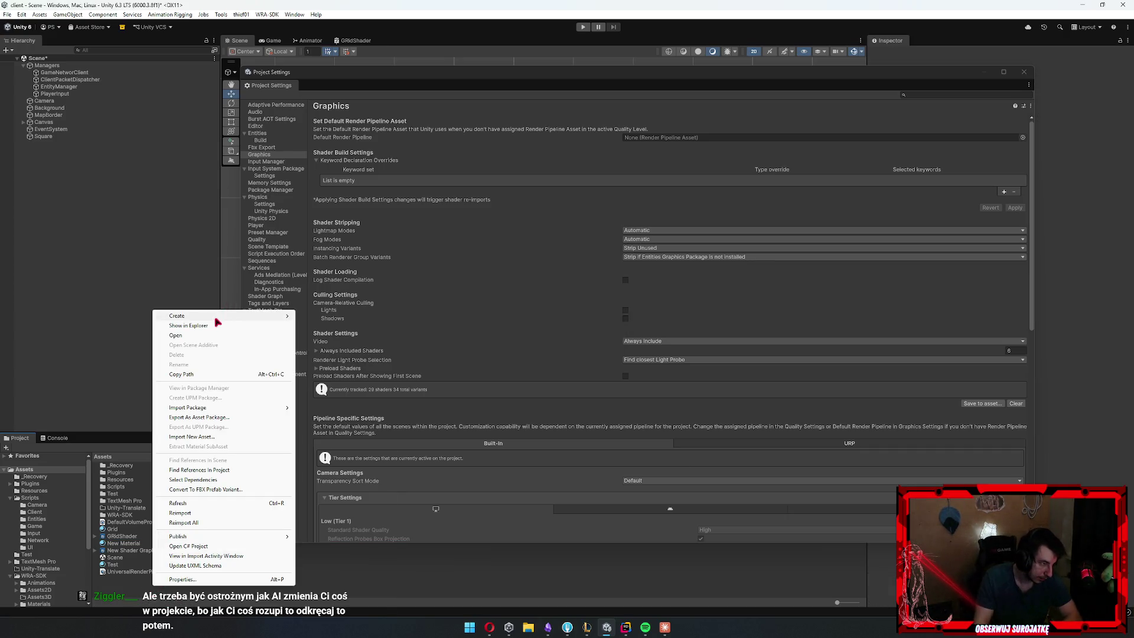
mouse_move(338, 363)
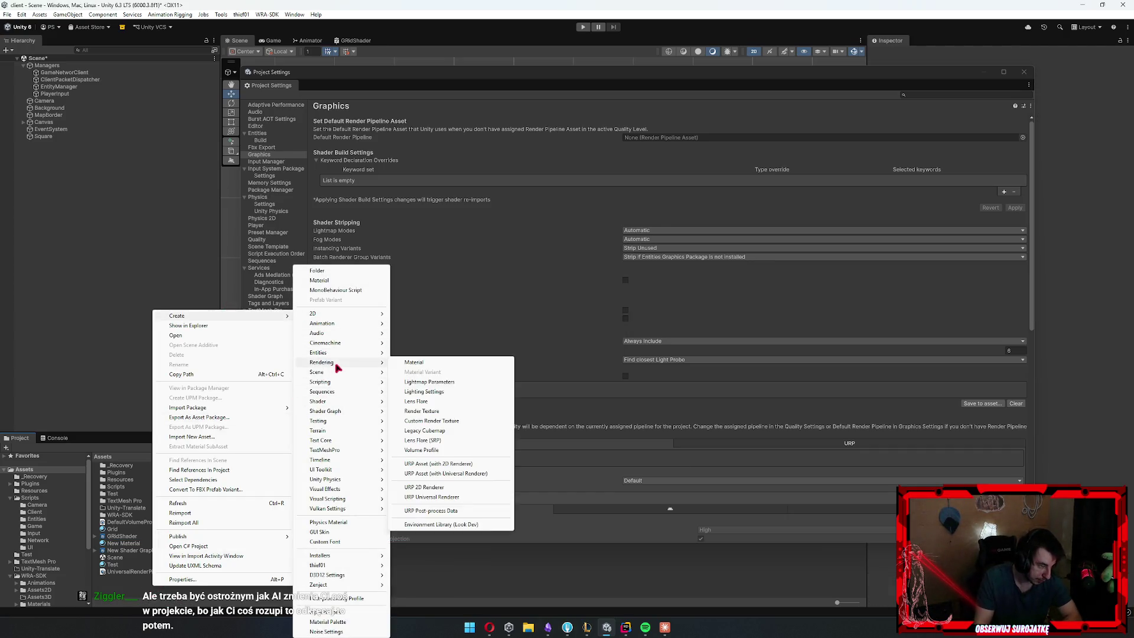
click(475, 474)
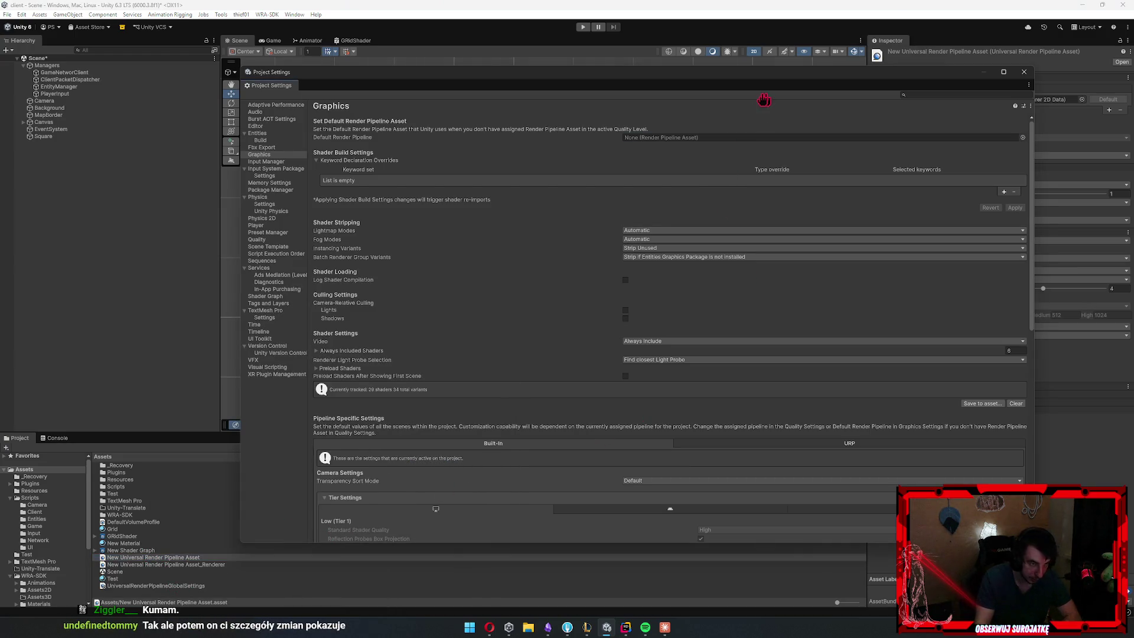
drag(733, 143, 732, 141)
click(588, 334)
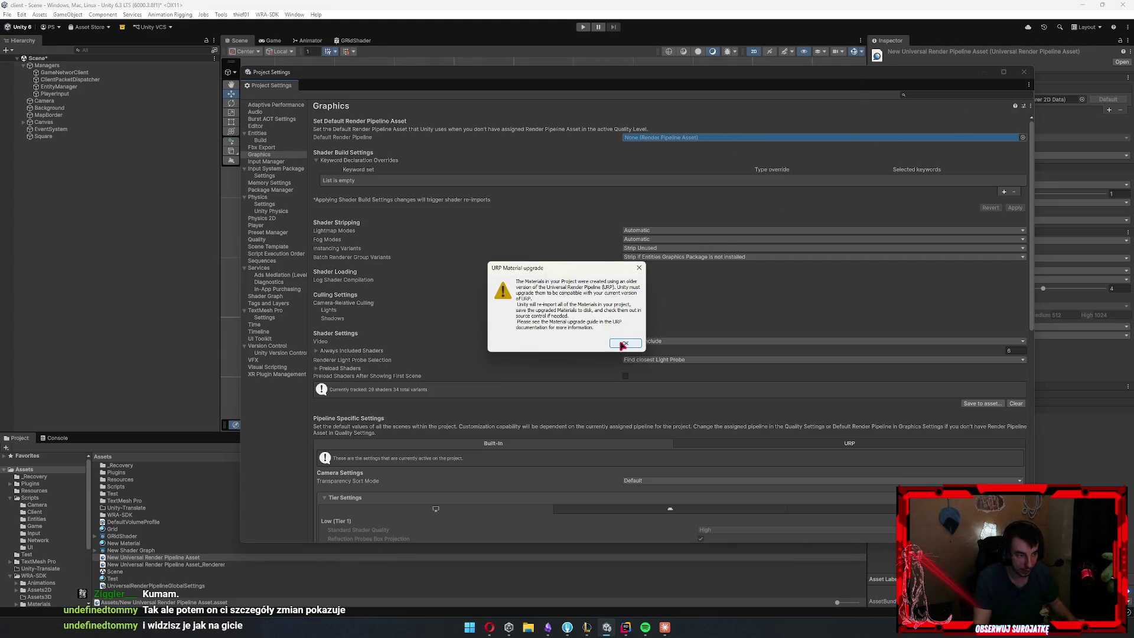
click(624, 343)
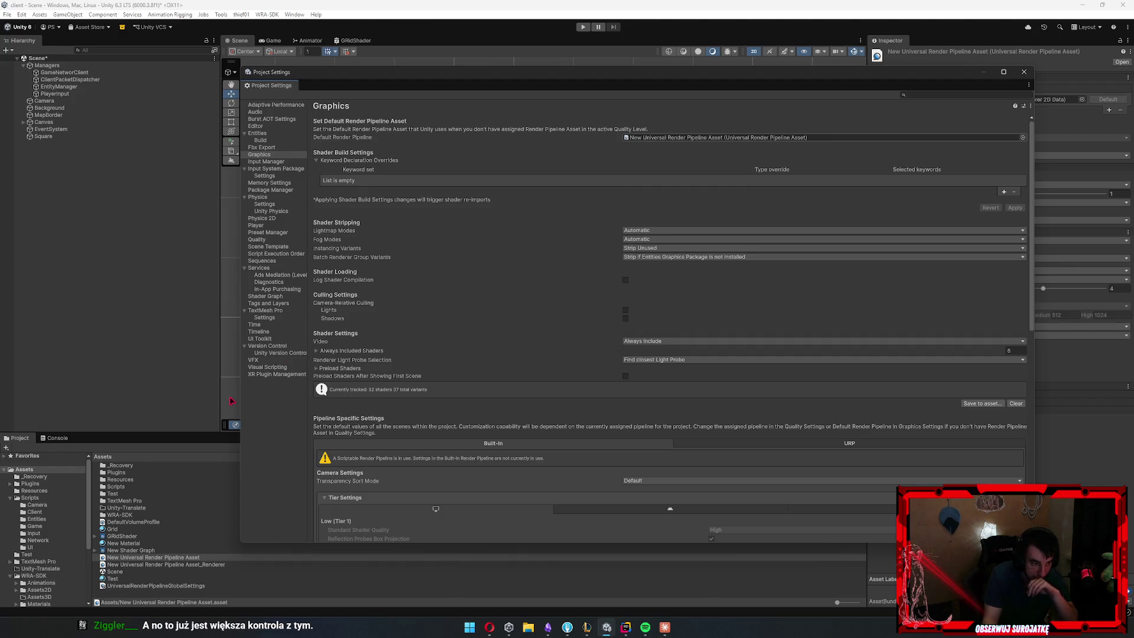
Check the Console, then close Project Settings and pan the scene to the red-outlined Square
click(57, 438)
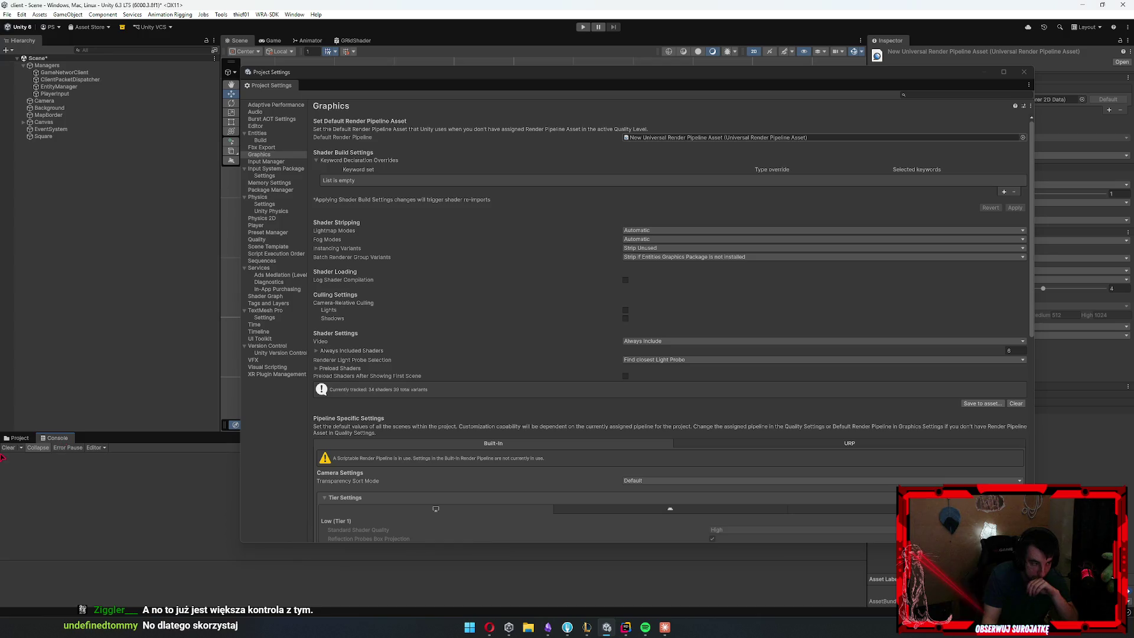
click(18, 439)
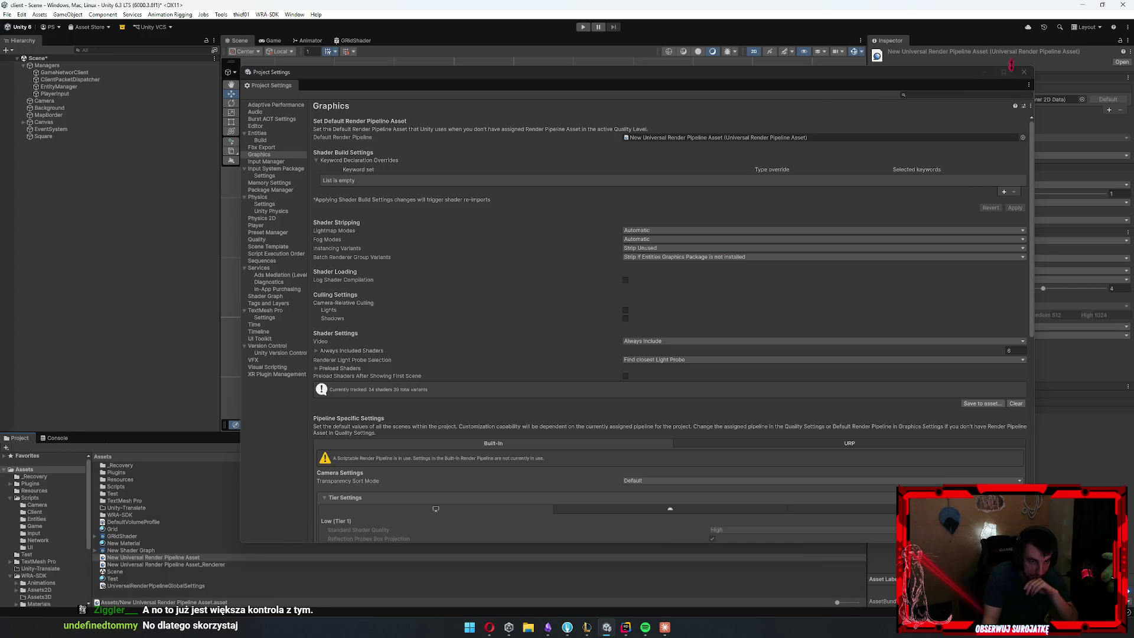
click(1024, 72)
drag(307, 258, 432, 258)
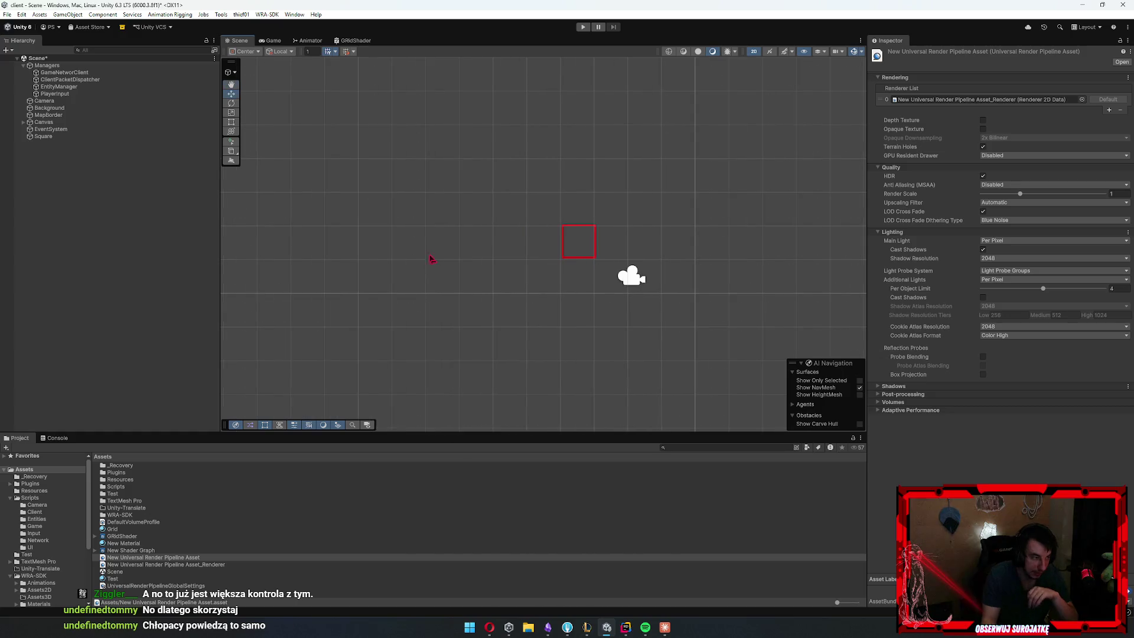
Select the Square and set its X position to 0
click(44, 137)
key(w)
key(f)
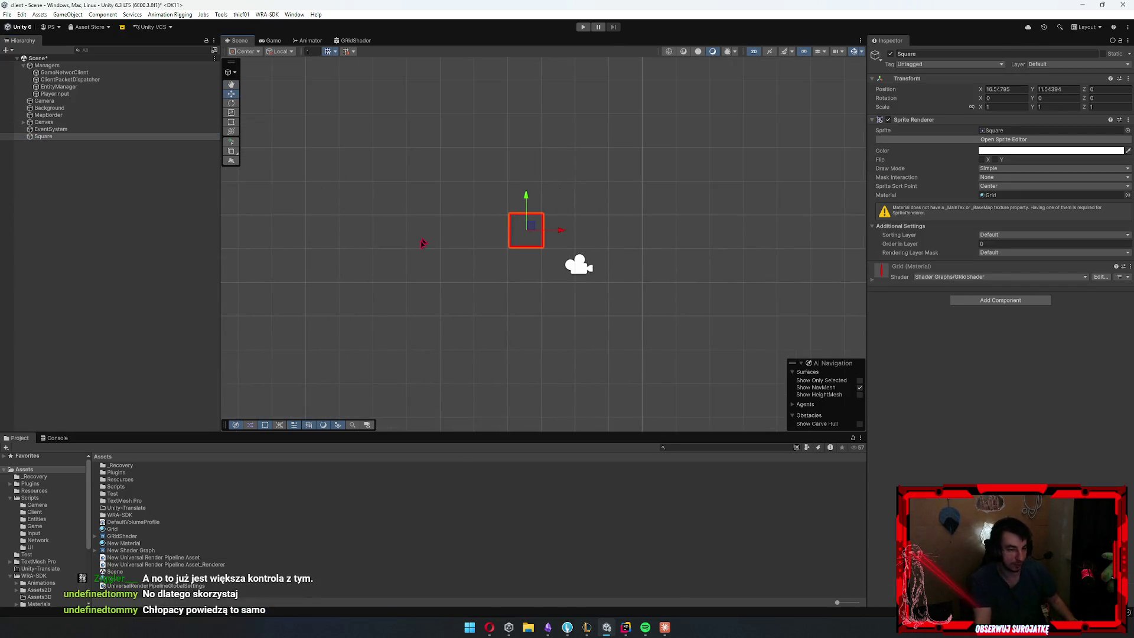
scroll(424, 237, up, 1)
click(992, 90)
key(BackSpace)
text(0)
key(Return)
scroll(676, 144, up, 3)
scroll(408, 334, down, 1)
Duplicate the Square to X=1, then duplicate both squares one unit up into a two-by-two block
key(ctrl+d)
drag(422, 349, 472, 349)
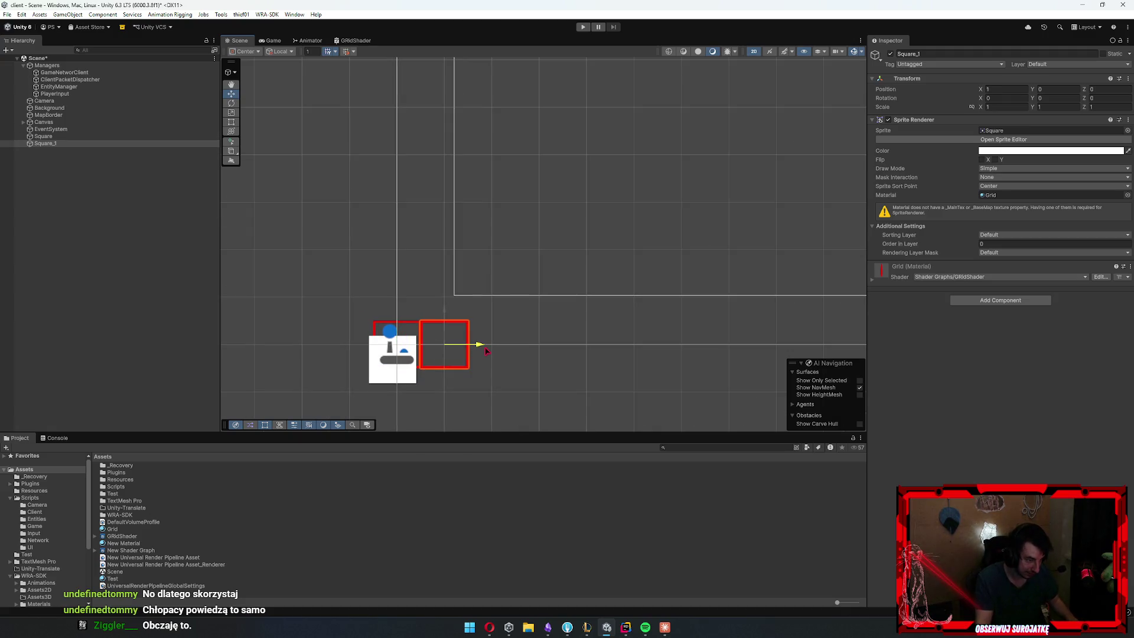
key(f)
click(43, 136)
ctrl+click(45, 143)
key(ctrl+d)
drag(524, 155, 529, 111)
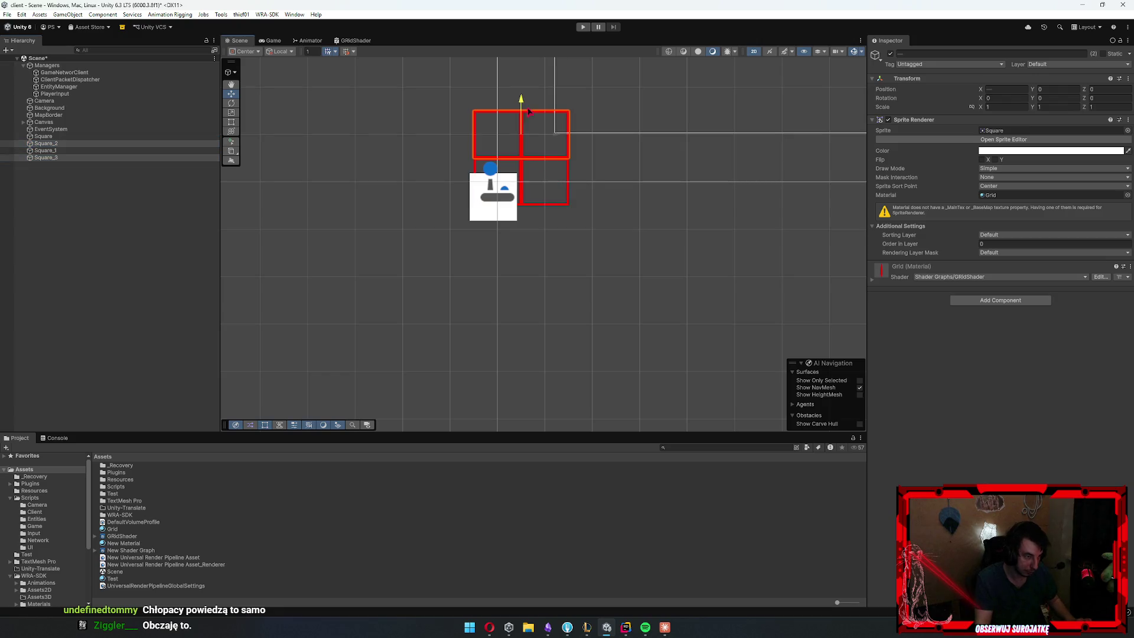
click(595, 209)
drag(498, 256, 559, 356)
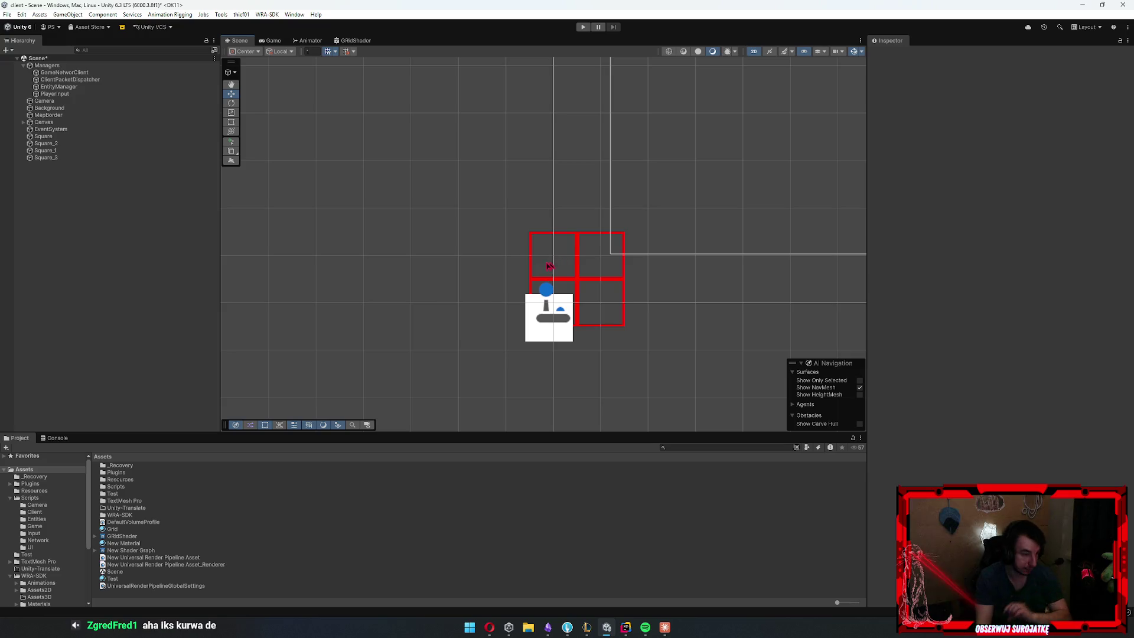
click(347, 40)
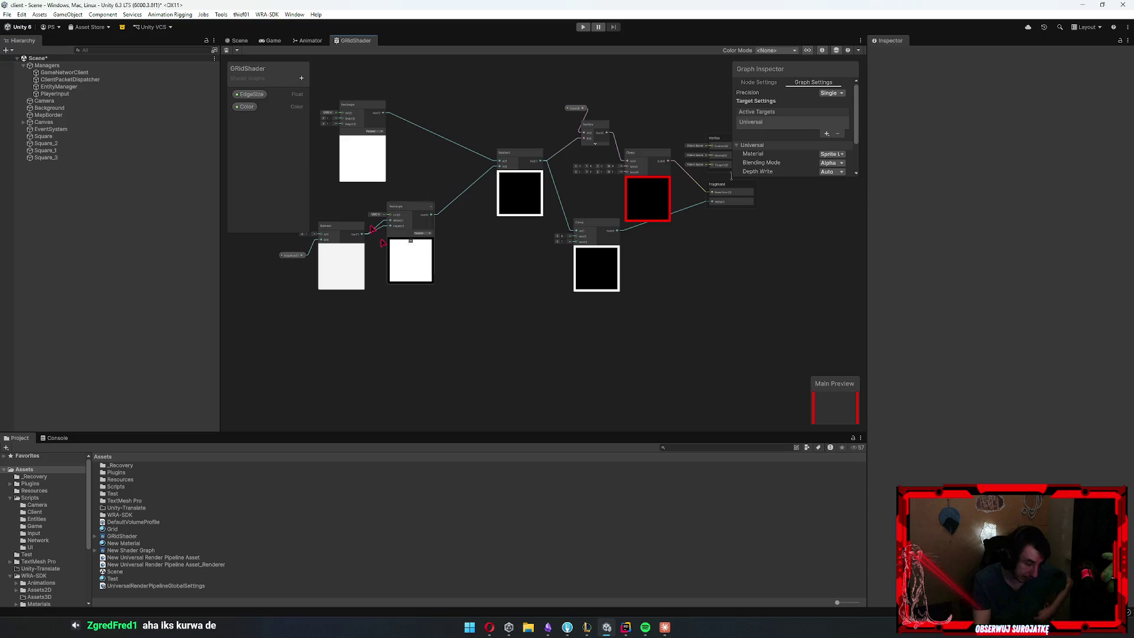
Look over the graph's output nodes and bring the Rectangle and Subtract nodes into view
scroll(415, 178, down, 3)
scroll(641, 152, up, 3)
scroll(615, 140, up, 1)
mouse_move(615, 140)
mouse_down()
mouse_move(506, 202)
mouse_move(830, 229)
mouse_move(767, 234)
mouse_up()
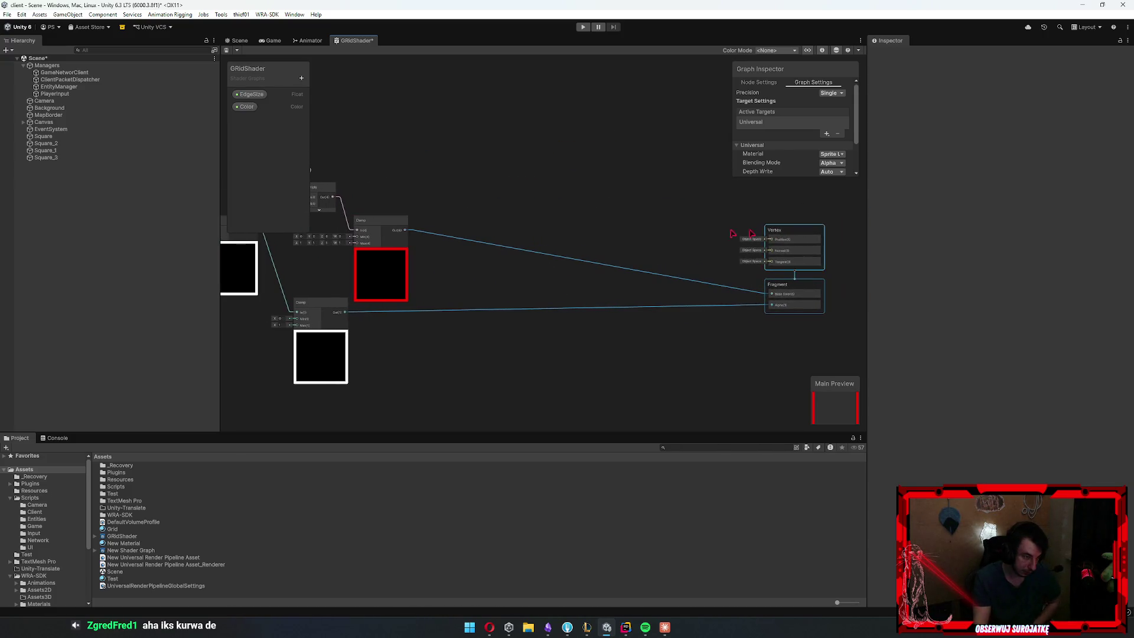
click(239, 40)
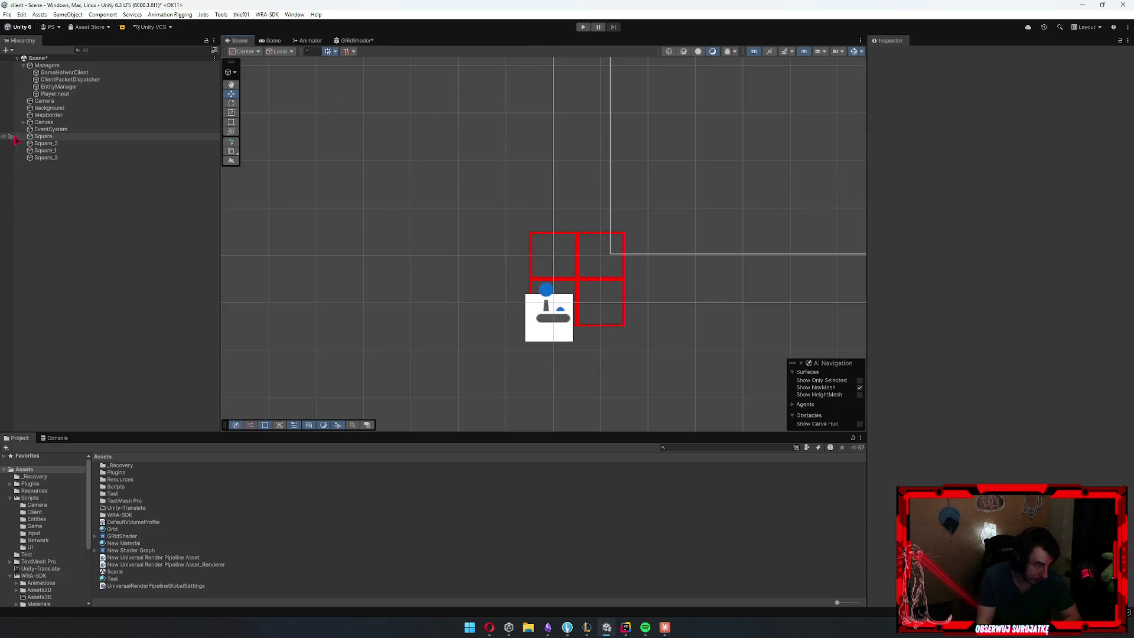
click(355, 40)
drag(172, 313, 420, 309)
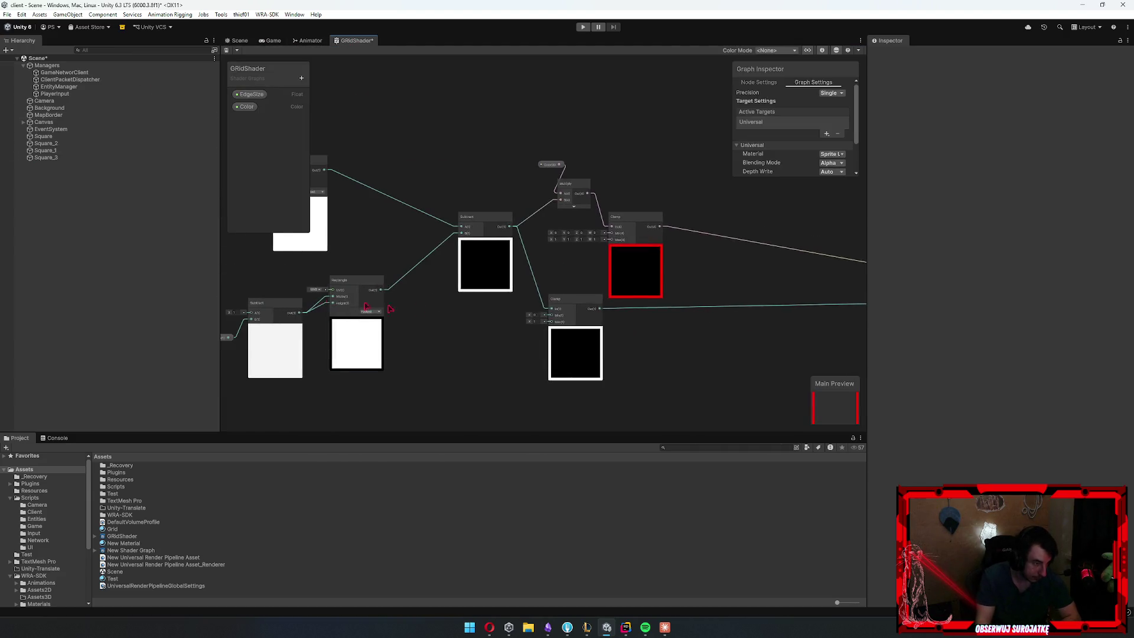
drag(193, 280, 562, 312)
drag(472, 258, 445, 278)
Add a Tiling And Offset node and feed it into both Rectangle nodes' UV inputs
right_click(447, 223)
click(471, 224)
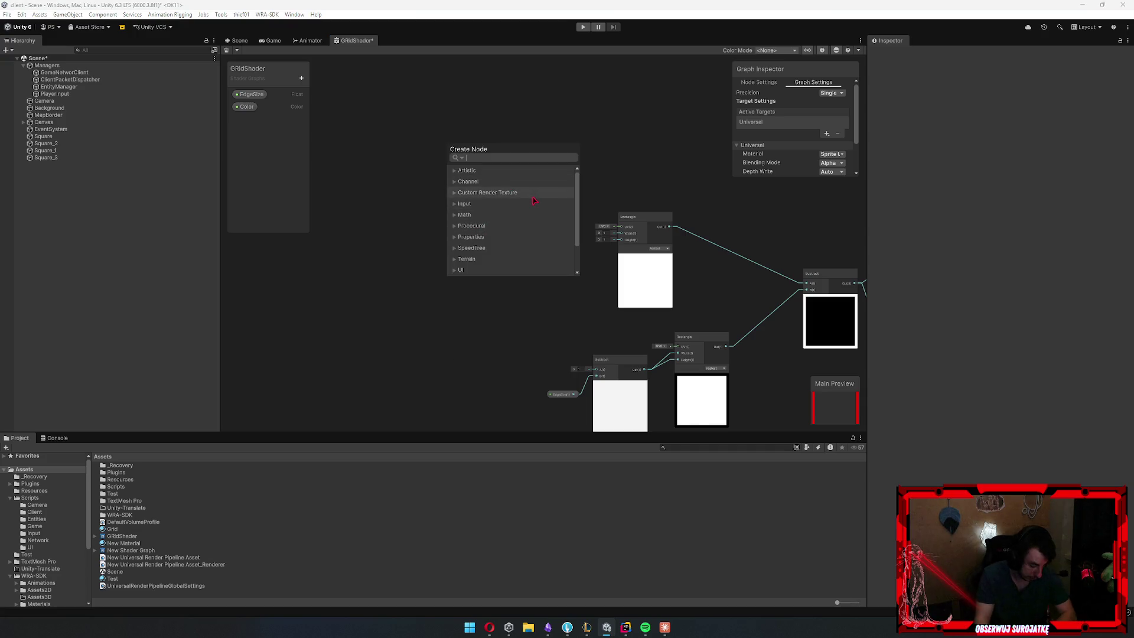
text(ti)
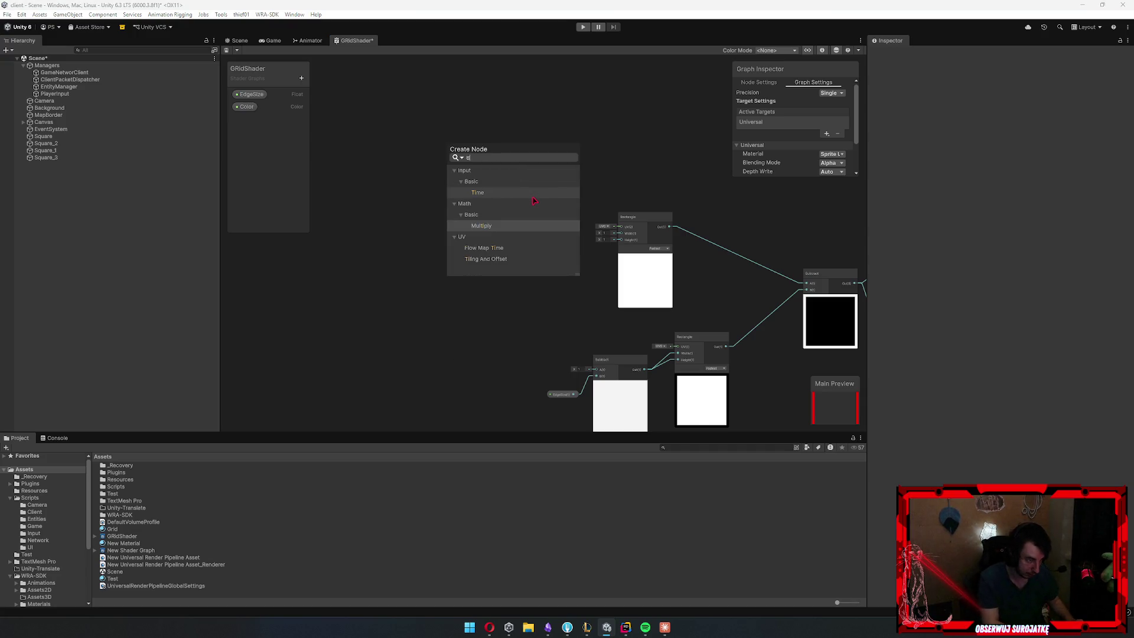
text(l)
key(Return)
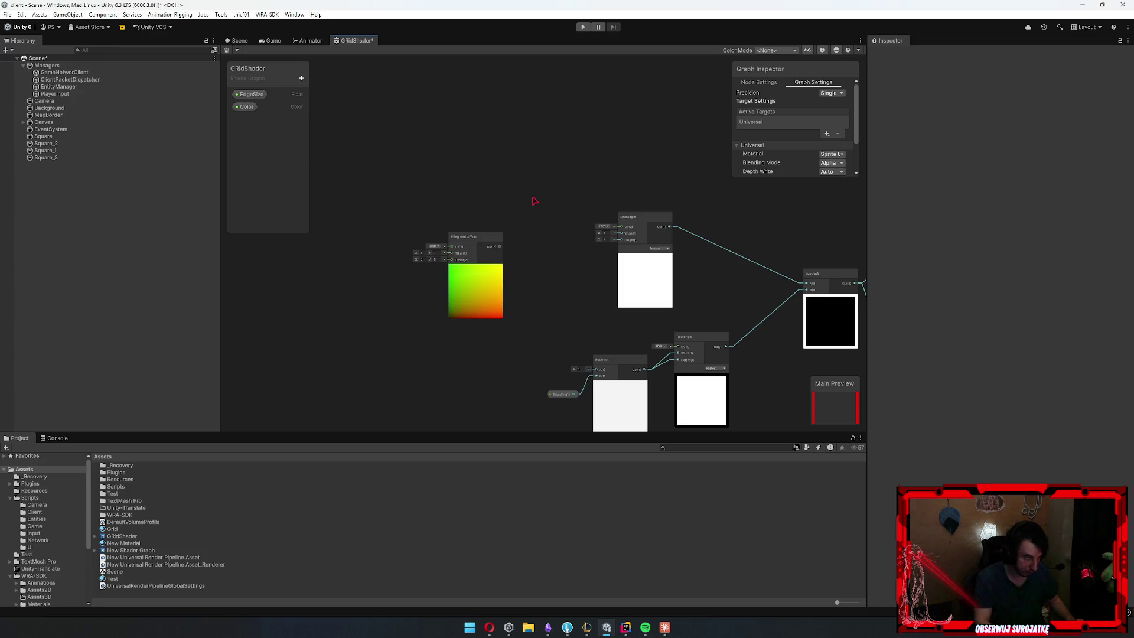
scroll(464, 296, up, 3)
drag(405, 219, 638, 182)
scroll(573, 322, down, 3)
scroll(569, 367, down, 1)
scroll(539, 329, up, 4)
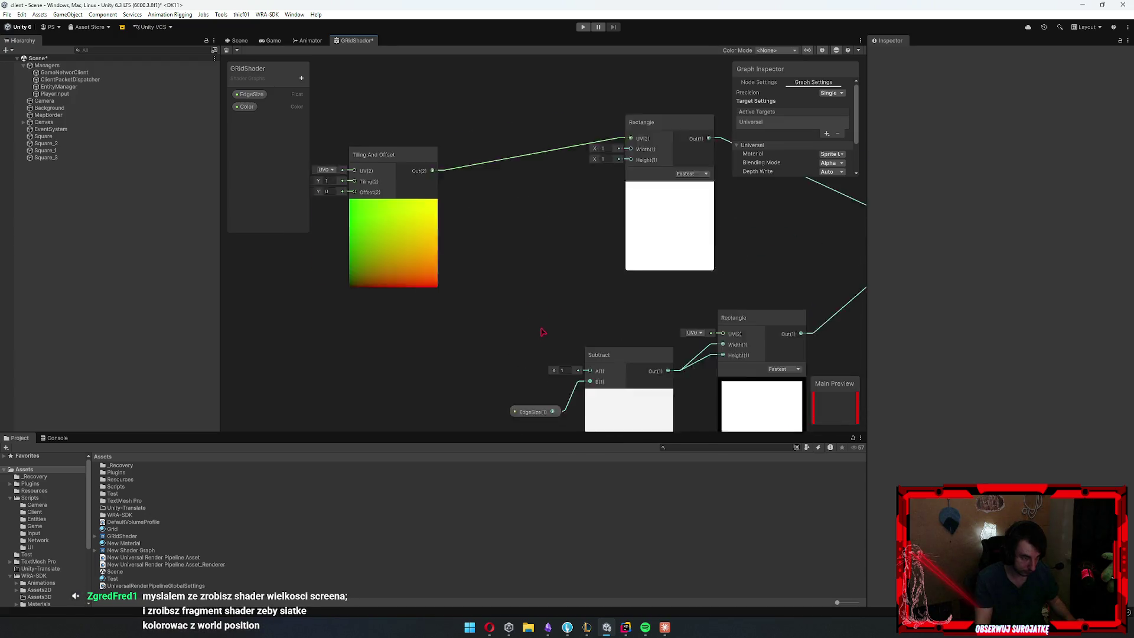
mouse_move(414, 142)
mouse_down()
mouse_move(732, 360)
mouse_move(755, 334)
mouse_up()
drag(507, 340, 684, 319)
scroll(506, 309, down, 3)
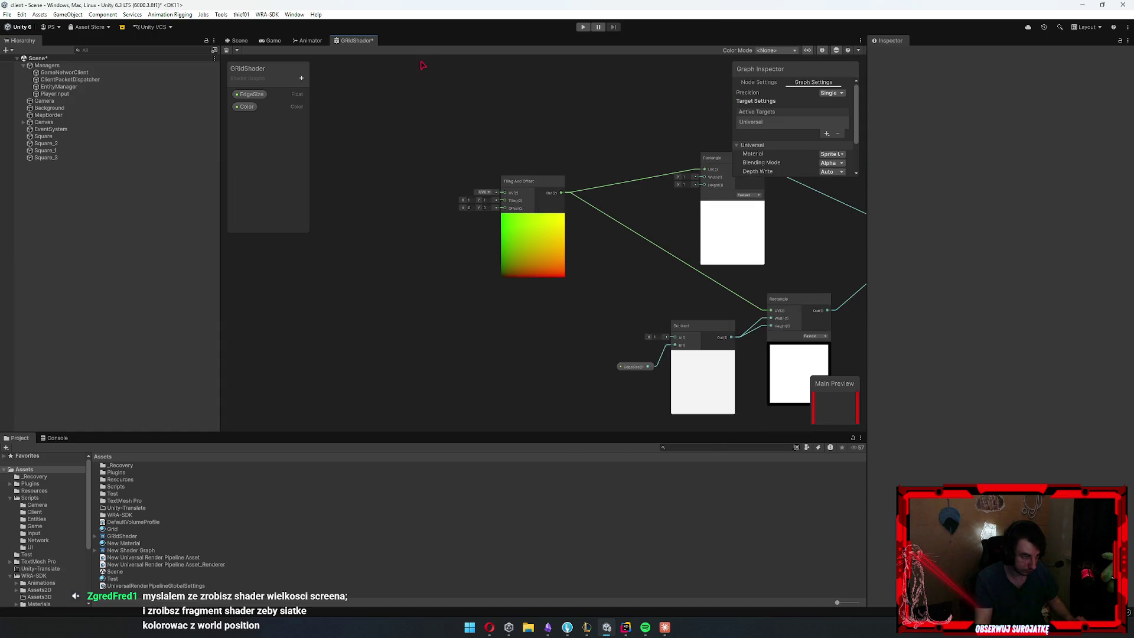
Create a Float property 'Tiling' with default 1, wired into Tiling And Offset's Tiling
click(302, 78)
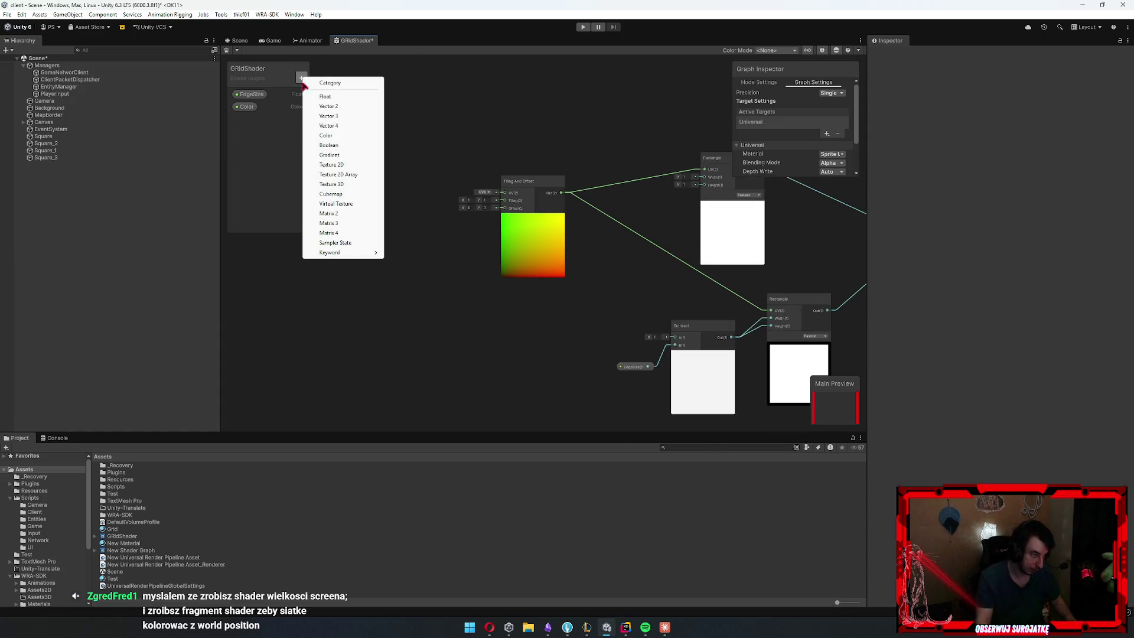
click(349, 96)
text(Tiling)
key(Return)
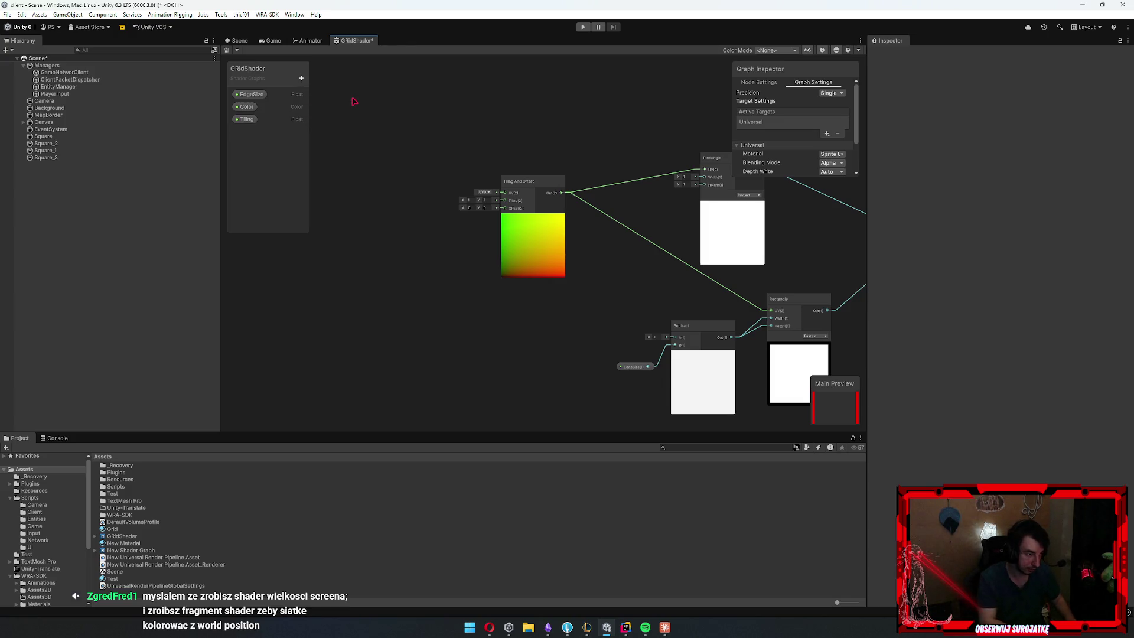
scroll(384, 144, up, 2)
mouse_move(247, 119)
mouse_down()
mouse_move(362, 215)
mouse_move(354, 276)
mouse_move(573, 227)
mouse_up()
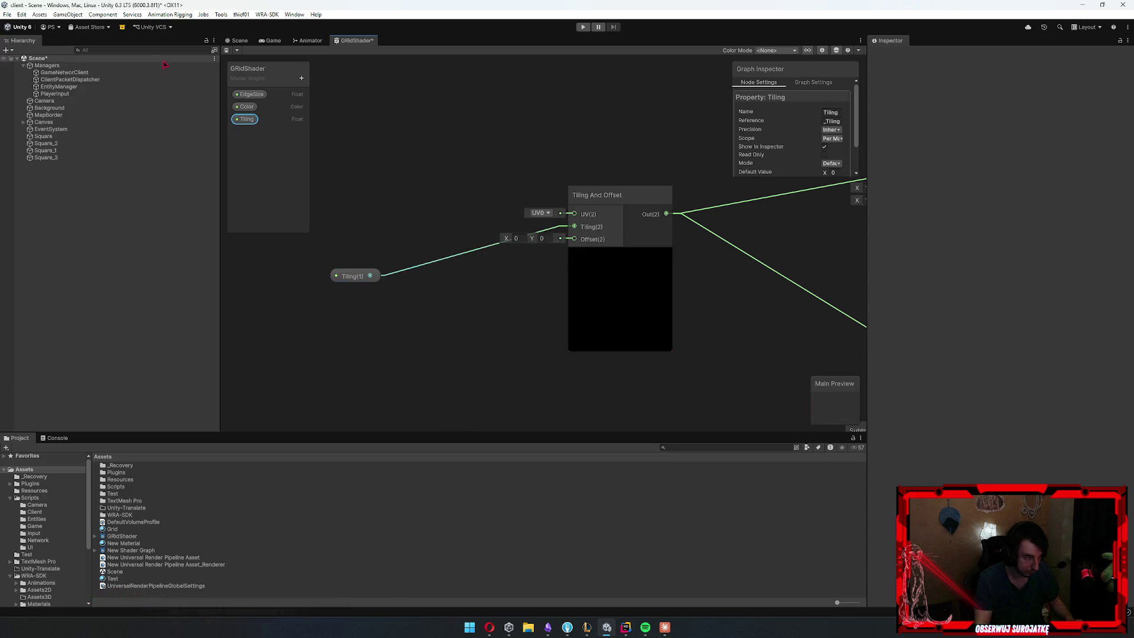
click(232, 50)
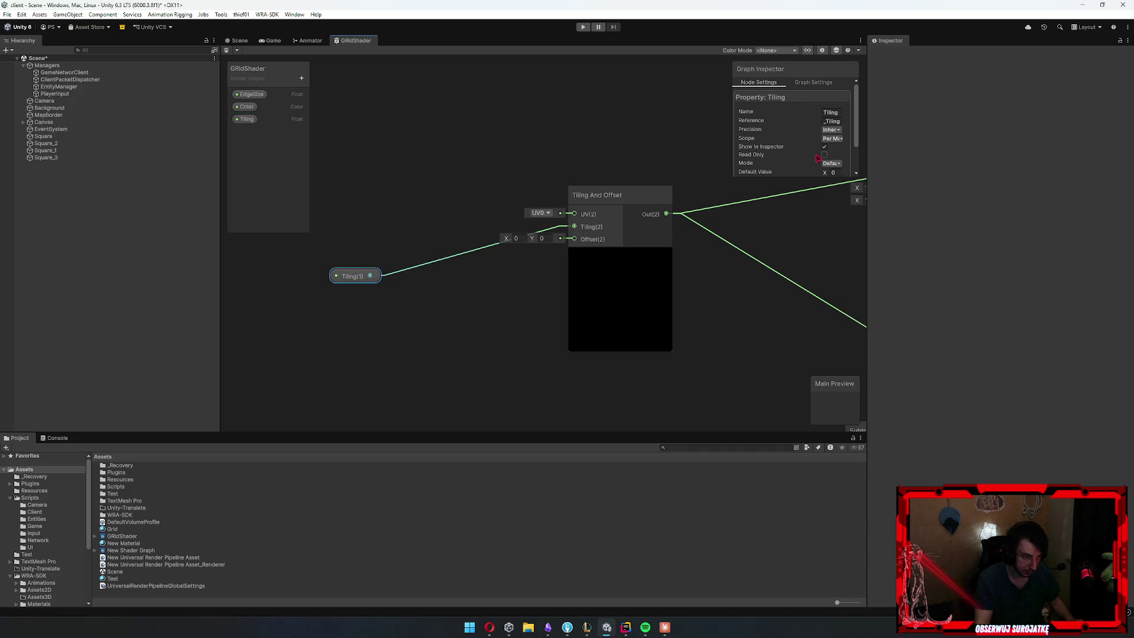
text(1)
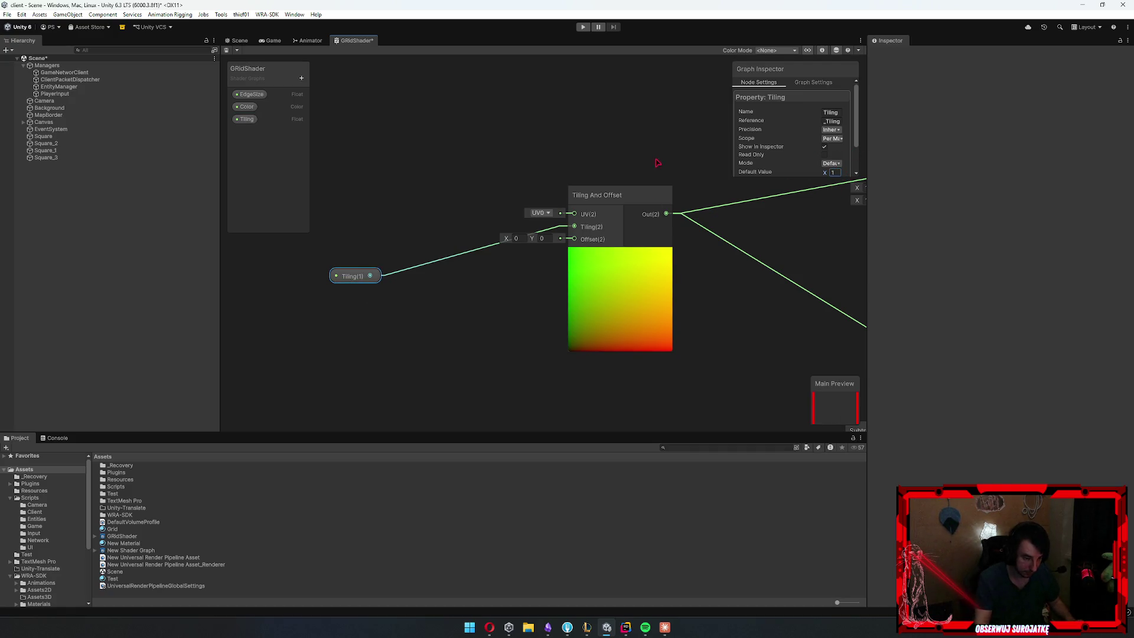
click(237, 41)
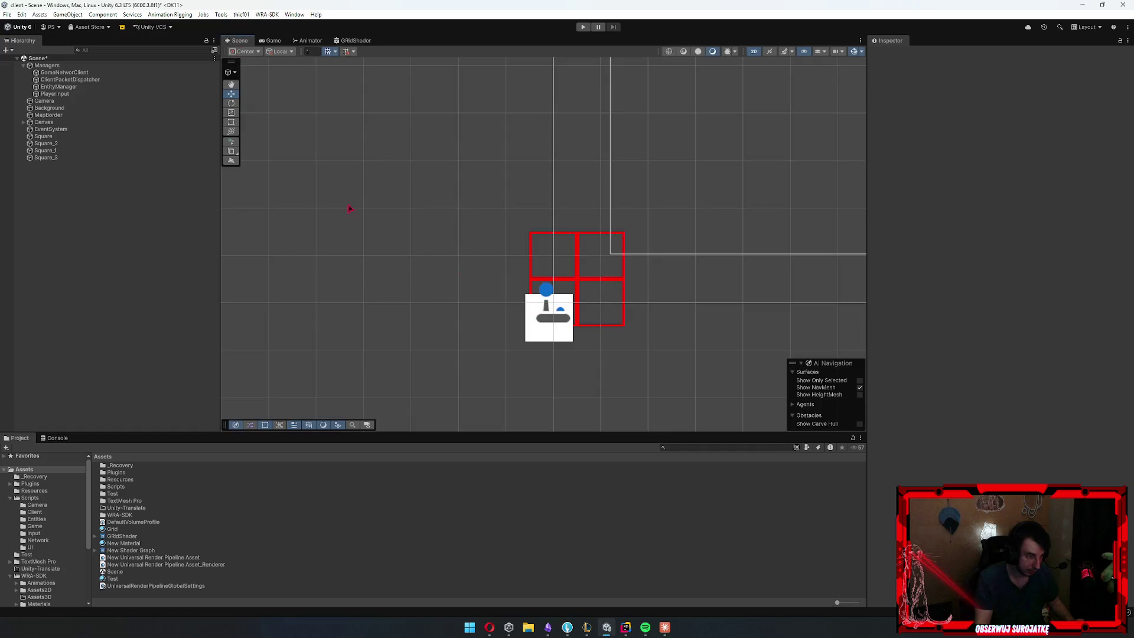
Select Square_1 and set its Grid material's Tiling to 5
click(572, 283)
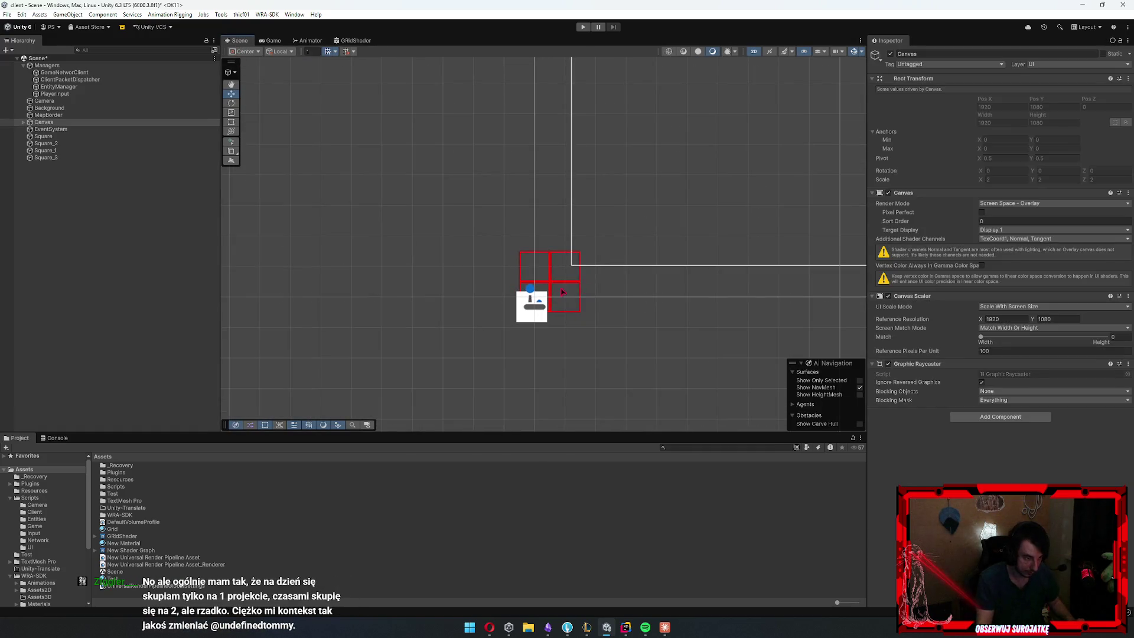
scroll(614, 301, up, 2)
click(71, 150)
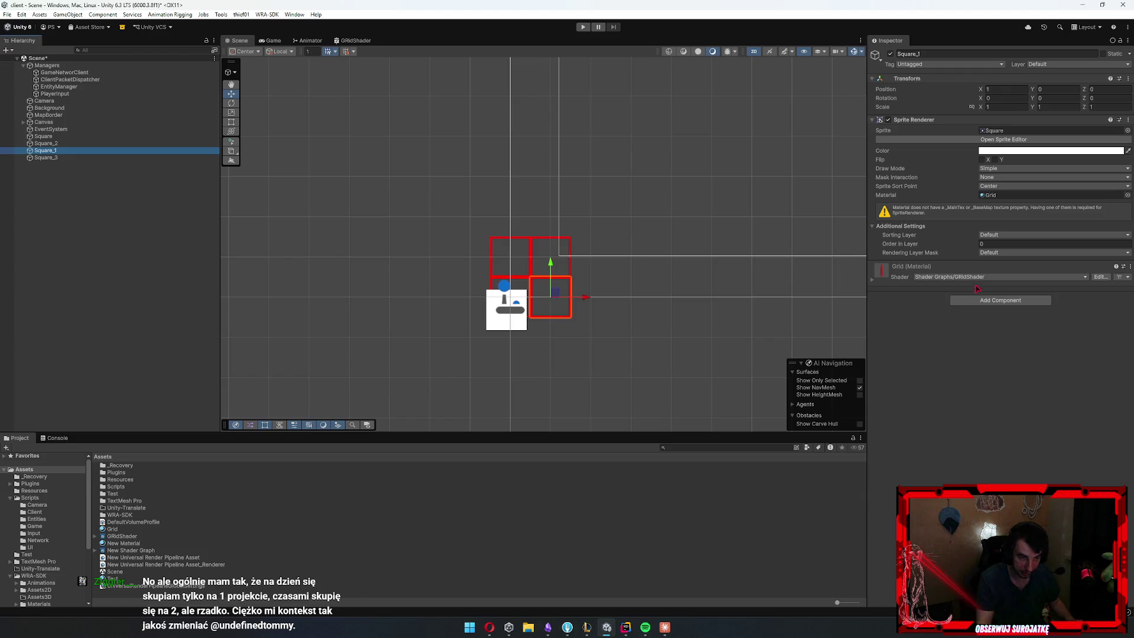
click(1009, 301)
key(x)
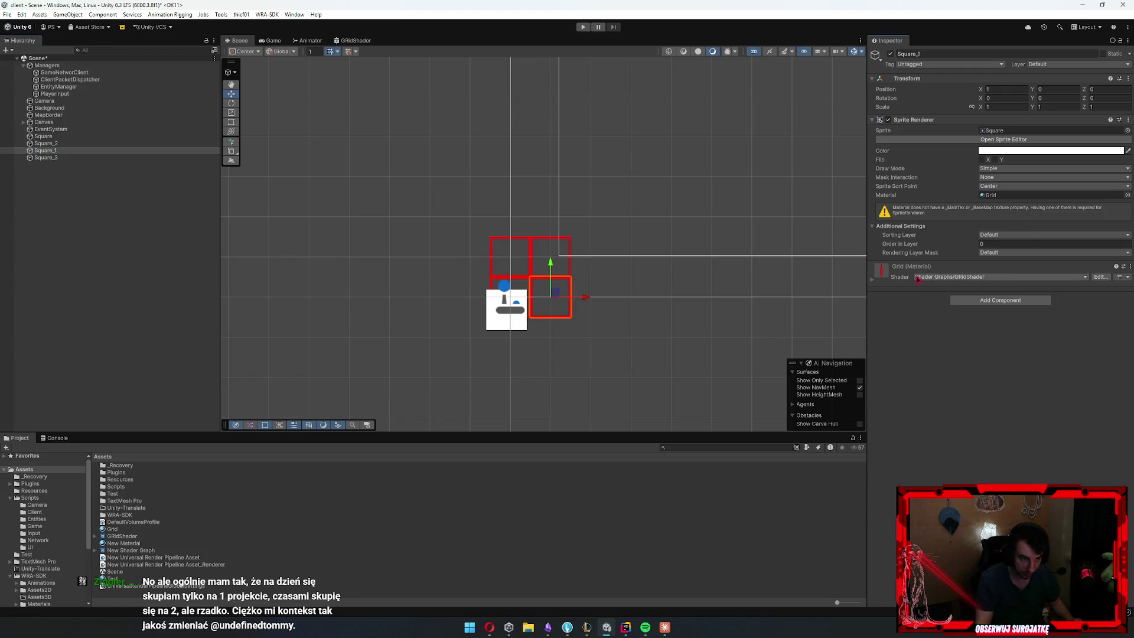
click(919, 280)
click(1016, 321)
text(5)
scroll(570, 329, up, 2)
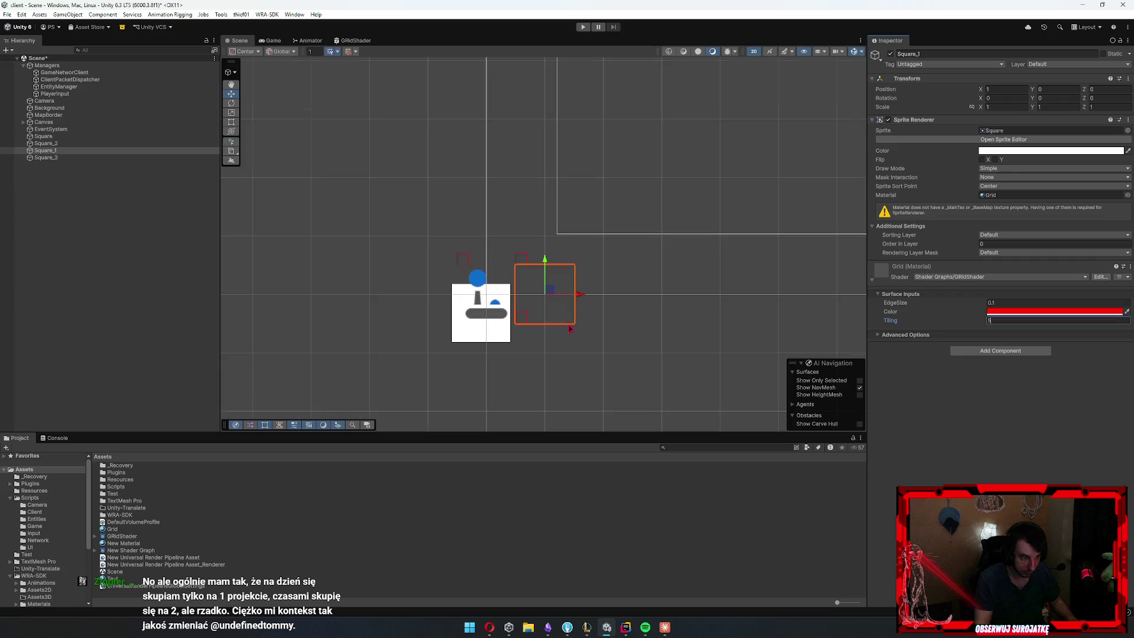
scroll(570, 328, up, 4)
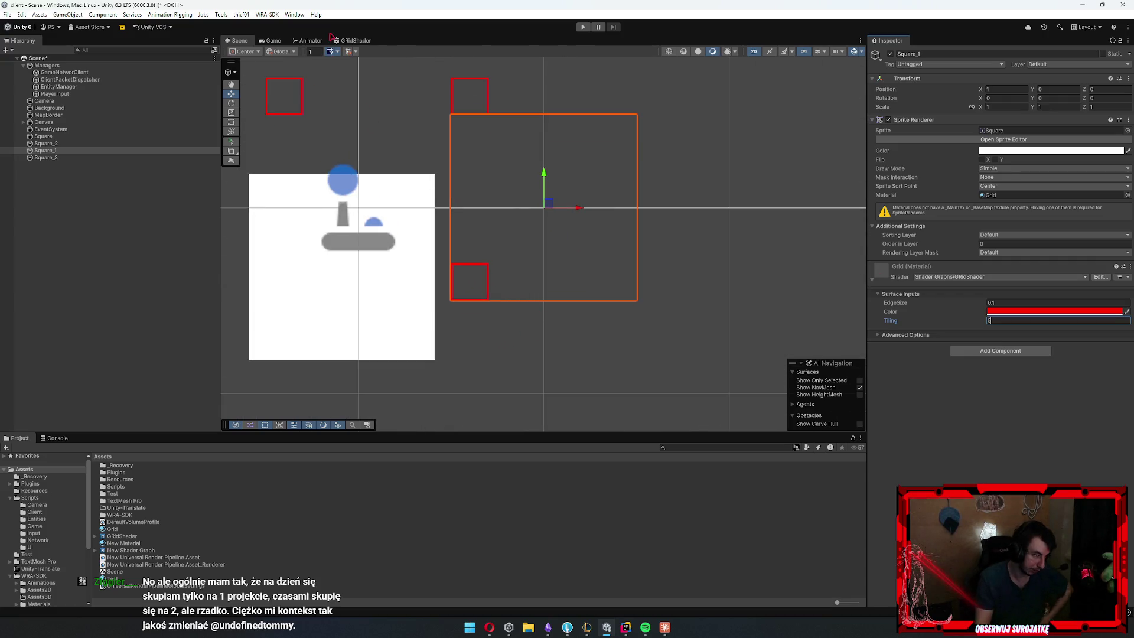
click(352, 40)
scroll(566, 342, down, 5)
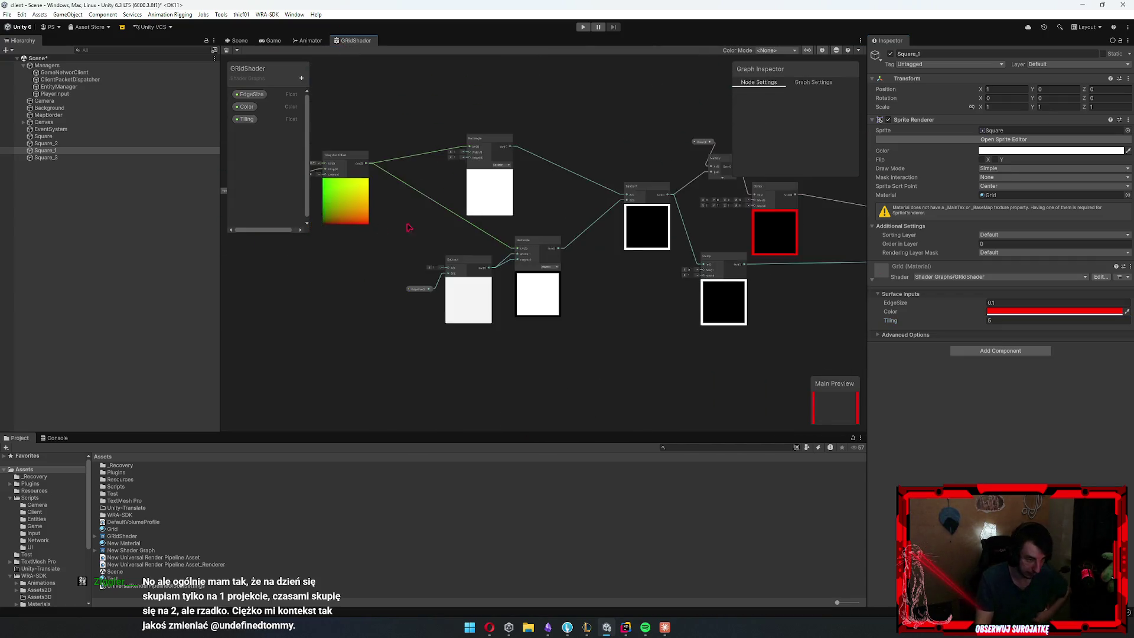
Set the Tiling property's Default Value to 5
click(343, 163)
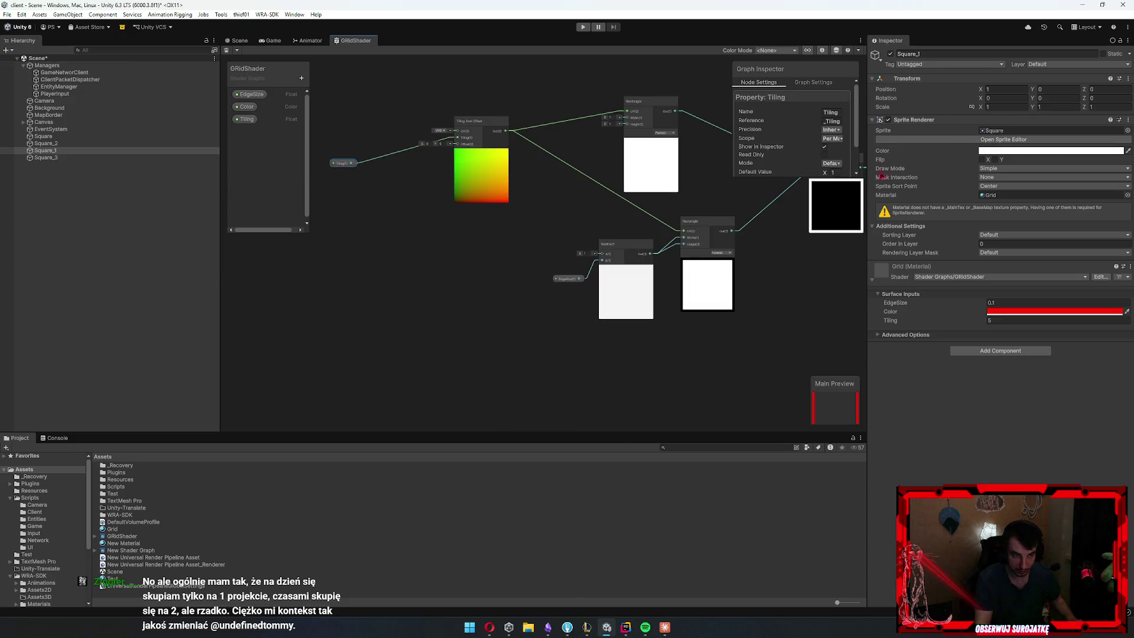
text(5)
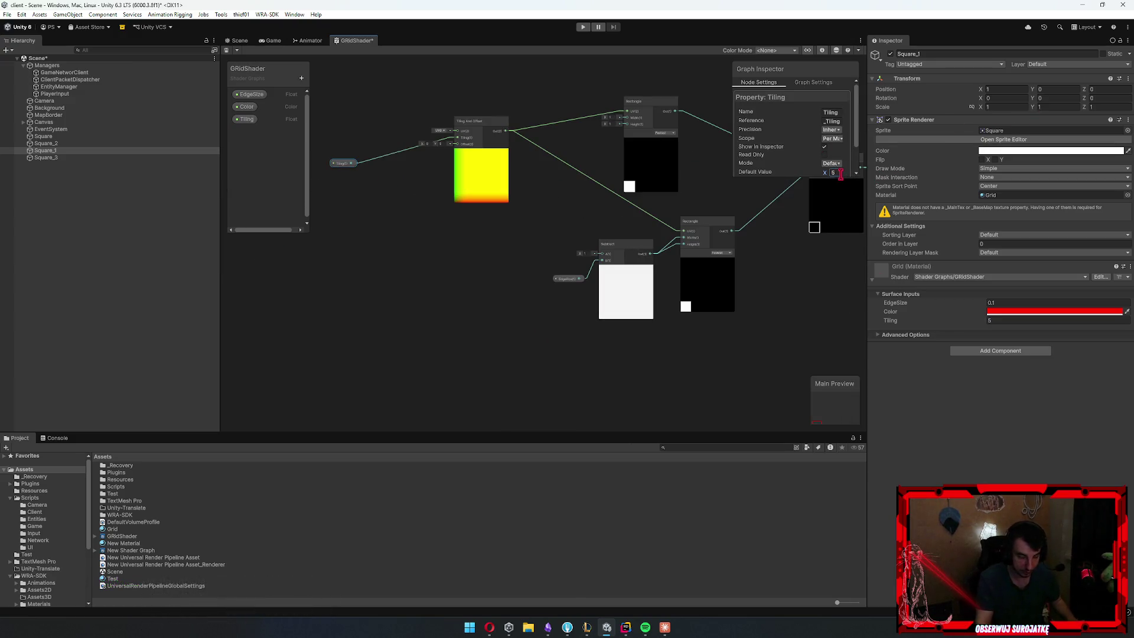
scroll(622, 279, up, 2)
scroll(609, 151, up, 4)
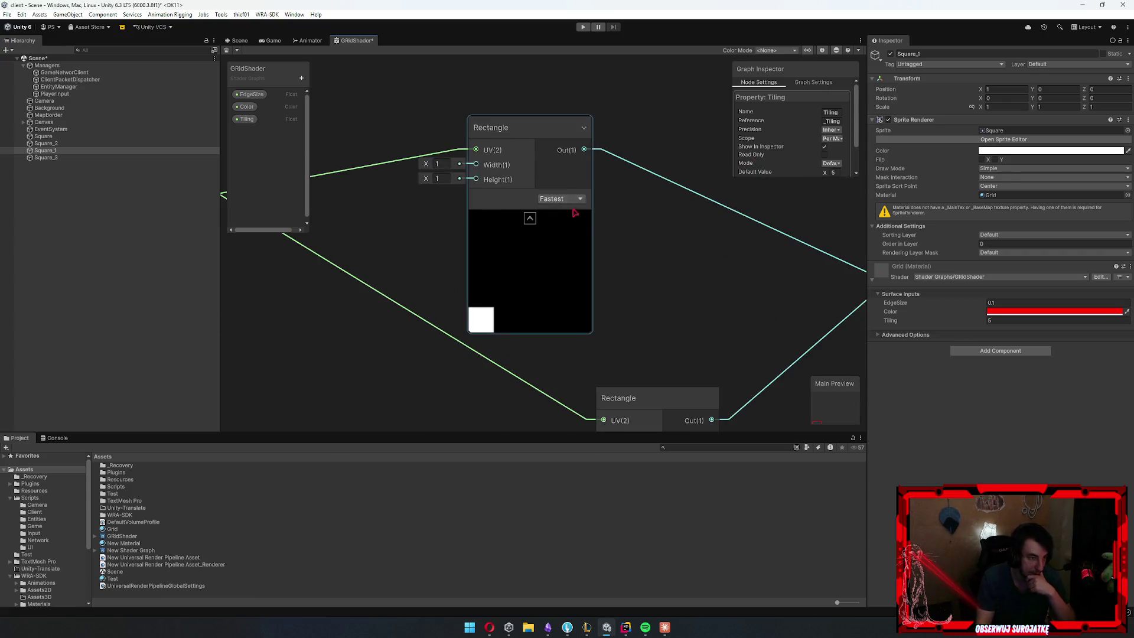
Try Nicest quality on the Rectangle node, then revert it to Fastest
click(562, 198)
click(564, 221)
click(561, 199)
click(564, 210)
scroll(633, 274, down, 1)
click(633, 275)
scroll(633, 275, down, 3)
scroll(519, 233, up, 4)
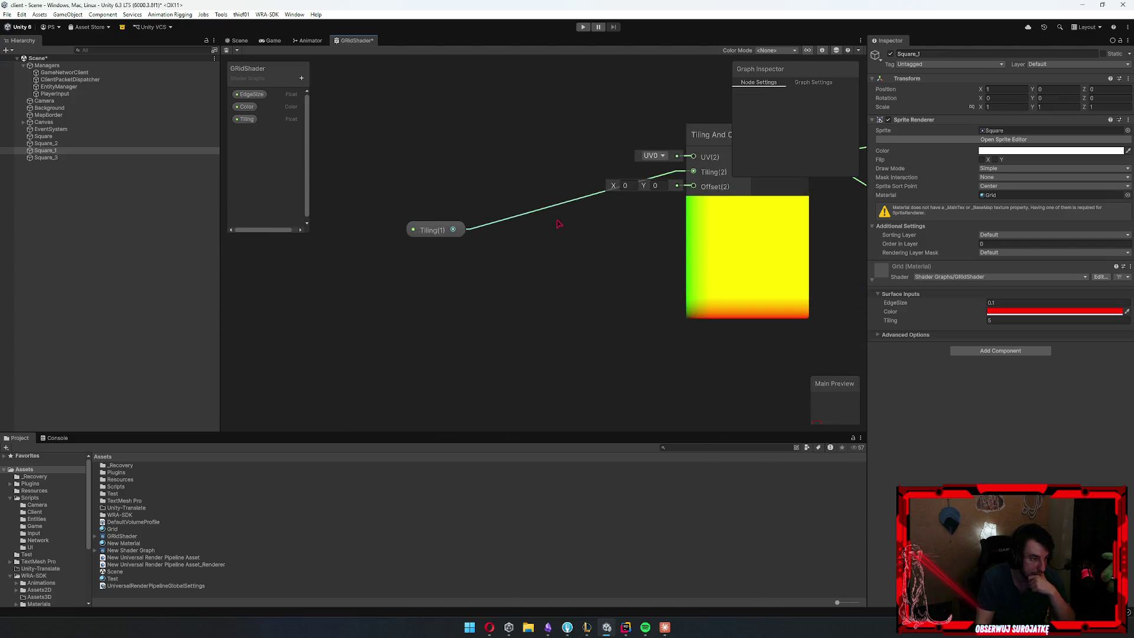
Select the Tiling And Offset node and show the Graph Settings in the Graph Inspector
click(565, 261)
scroll(564, 293, down, 3)
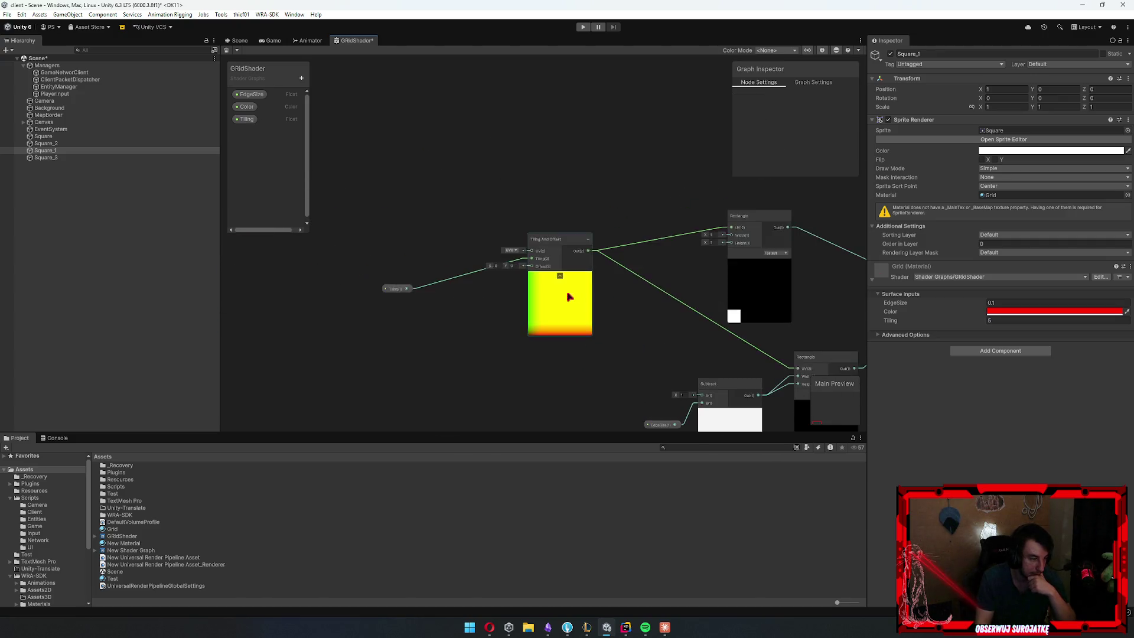
scroll(437, 272, up, 2)
scroll(560, 286, down, 2)
drag(560, 287, 440, 217)
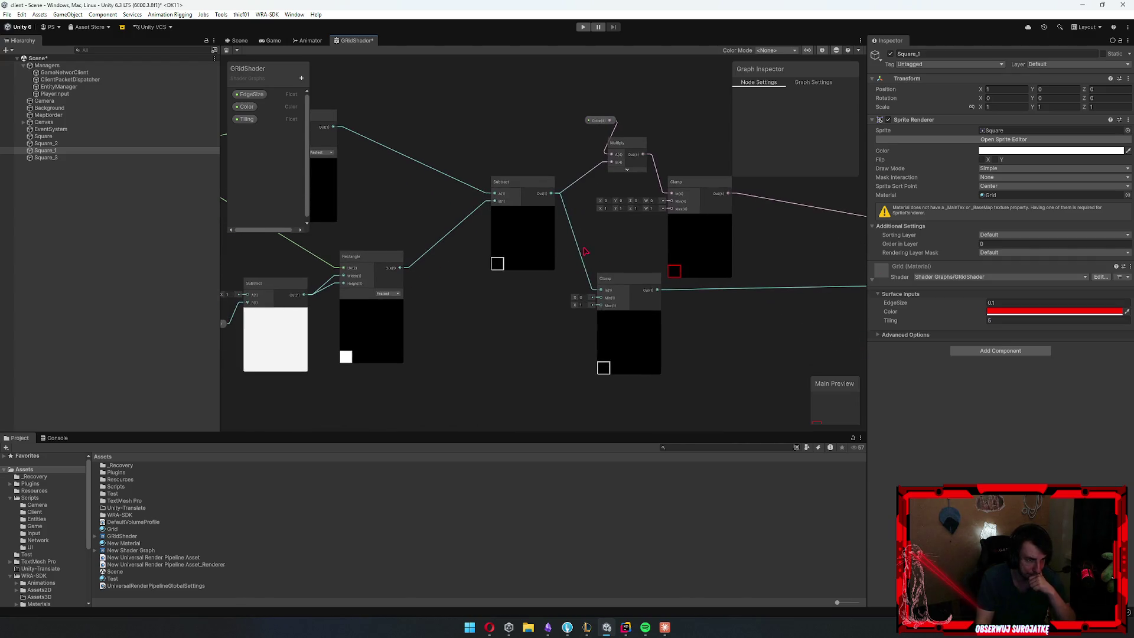
mouse_move(582, 251)
mouse_down()
mouse_move(600, 266)
mouse_move(638, 250)
mouse_move(738, 177)
mouse_up()
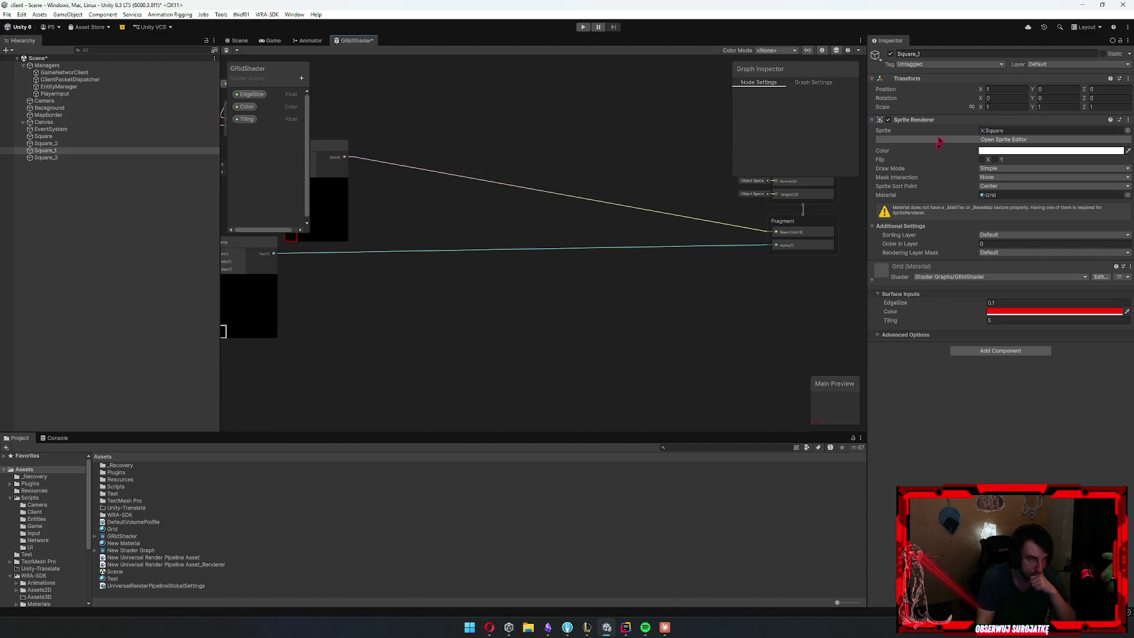
click(813, 82)
scroll(835, 160, down, 2)
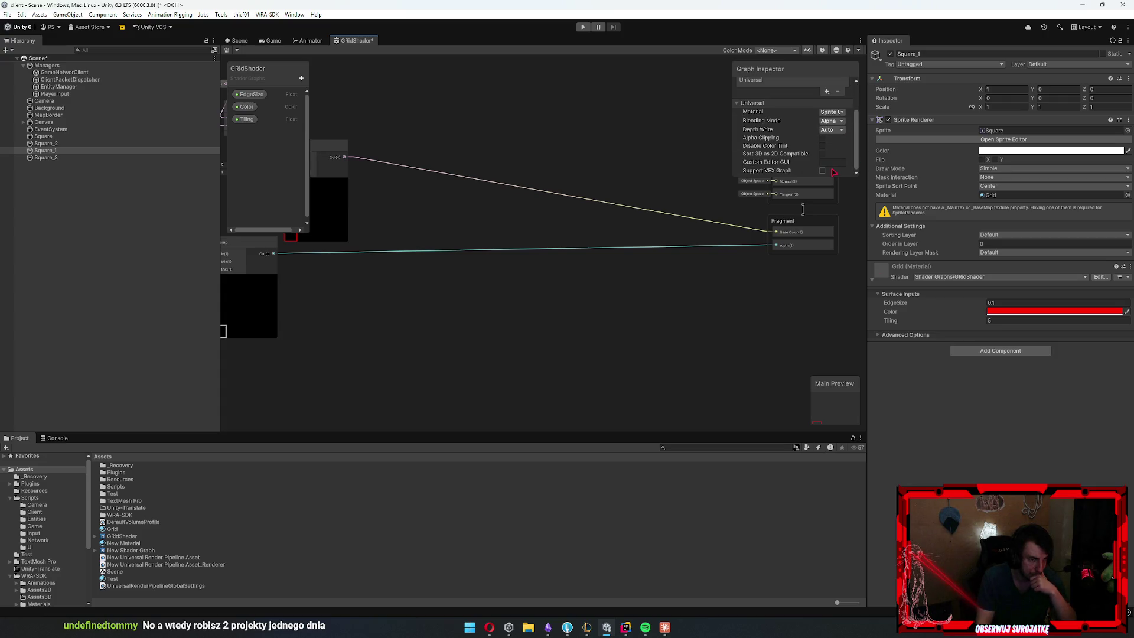
click(833, 120)
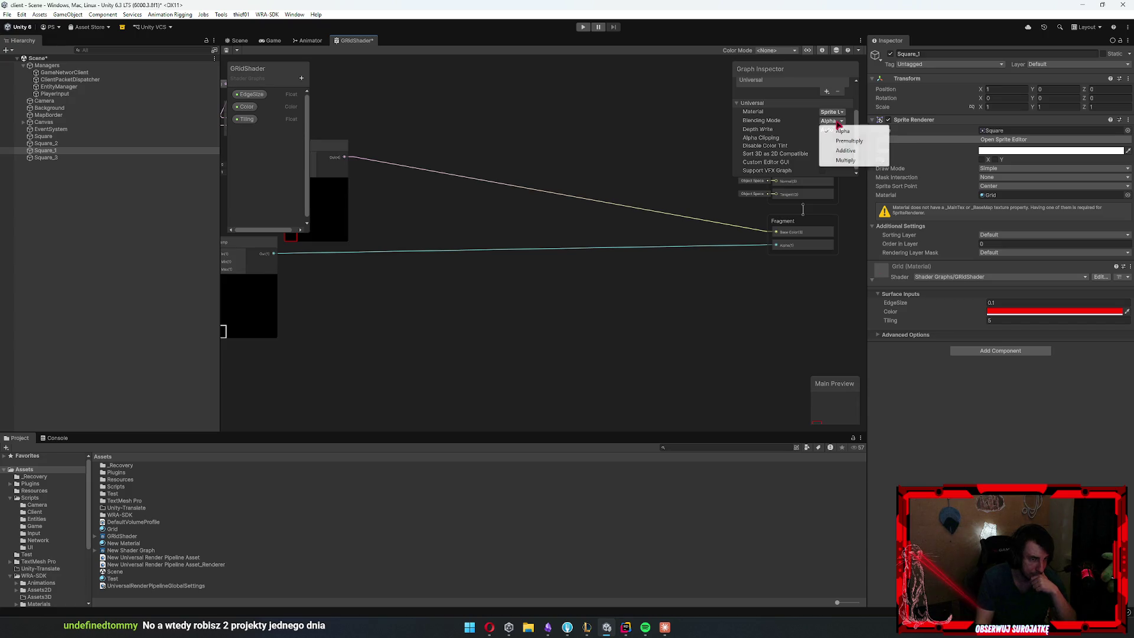
click(839, 120)
click(837, 113)
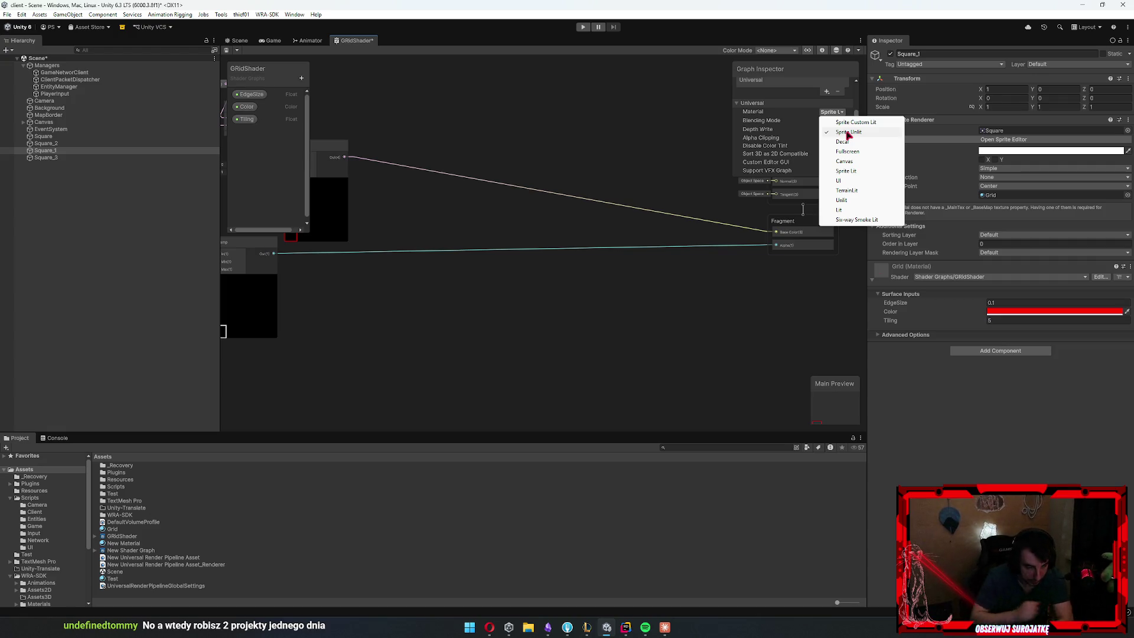
click(315, 348)
mouse_move(315, 348)
mouse_down()
mouse_move(388, 296)
mouse_move(507, 299)
mouse_move(499, 337)
mouse_move(488, 302)
mouse_up()
scroll(488, 302, up, 2)
mouse_move(584, 260)
mouse_down()
mouse_move(341, 236)
mouse_move(350, 281)
mouse_move(559, 188)
mouse_up()
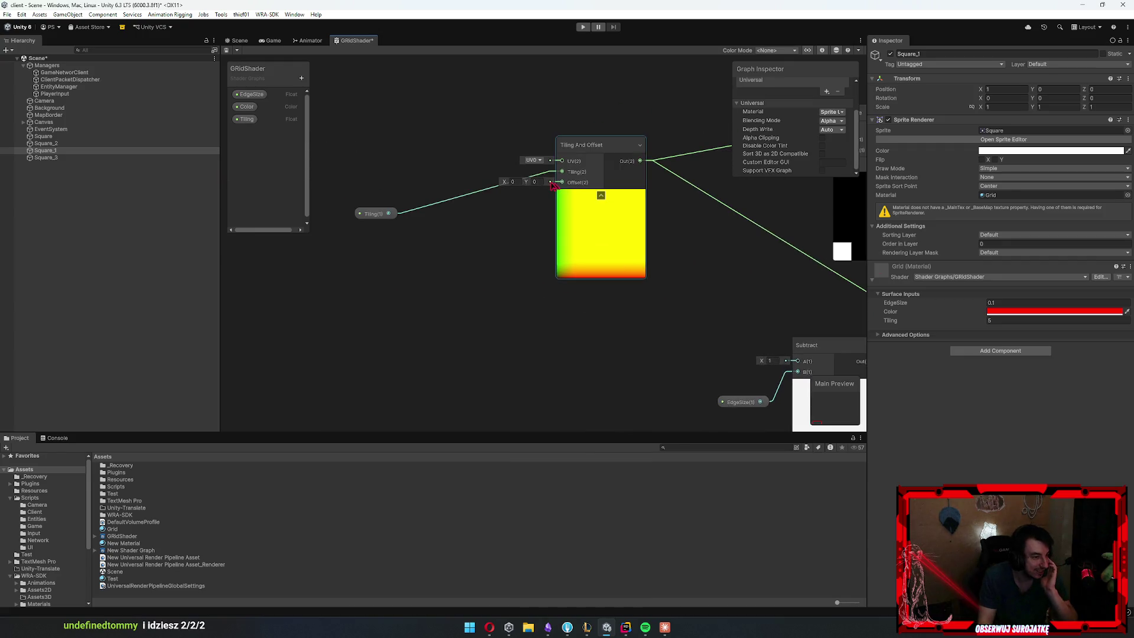
Try Tiling And Offset values: Tiling Y 0.5 then 2, Tiling X 22, Offset X cleared
click(515, 182)
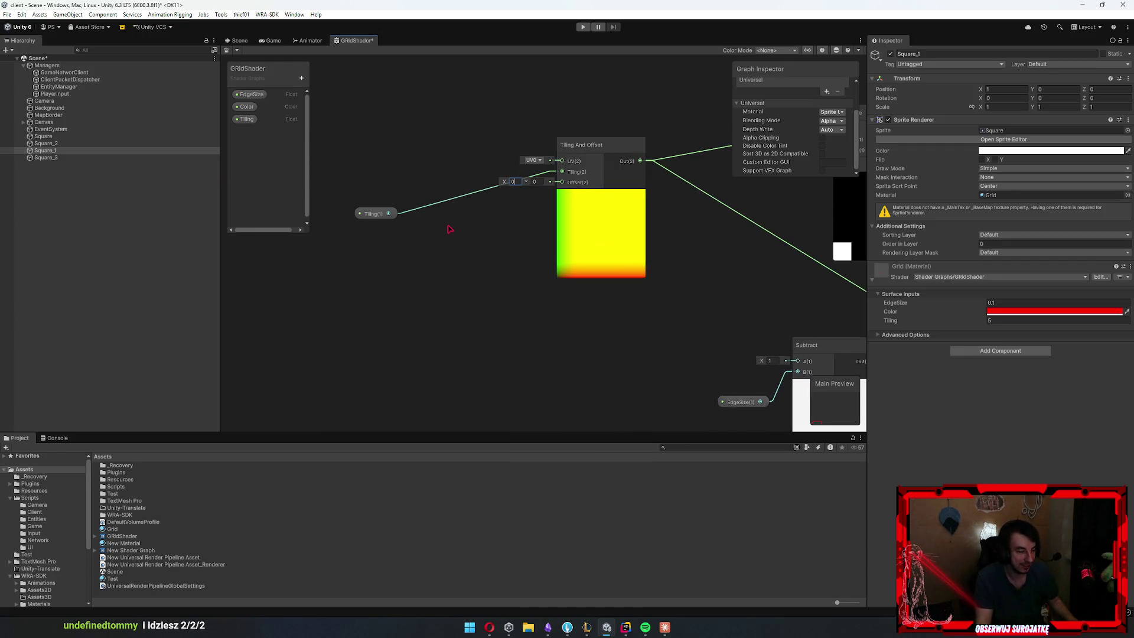
mouse_move(691, 253)
mouse_down()
mouse_move(405, 253)
mouse_move(425, 300)
mouse_move(505, 317)
mouse_up()
text(0.5)
click(521, 233)
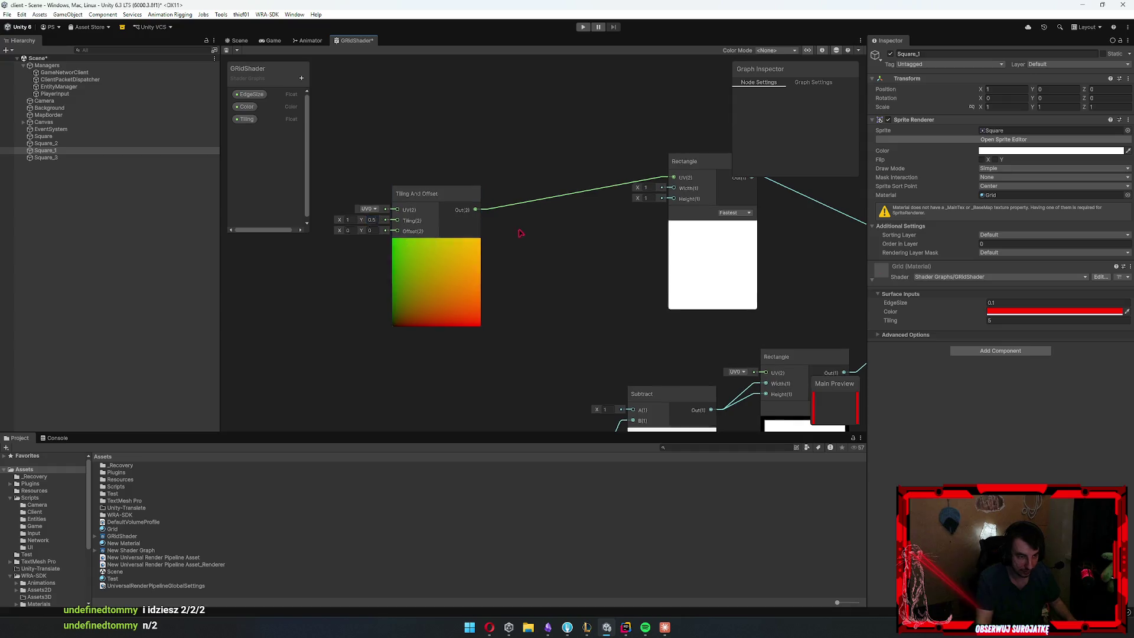
scroll(520, 233, down, 3)
scroll(357, 261, up, 3)
click(423, 180)
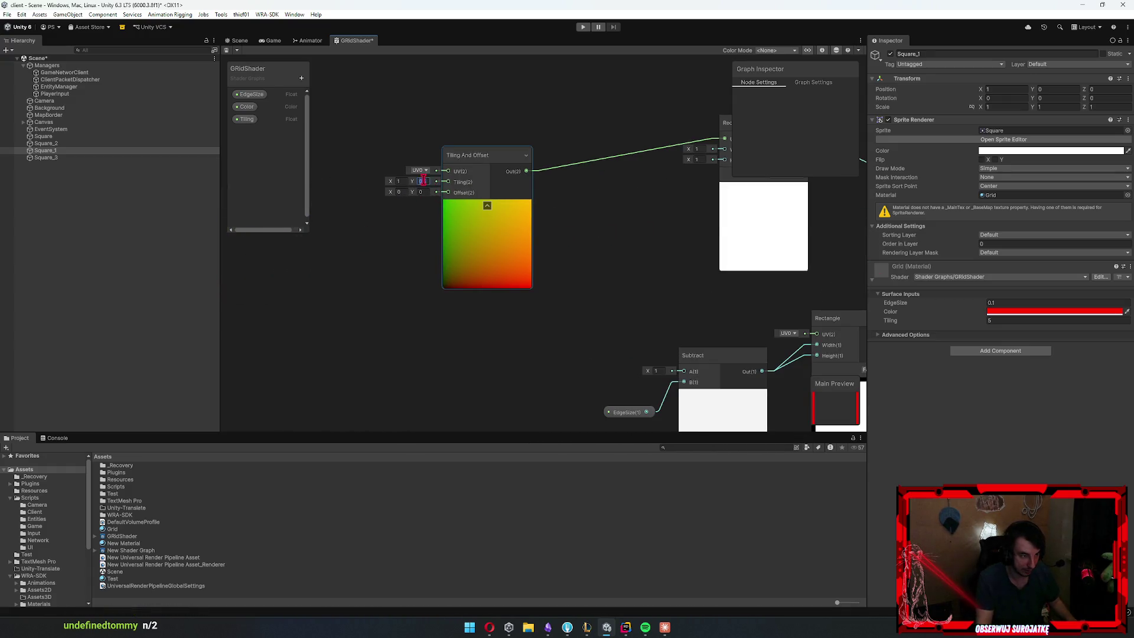
text(2)
click(399, 181)
text(2)
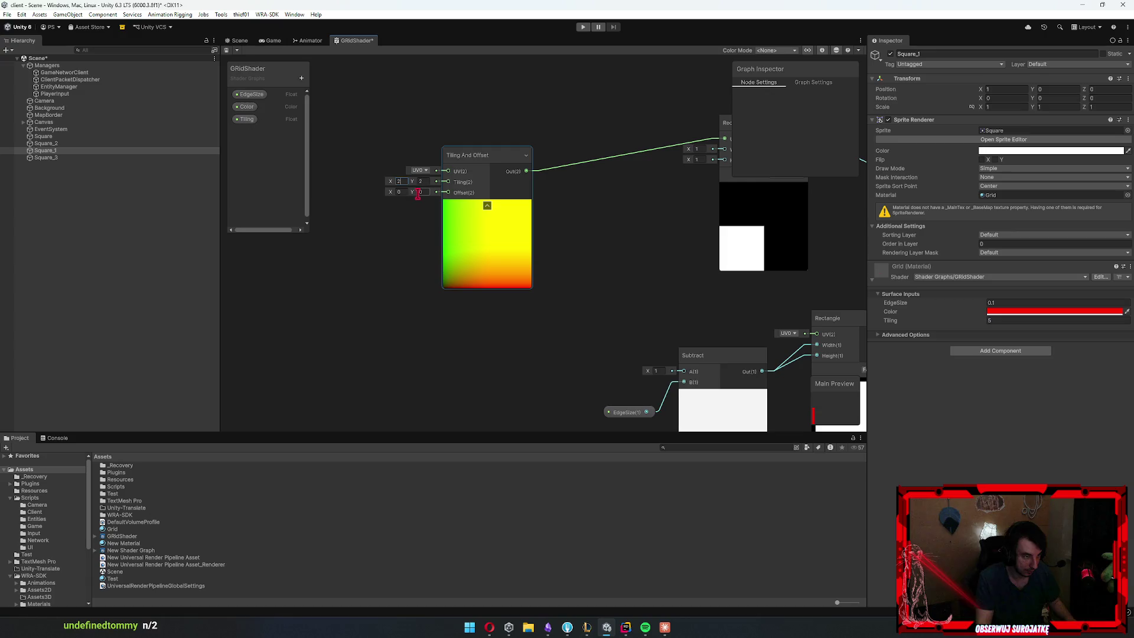
text(2)
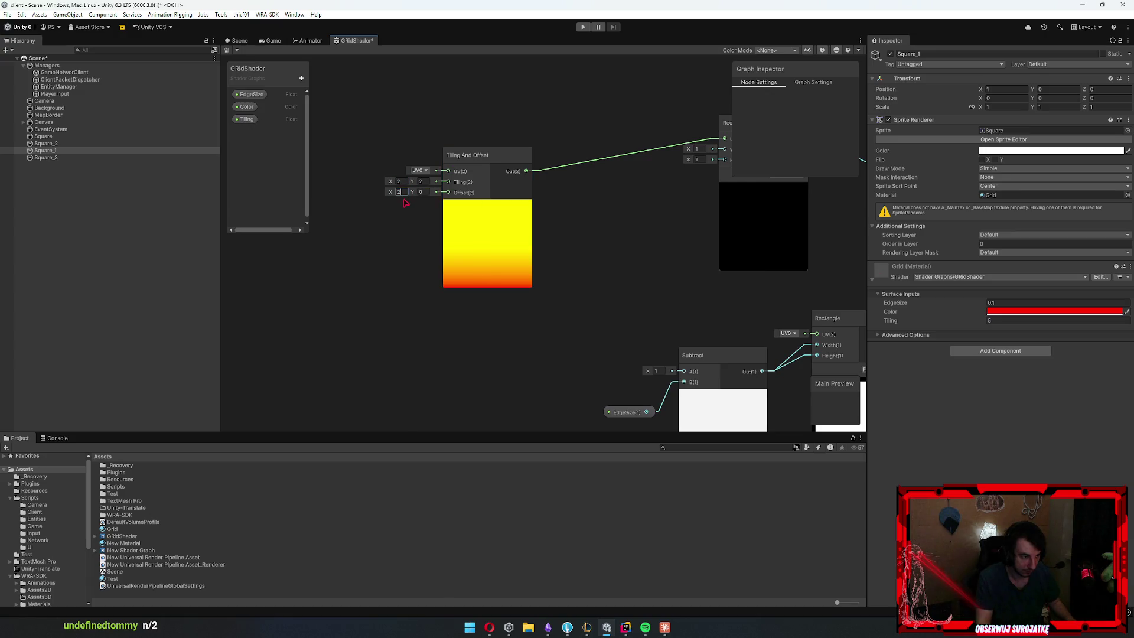
key(BackSpace)
key(BackSpace)
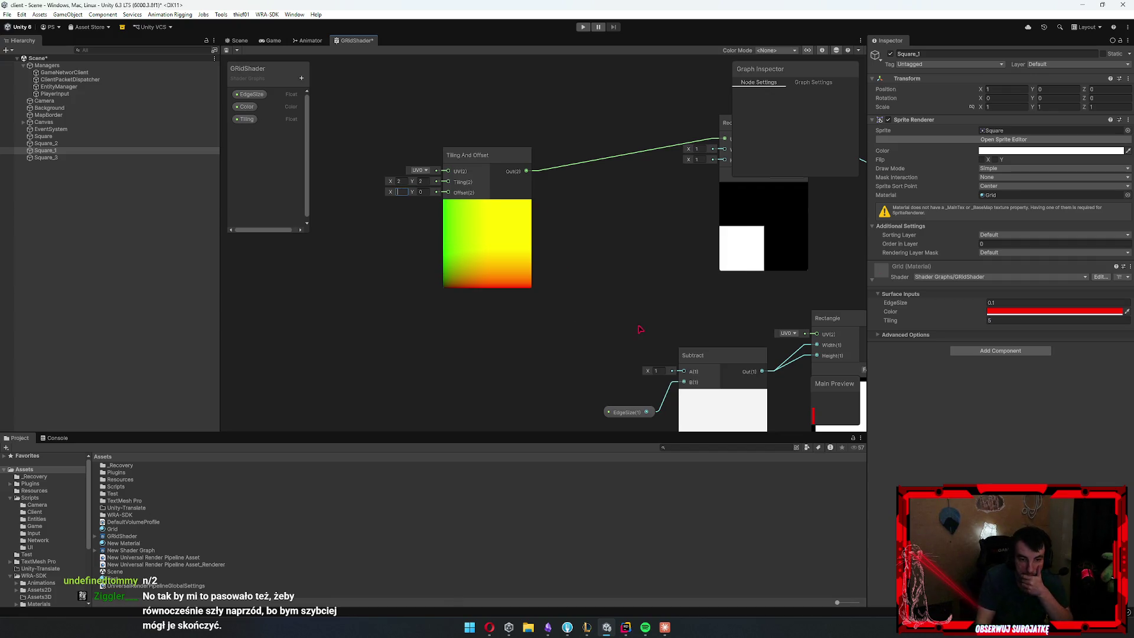
Hide the Rectangle node's unconnected inputs, then show Width and Height again
drag(633, 331, 457, 348)
click(587, 253)
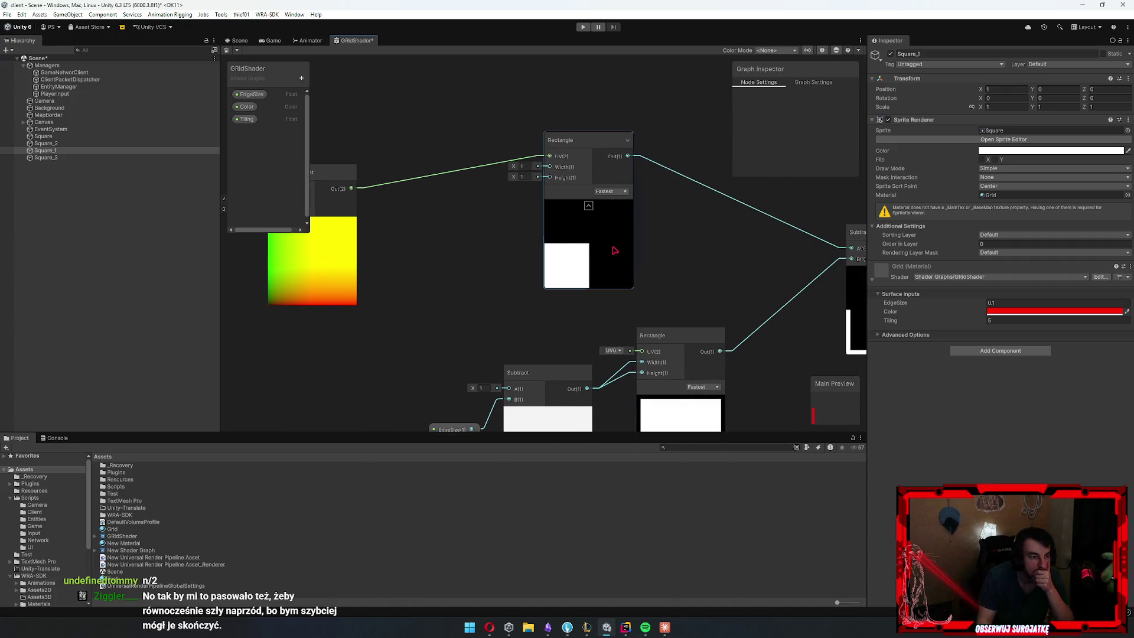
click(627, 141)
click(628, 140)
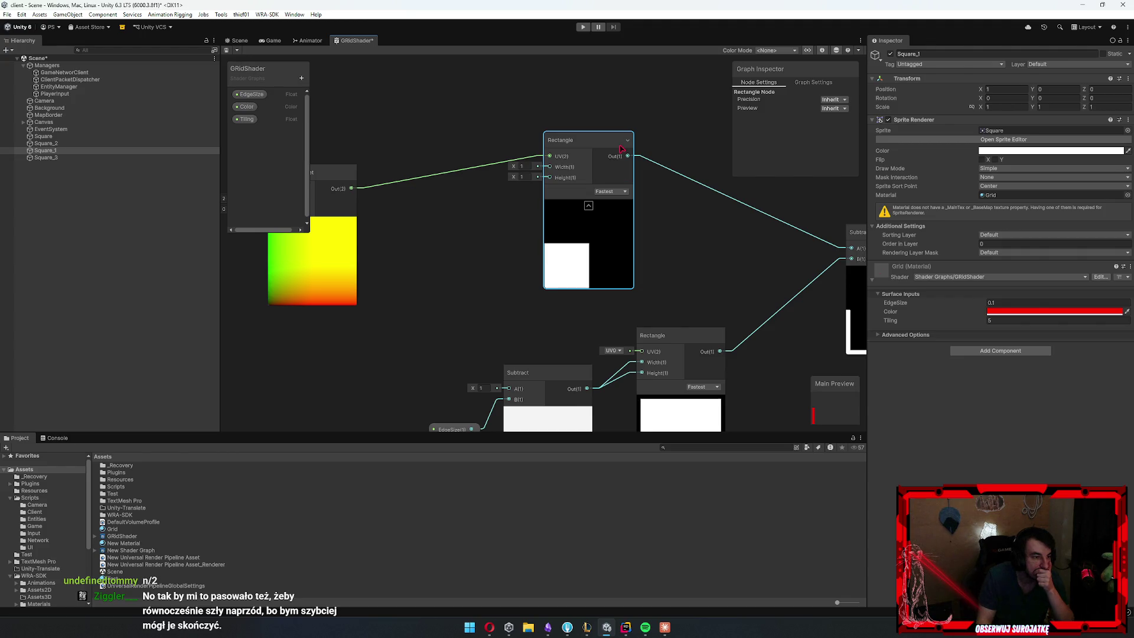
Delete the Tiling And Offset node from the graph
click(483, 260)
drag(434, 278, 628, 257)
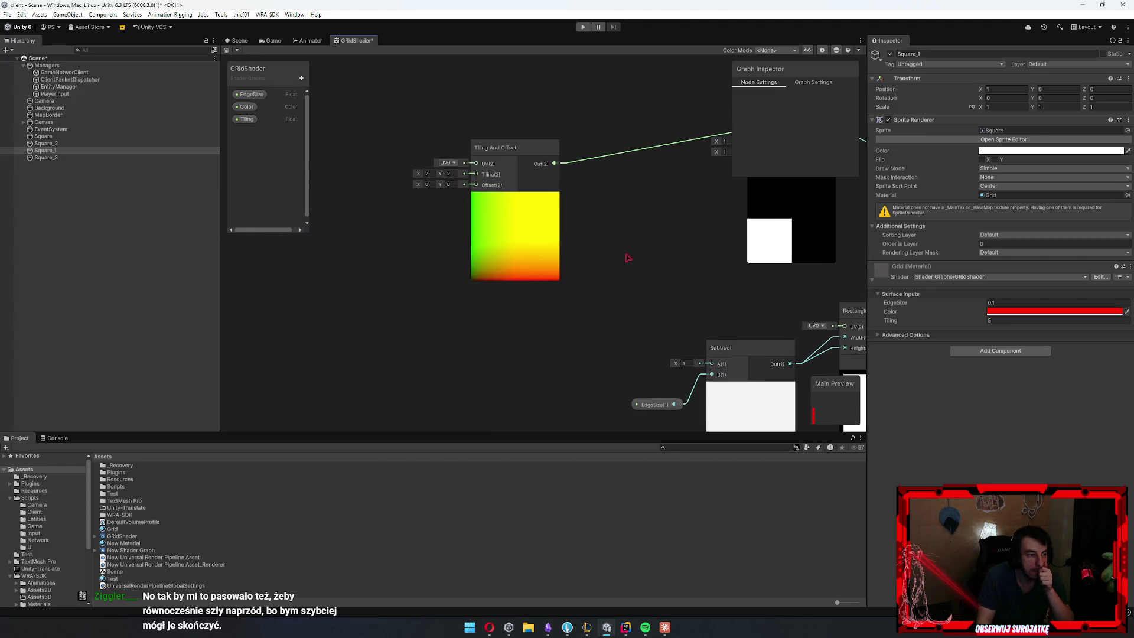
click(530, 243)
key(Delete)
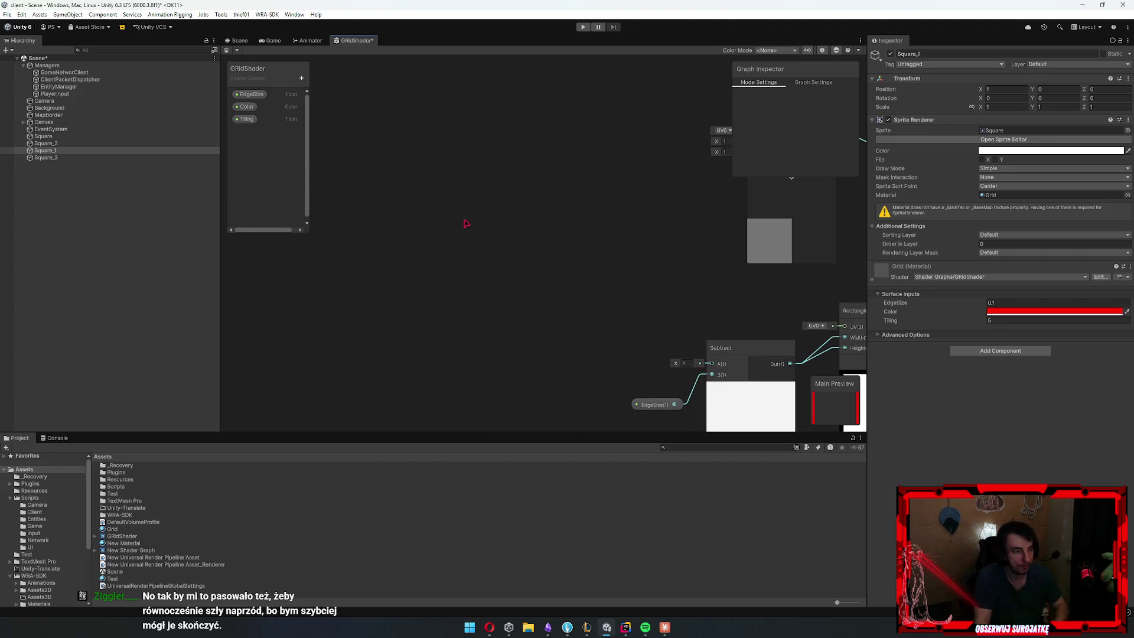
Add a Tiling And Offset node to the graph by searching 'til'
right_click(465, 221)
click(519, 226)
text(re)
key(BackSpace)
key(BackSpace)
text(til)
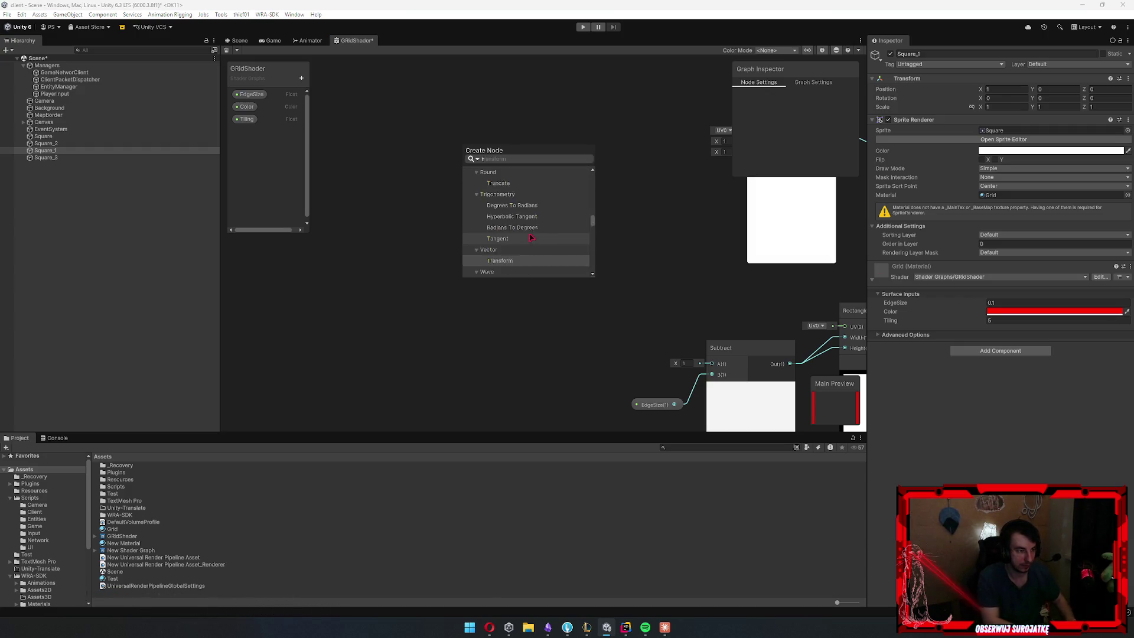
key(Return)
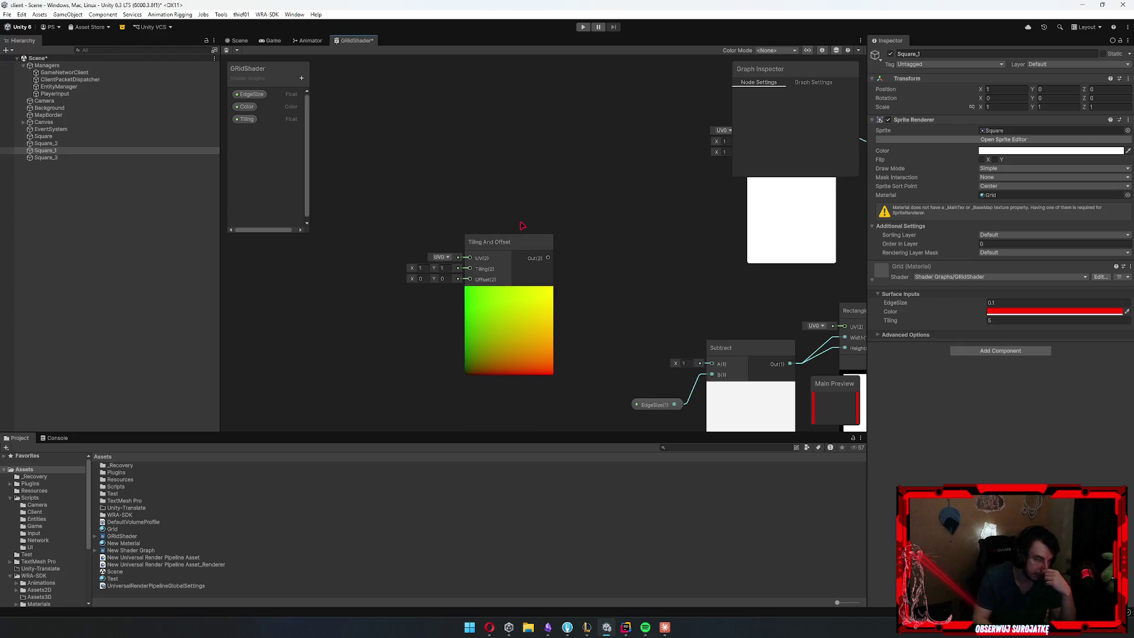
Try UV1 on Tiling And Offset, wire it to Rectangle, then remove the link and enter width 0.1
click(440, 257)
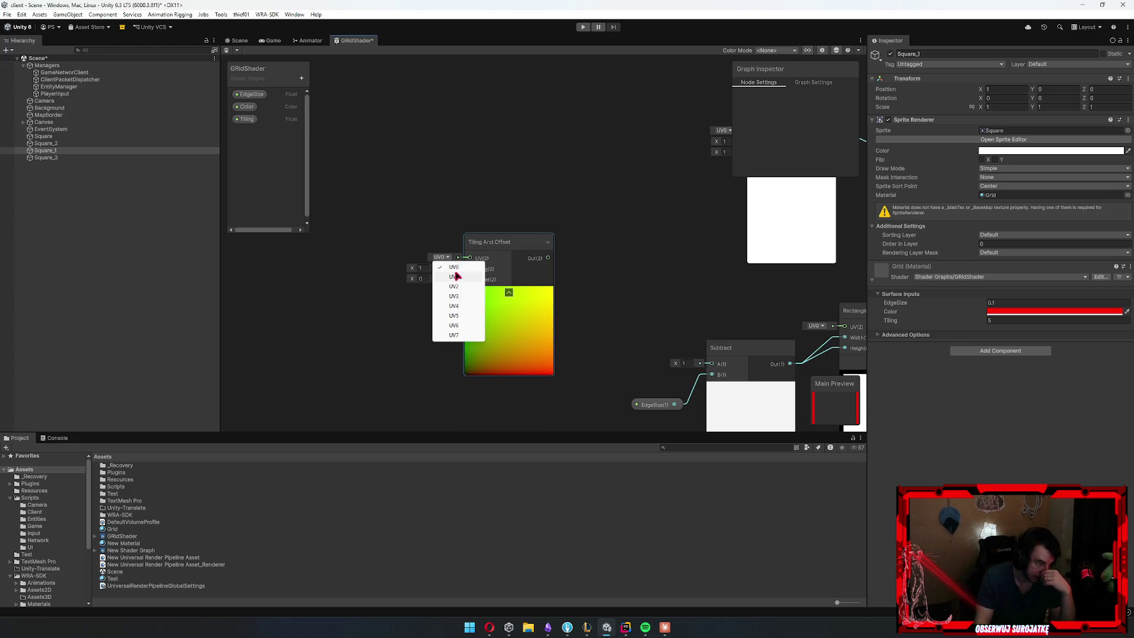
click(446, 277)
mouse_move(518, 289)
mouse_down()
mouse_move(737, 189)
mouse_move(721, 163)
mouse_up()
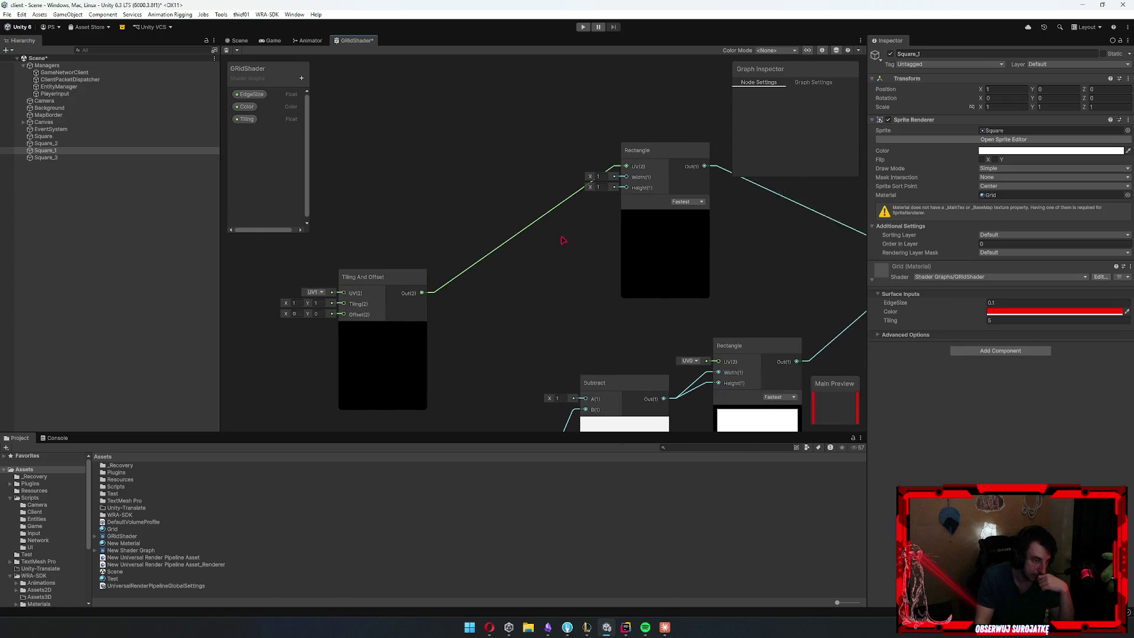
click(549, 207)
key(Delete)
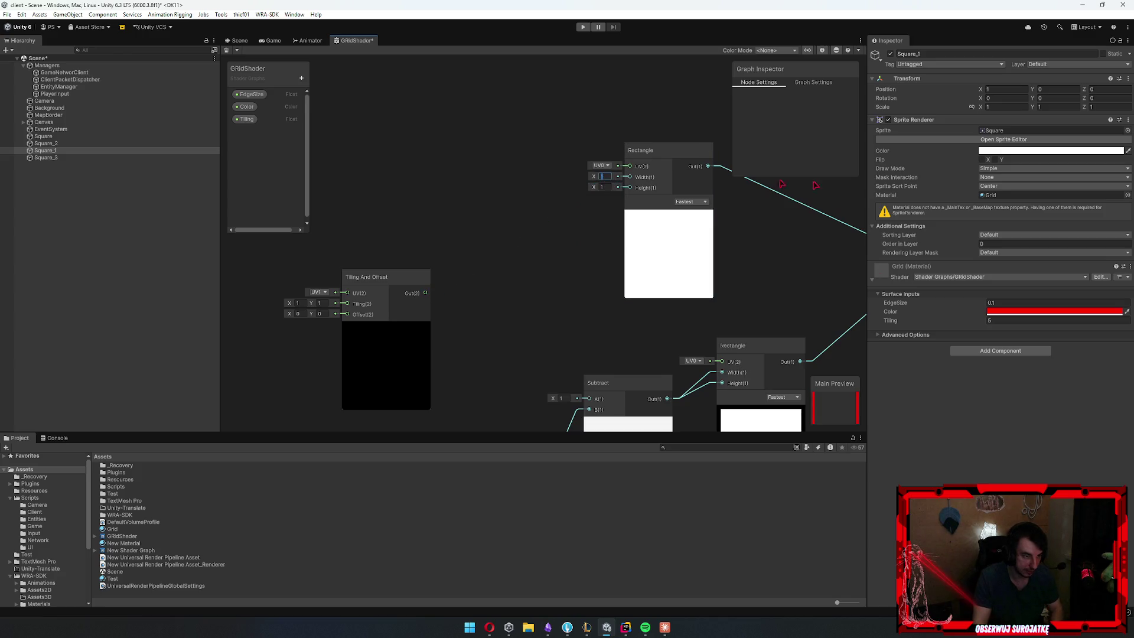
text(0.1)
key(Tab)
text(0)
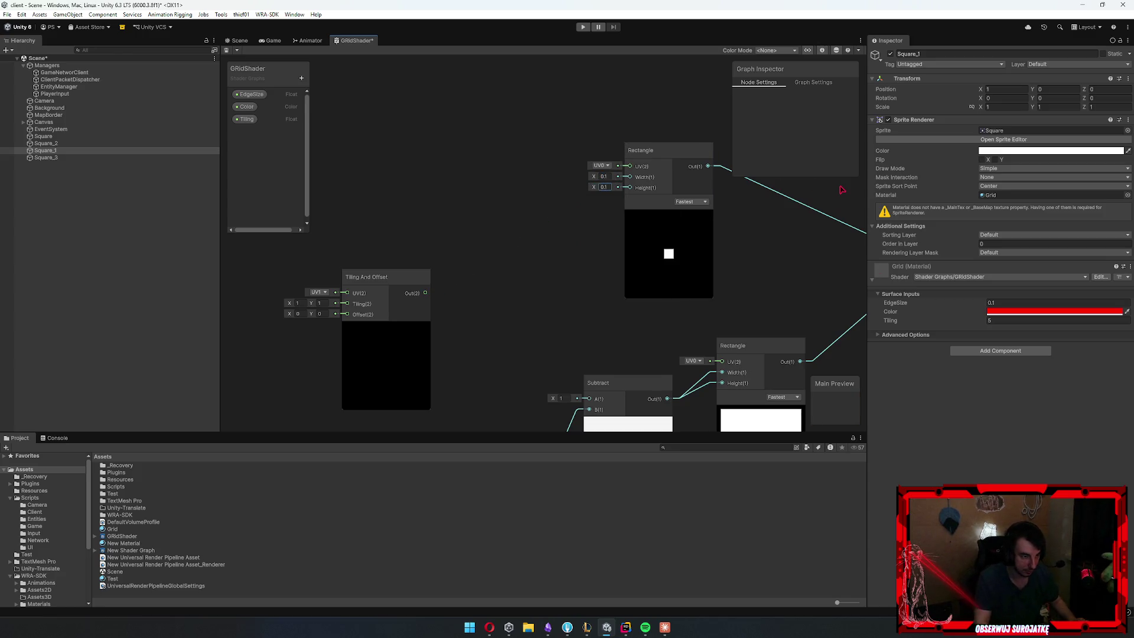
Connect Tiling And Offset to the Rectangle UV with tiling 2, then undo the Rectangle size edits
click(299, 303)
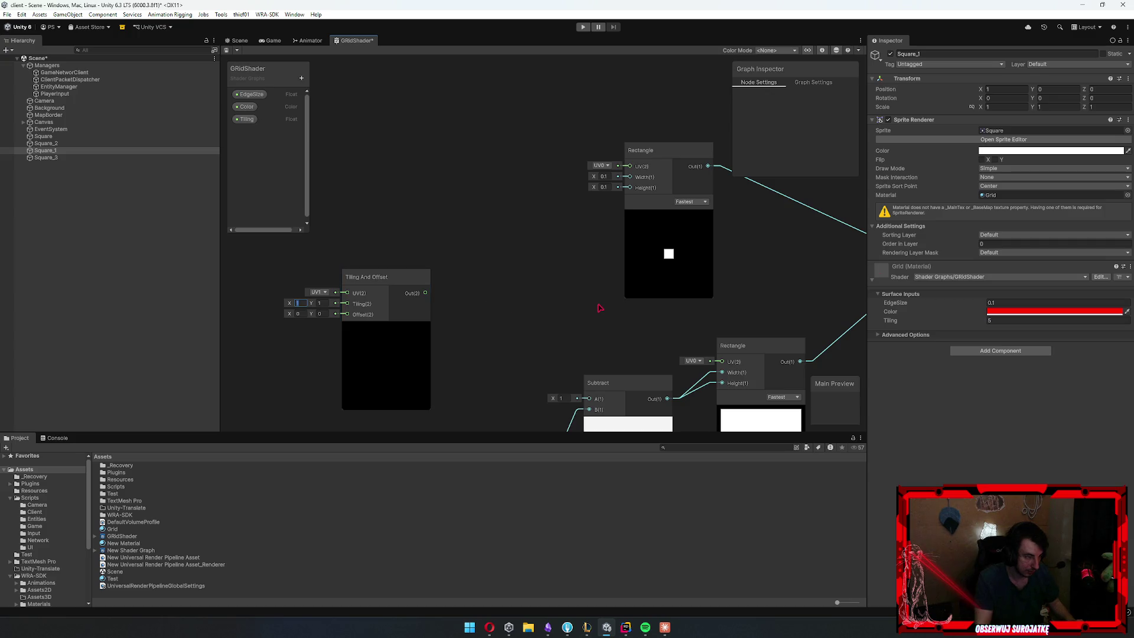
drag(426, 293, 629, 166)
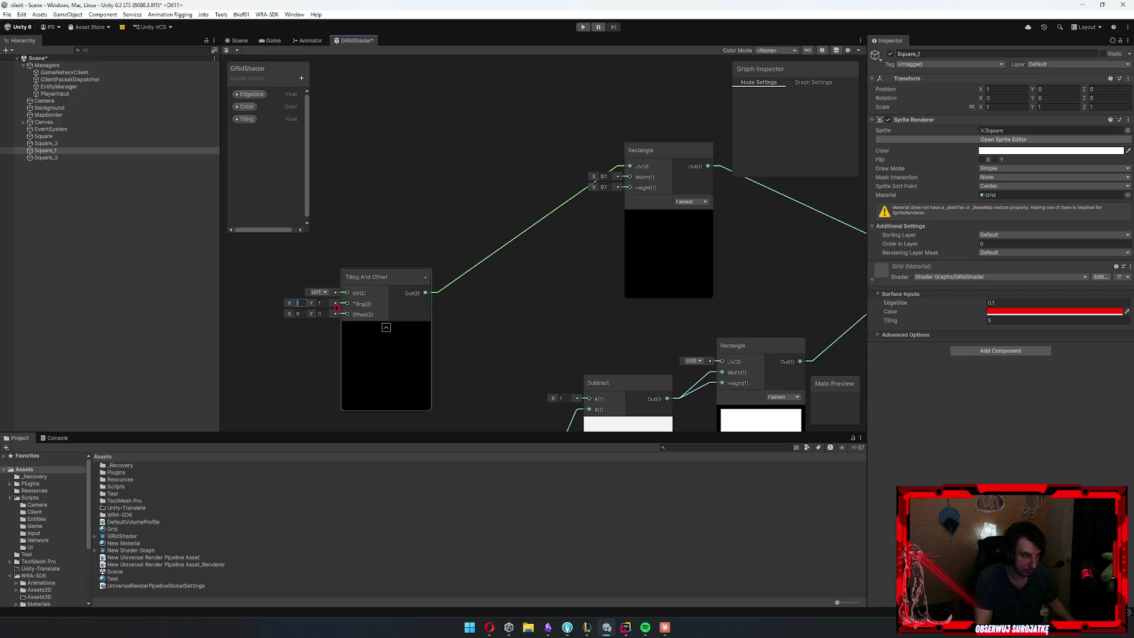
click(320, 303)
text(2)
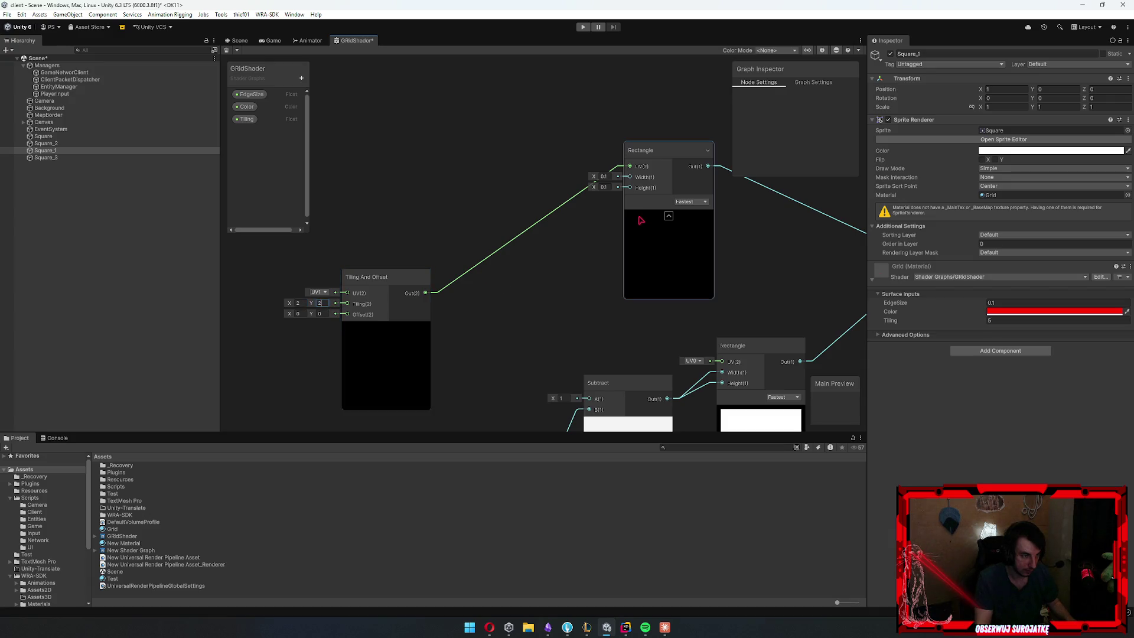
click(603, 177)
text(0.50.5)
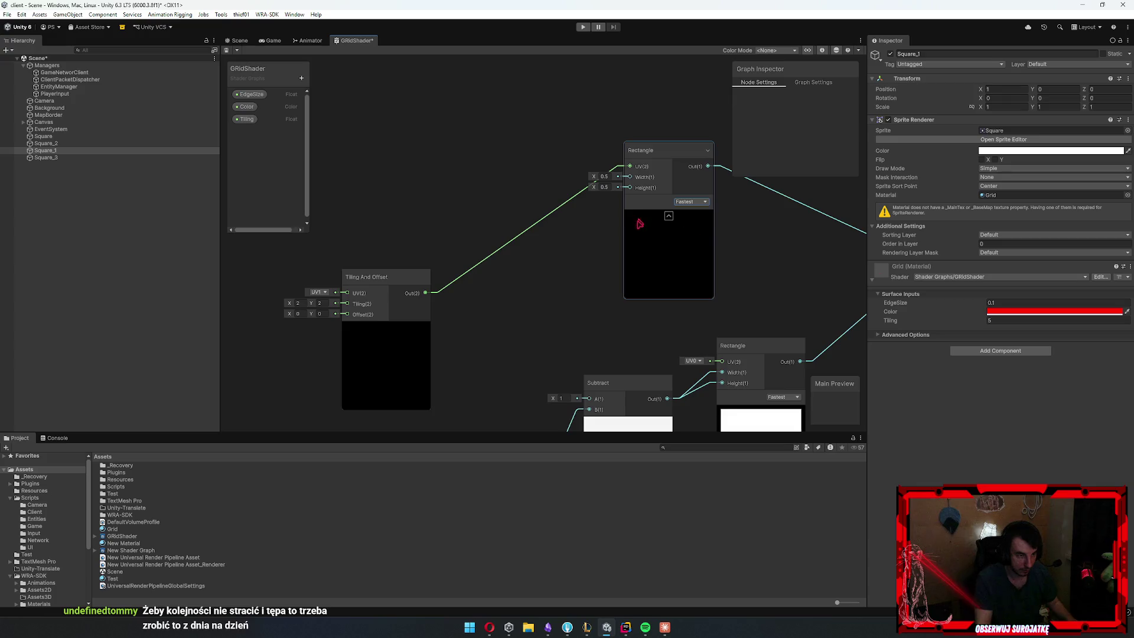
key(ctrl+z)
key(ctrl+z)
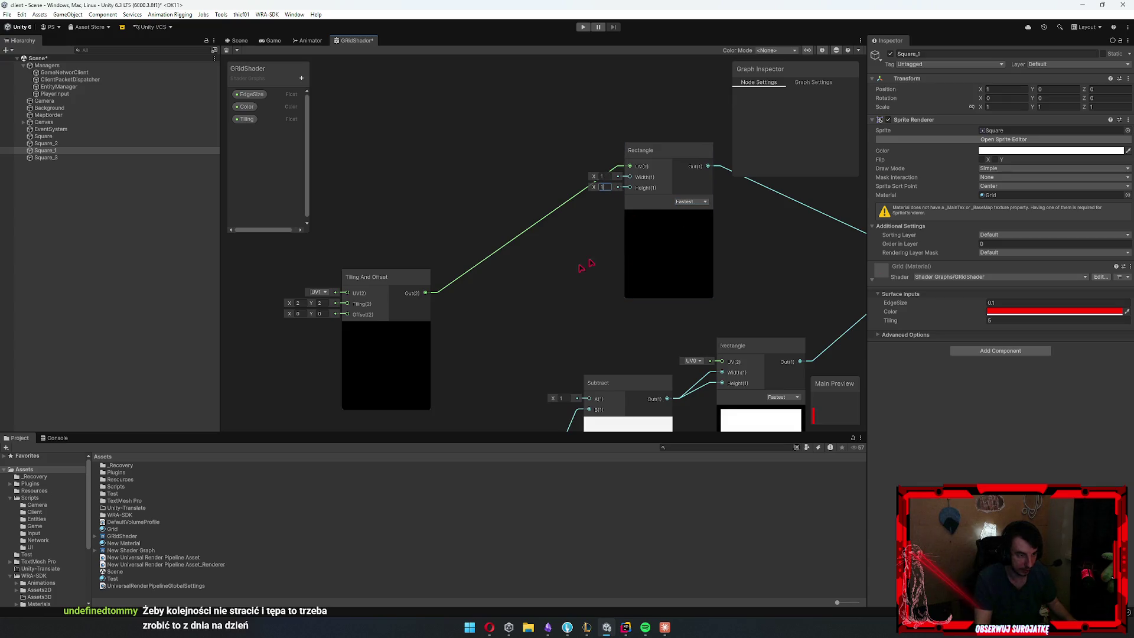
Set Tiling And Offset to UV0 with Tiling 5 × 5, and Rectangle Width and Height to 0.5
click(394, 350)
click(317, 292)
click(331, 302)
click(608, 176)
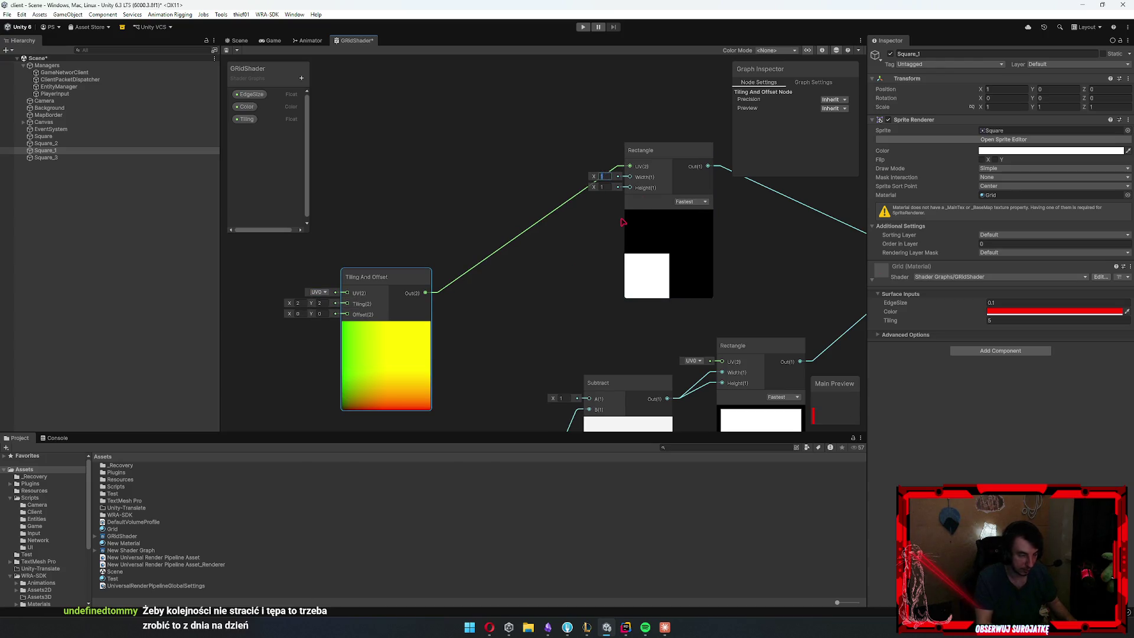
text(0.5)
key(Tab)
text(0.5)
click(298, 303)
text(5)
click(321, 303)
text(5)
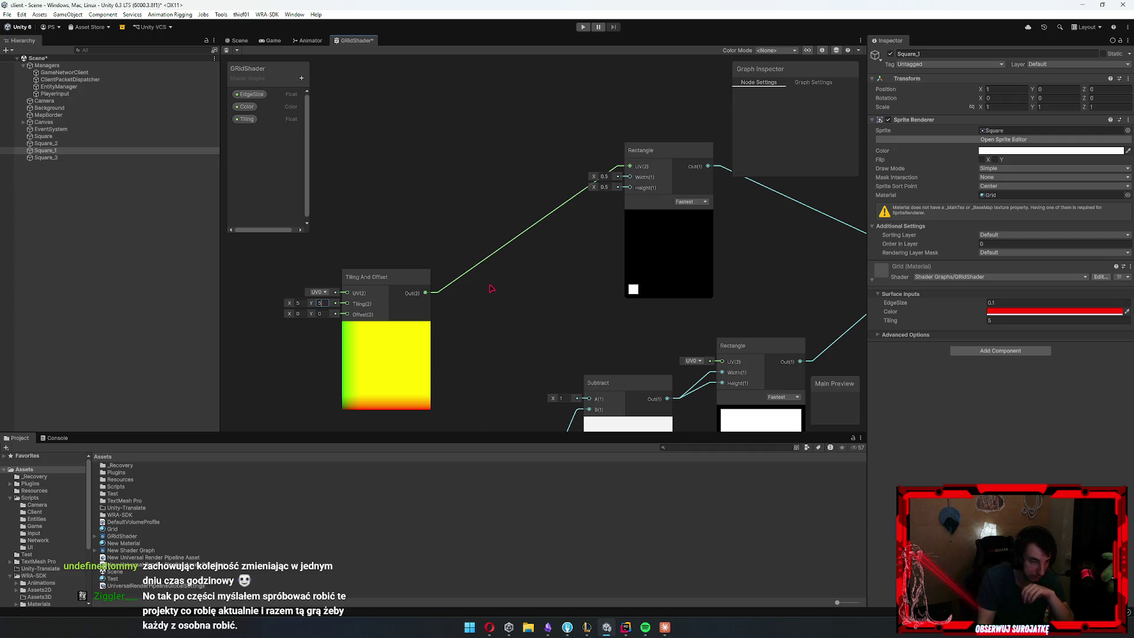
Tidy the graph by nudging the top Rectangle node down and panning to empty space
scroll(514, 292, down, 5)
scroll(401, 291, up, 3)
scroll(402, 291, up, 3)
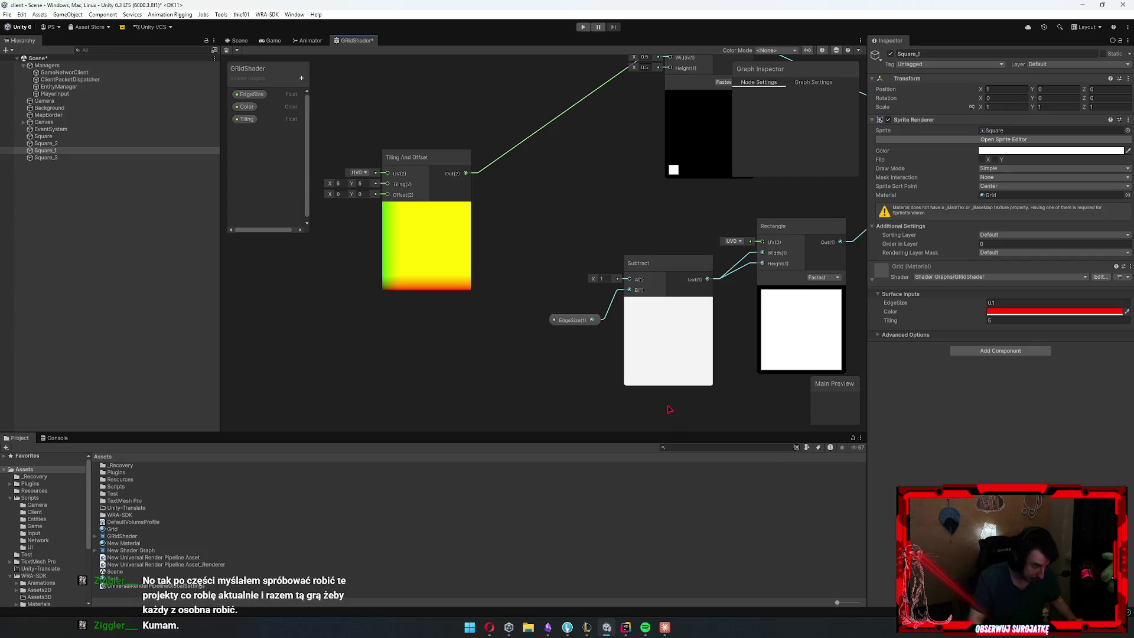
drag(516, 199, 413, 341)
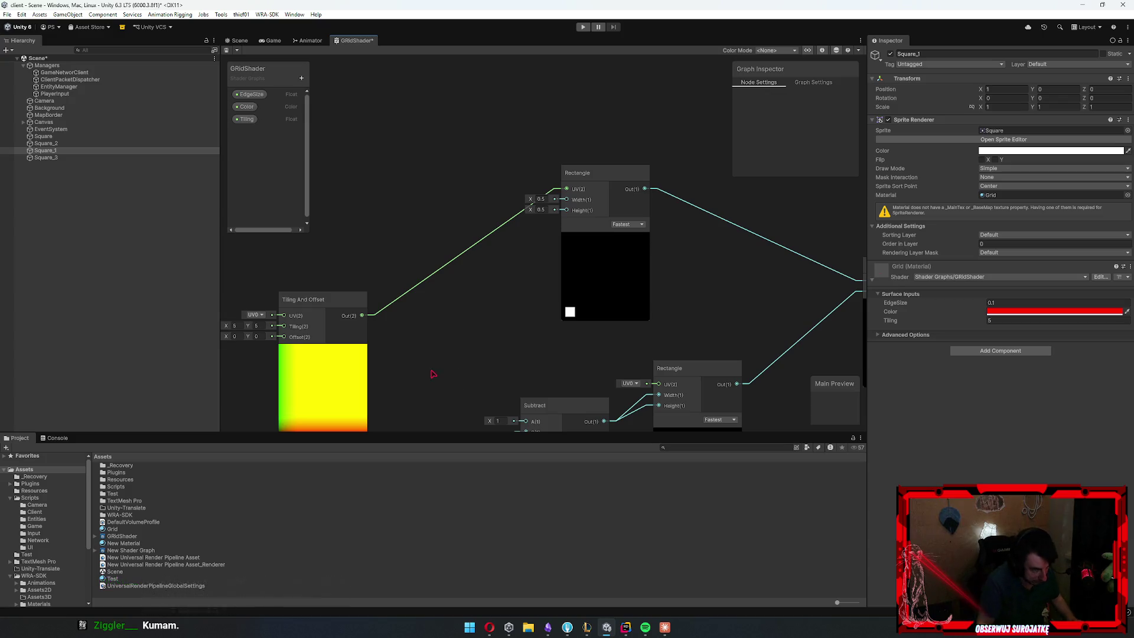
drag(629, 232, 633, 237)
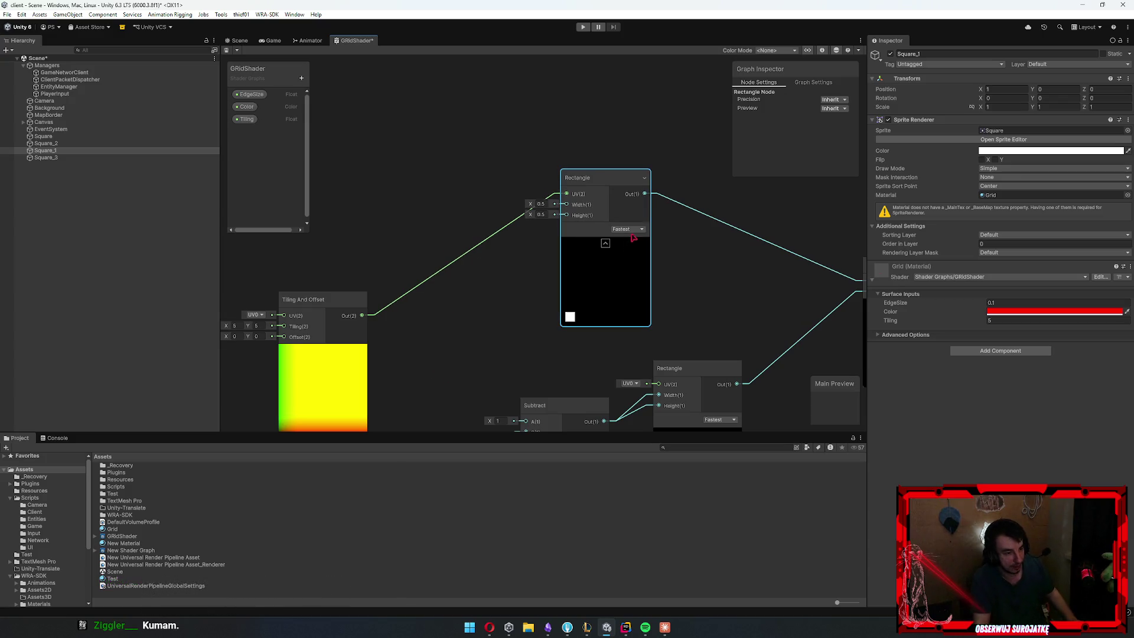
click(644, 178)
click(642, 179)
click(431, 170)
mouse_move(433, 255)
mouse_down()
mouse_move(562, 222)
mouse_move(276, 358)
mouse_up()
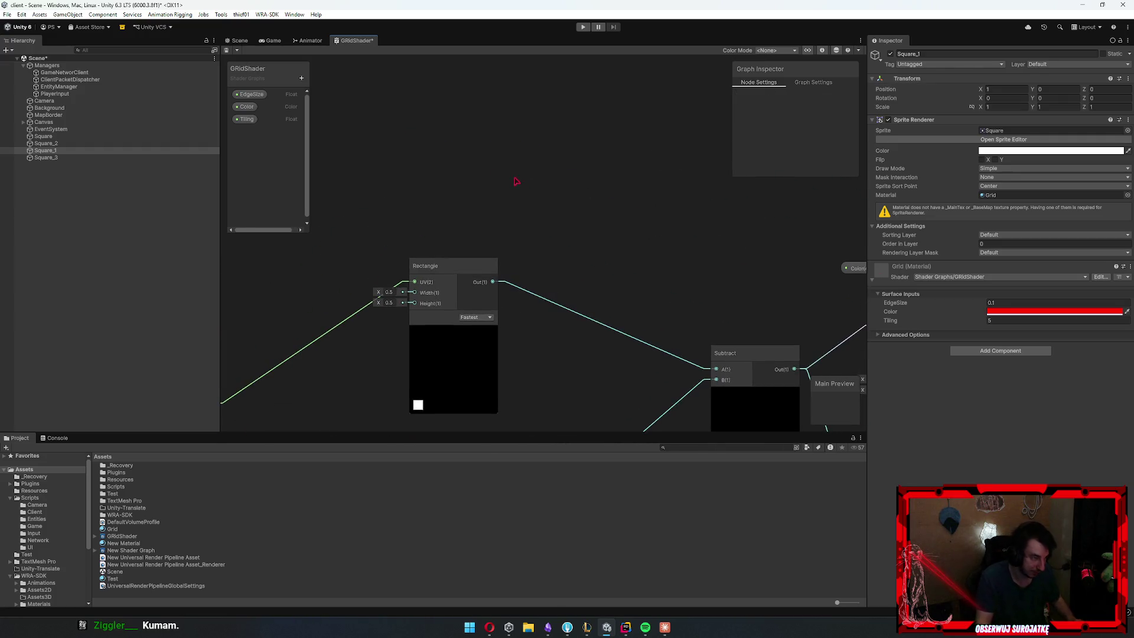
drag(438, 132, 615, 247)
right_click(489, 192)
Add a Sample Texture 2D node and feed it the Tiling And Offset UVs
click(501, 196)
text(sampl)
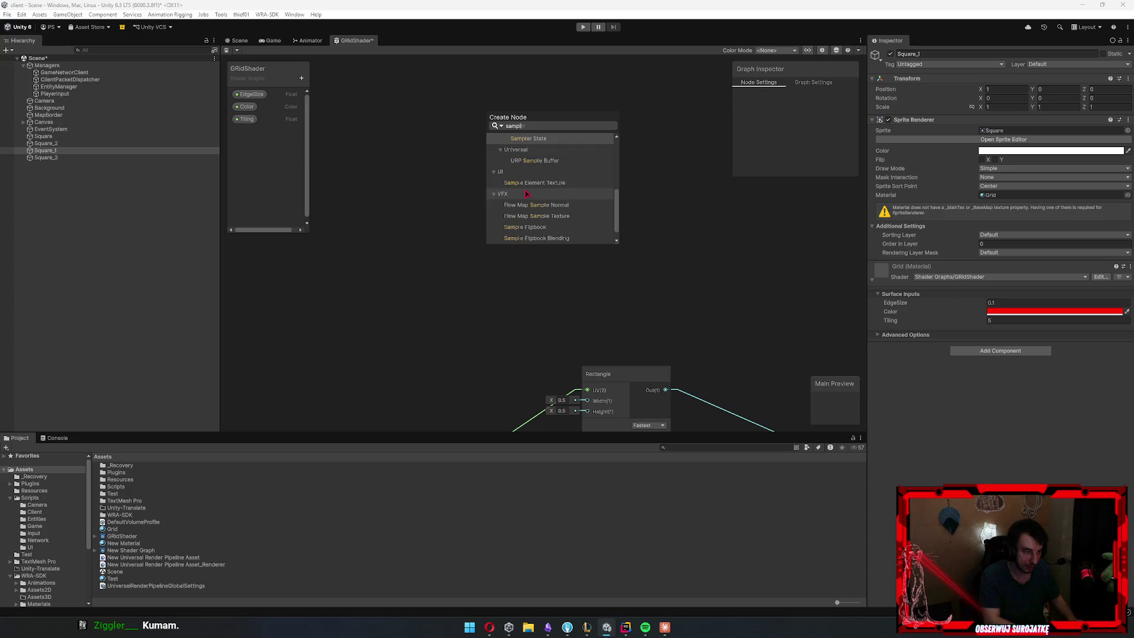
text(ete)
key(Return)
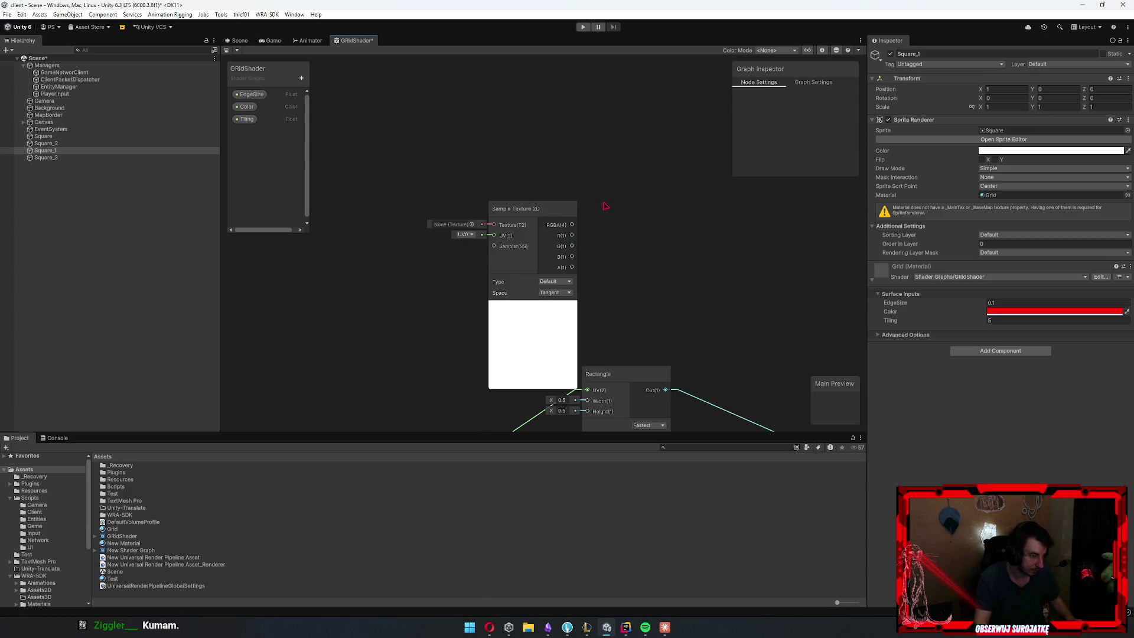
drag(523, 217, 471, 178)
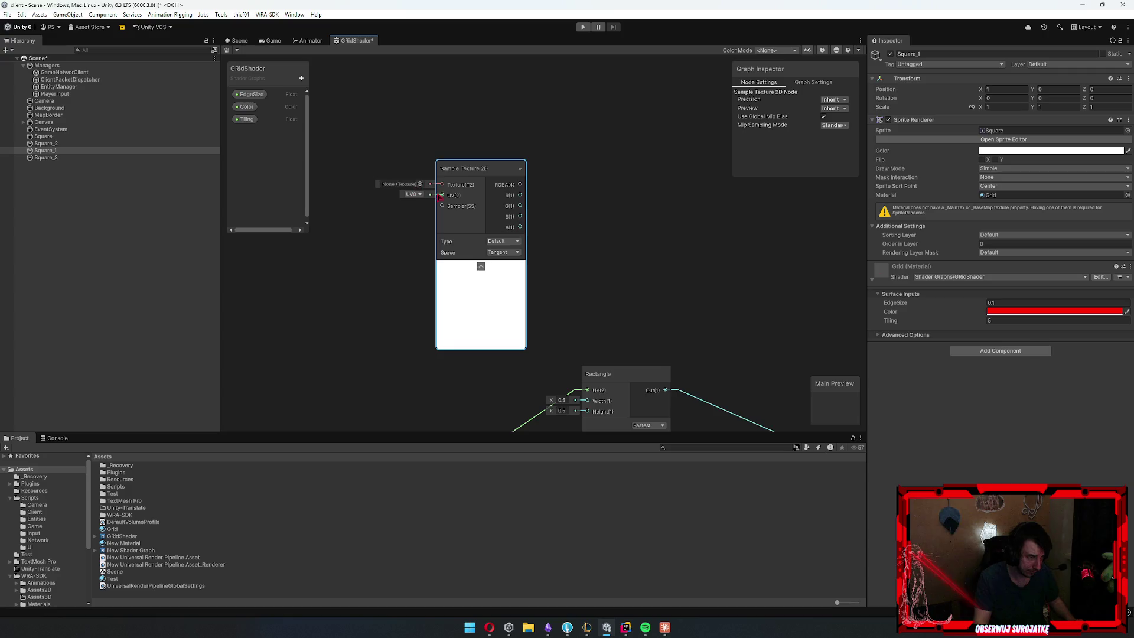
drag(384, 248, 632, 107)
drag(608, 301, 507, 329)
scroll(507, 329, down, 1)
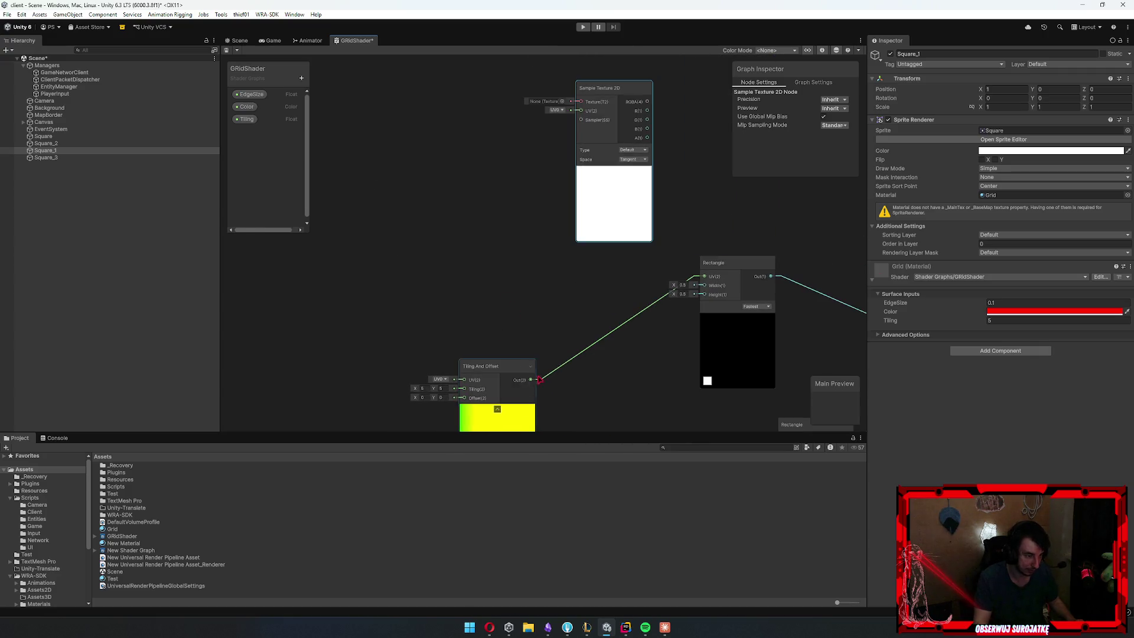
drag(538, 380, 588, 111)
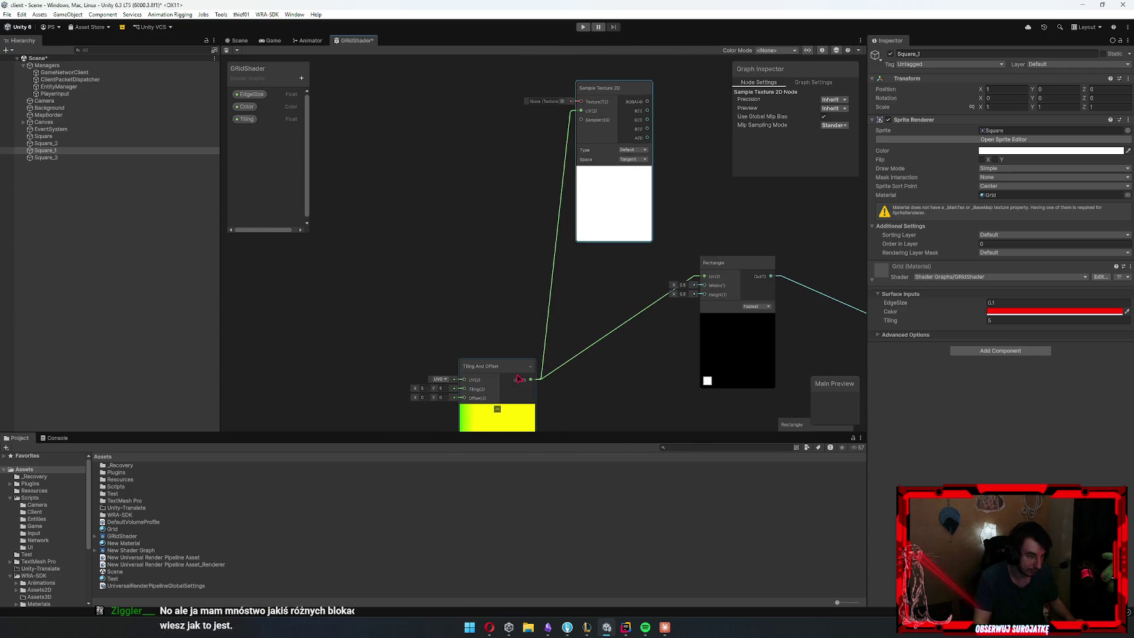
drag(499, 407, 466, 293)
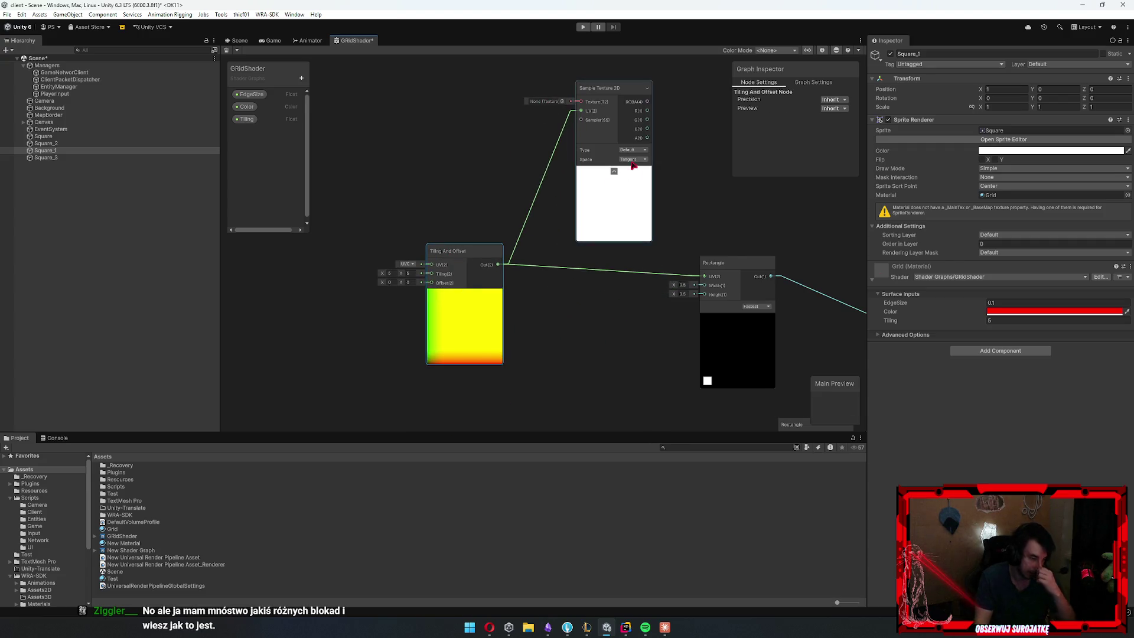
Assign the 1x1 texture to Sample Texture 2D and select it in the Project
click(563, 101)
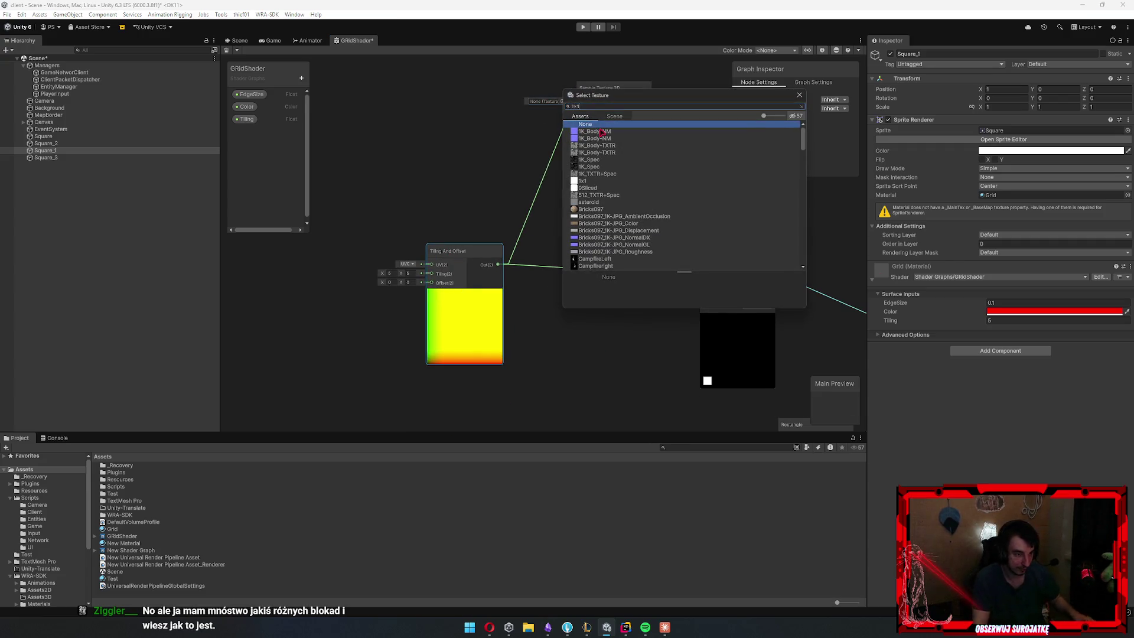
text(1x1)
double_click(585, 124)
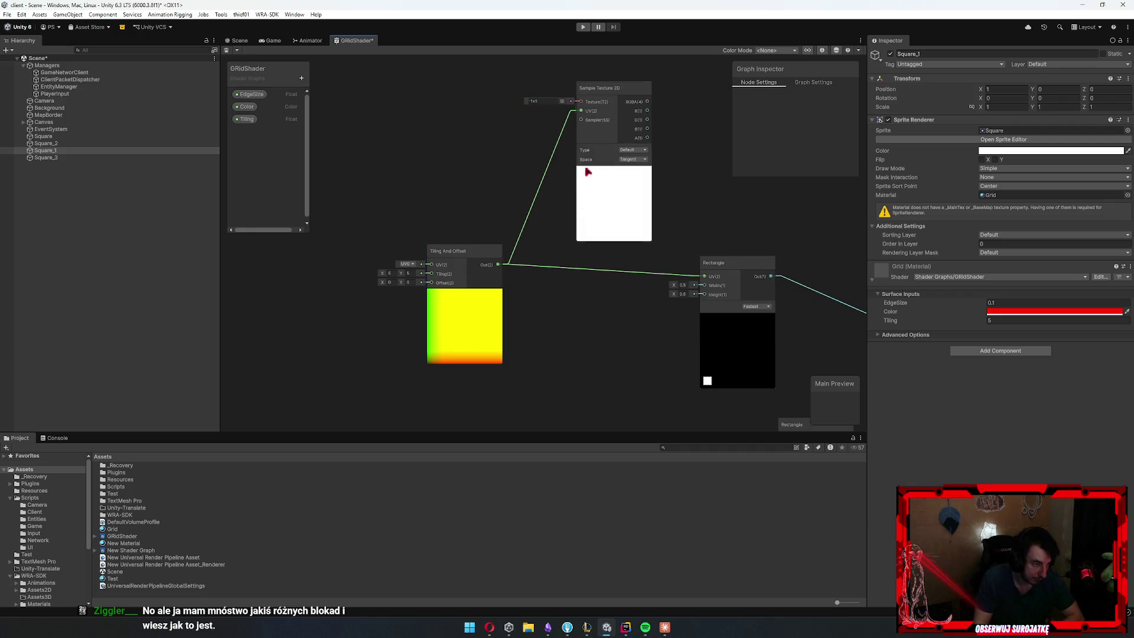
drag(519, 189, 450, 203)
click(469, 115)
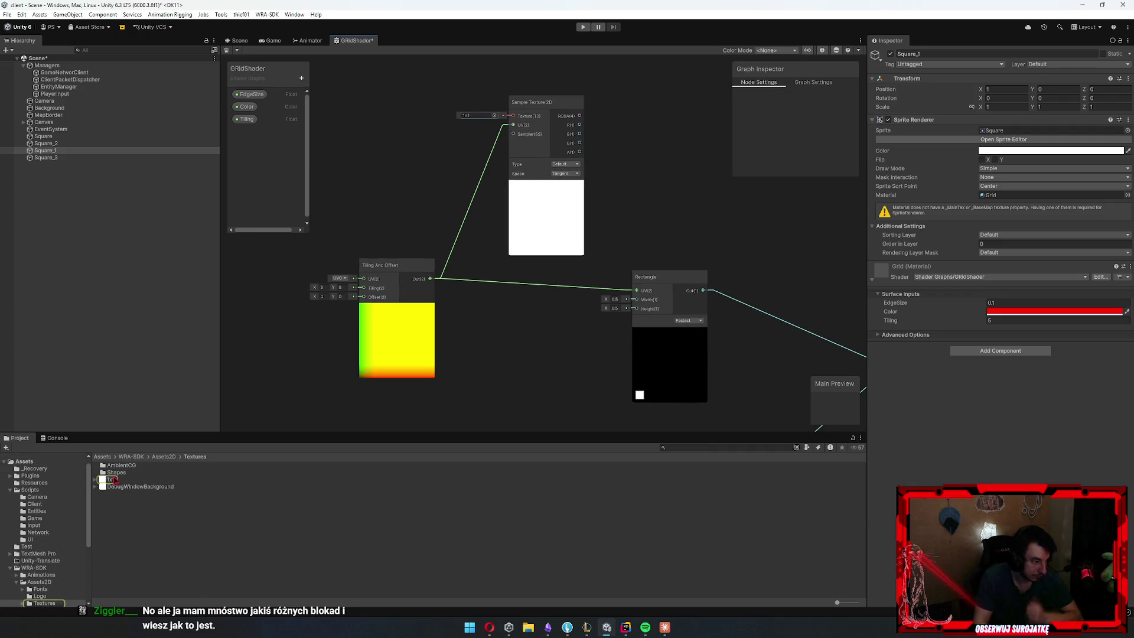
click(113, 480)
Keep Sprite Mode Single and Bilinear filtering, set Wrap Mode to Repeat, and apply
click(1004, 135)
click(1012, 101)
click(1011, 112)
click(998, 233)
click(999, 235)
click(994, 234)
click(994, 234)
click(1004, 185)
click(1004, 194)
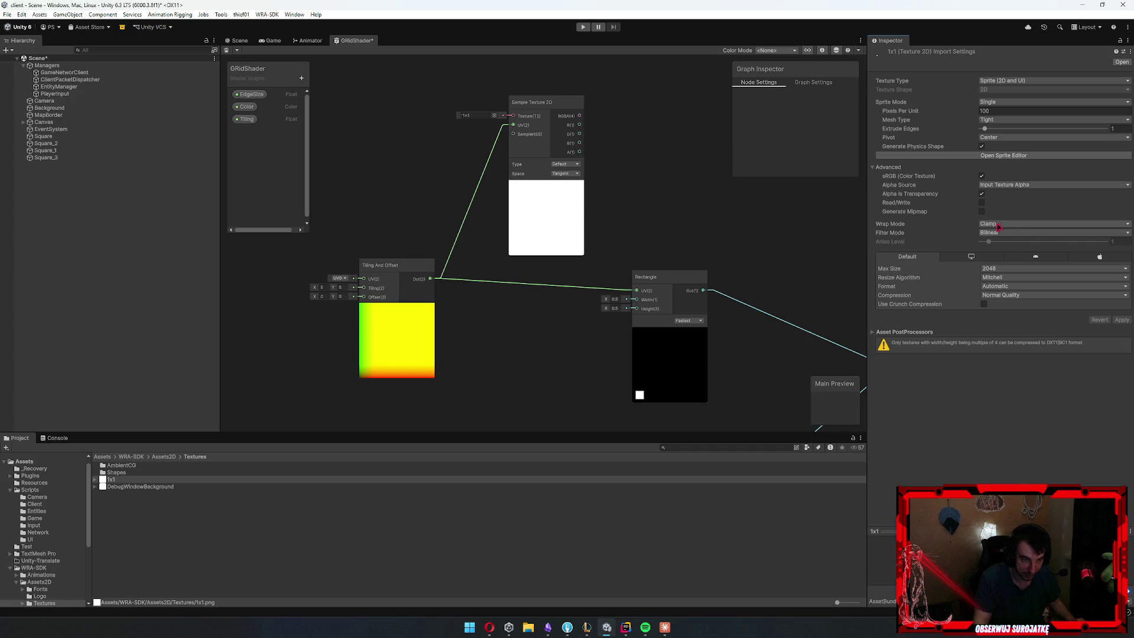
click(999, 224)
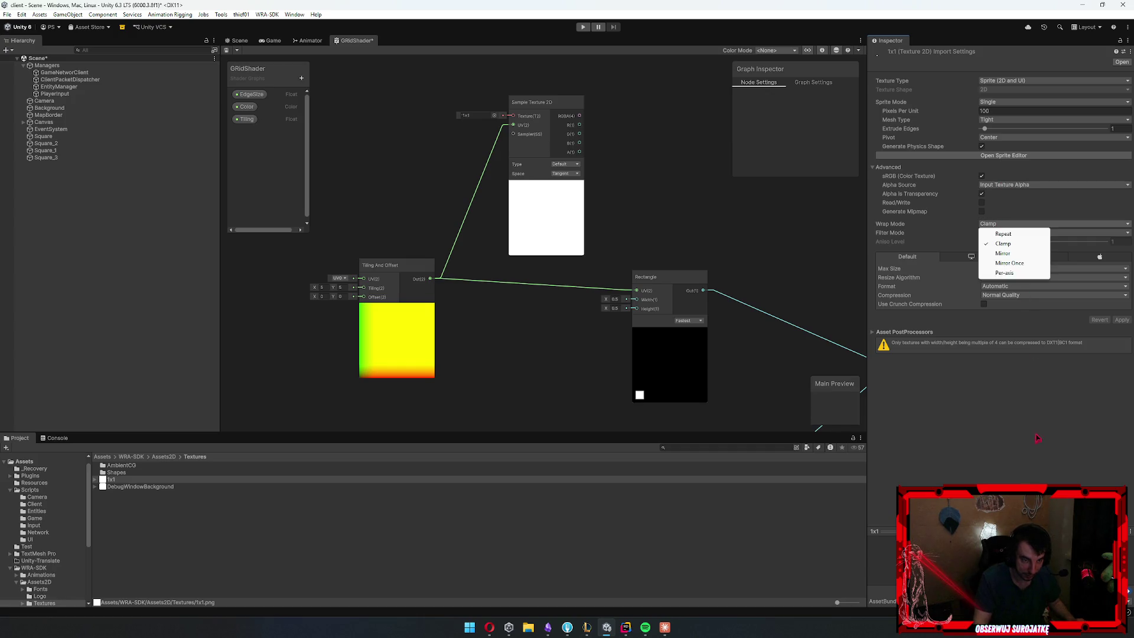
click(1003, 234)
click(1121, 320)
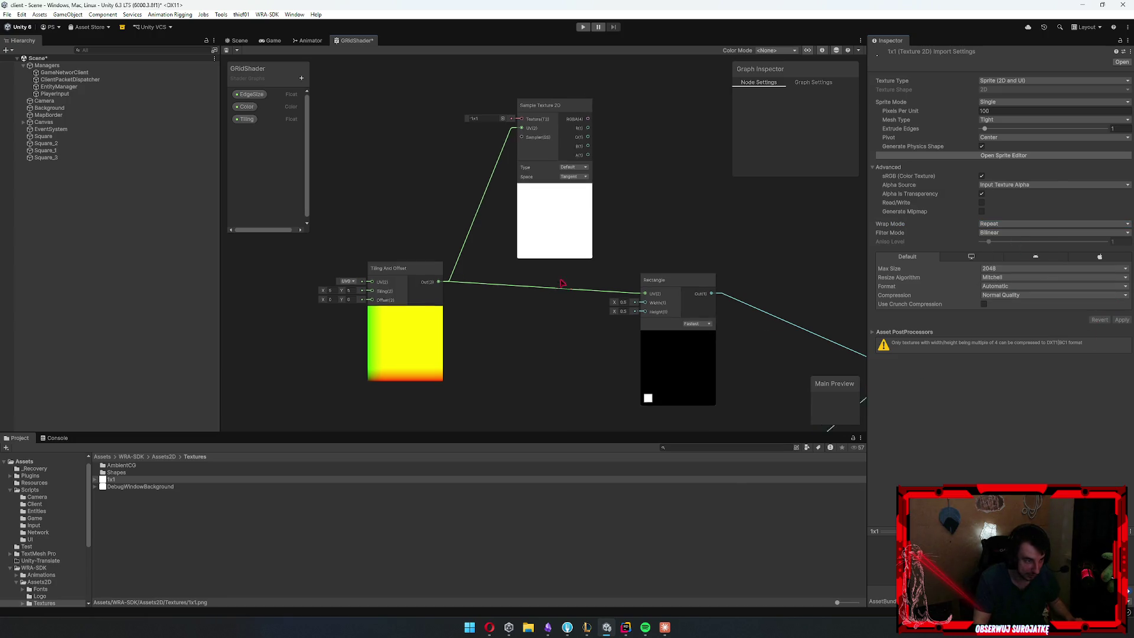
Try the Normal sample type on Sample Texture 2D, revert to Default, and keep Tangent space
drag(331, 294, 374, 345)
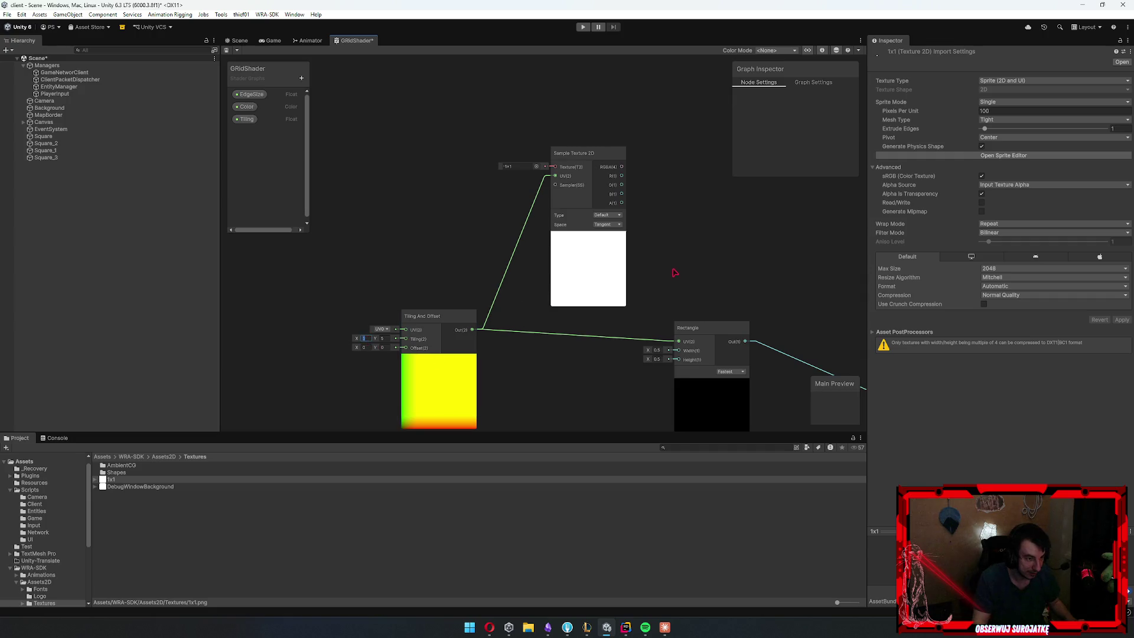
drag(674, 273, 636, 278)
scroll(577, 253, up, 5)
click(562, 197)
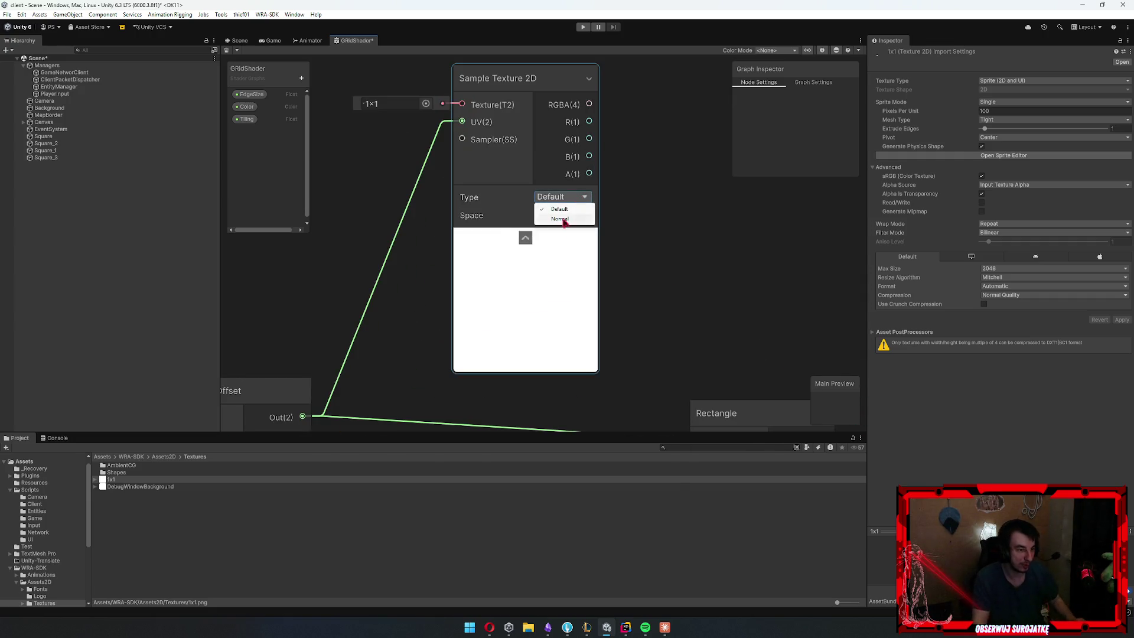
click(560, 218)
click(562, 197)
click(559, 209)
click(562, 215)
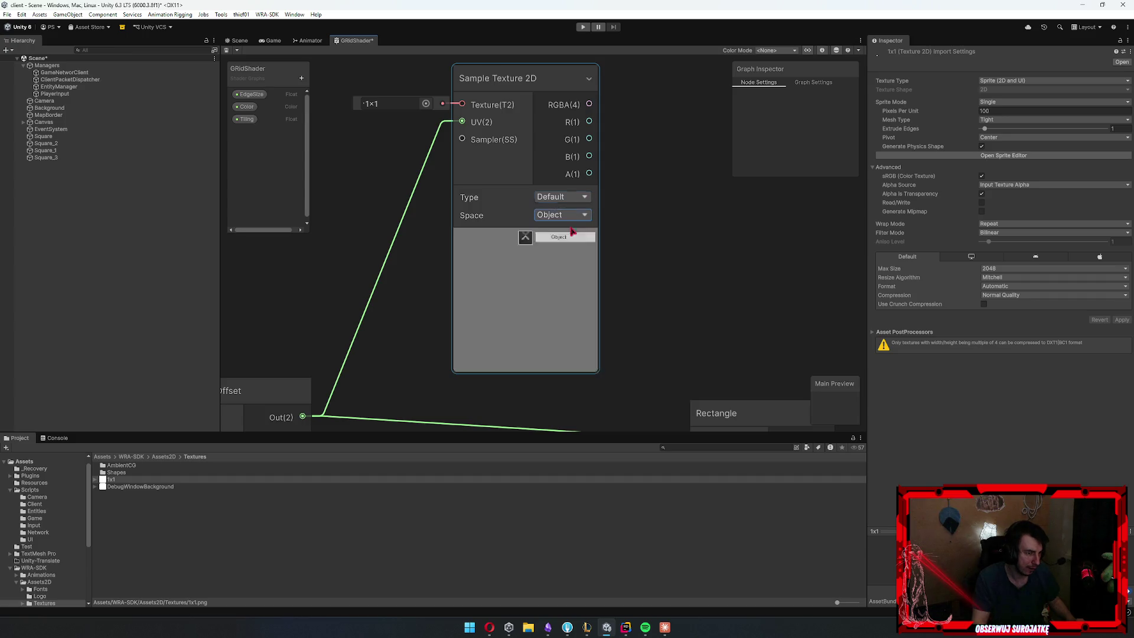
click(608, 232)
scroll(614, 233, down, 5)
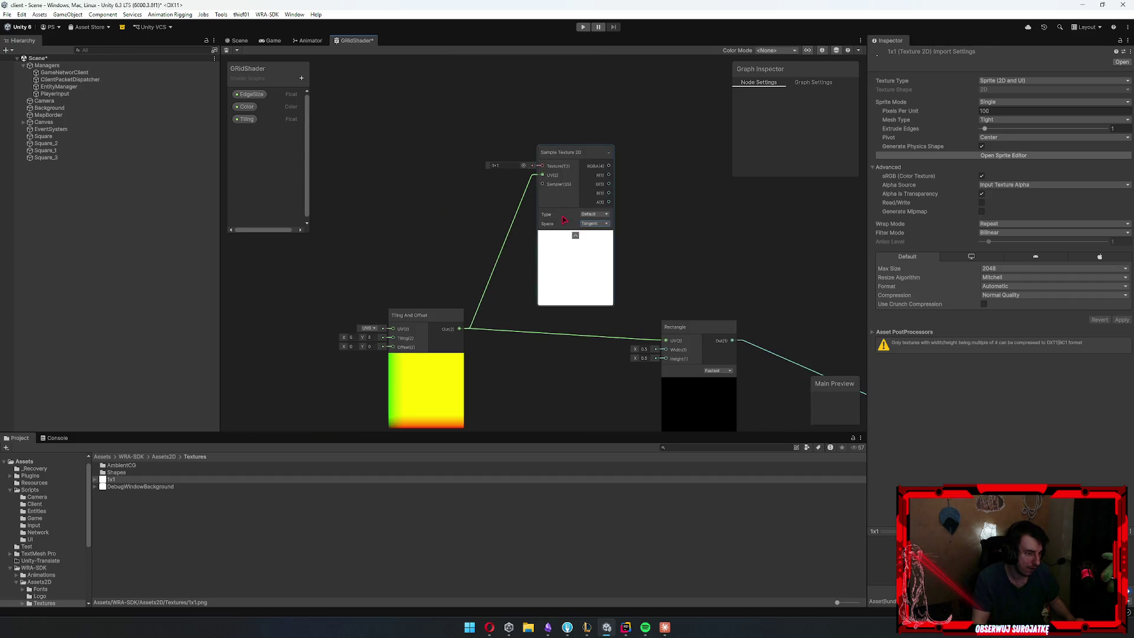
scroll(565, 220, down, 2)
scroll(498, 117, up, 2)
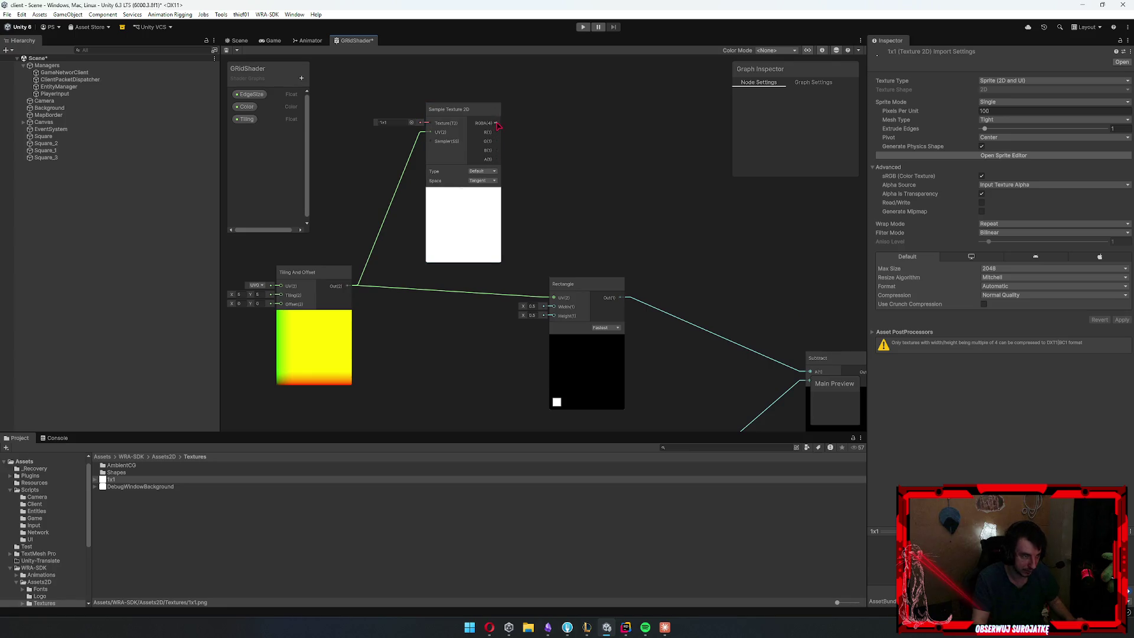
Cancel a connection from the RGBA output, peek at the Scene view, and show GRidShader's Graph Settings
drag(497, 123, 565, 128)
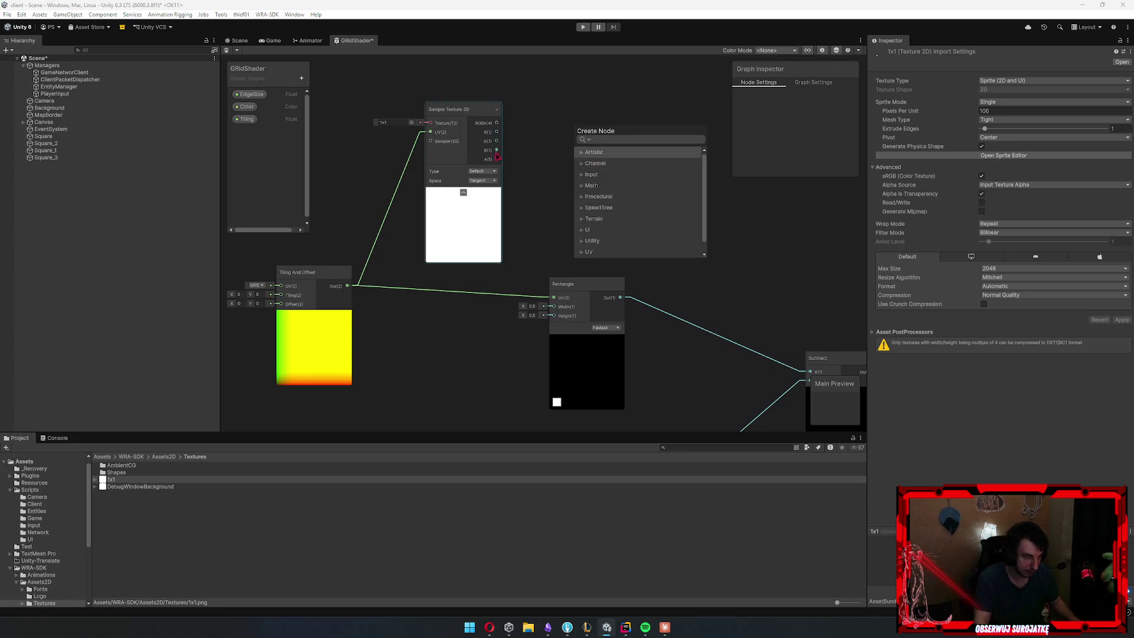
click(548, 127)
scroll(620, 167, down, 2)
scroll(531, 220, up, 2)
scroll(539, 195, down, 2)
scroll(337, 218, up, 2)
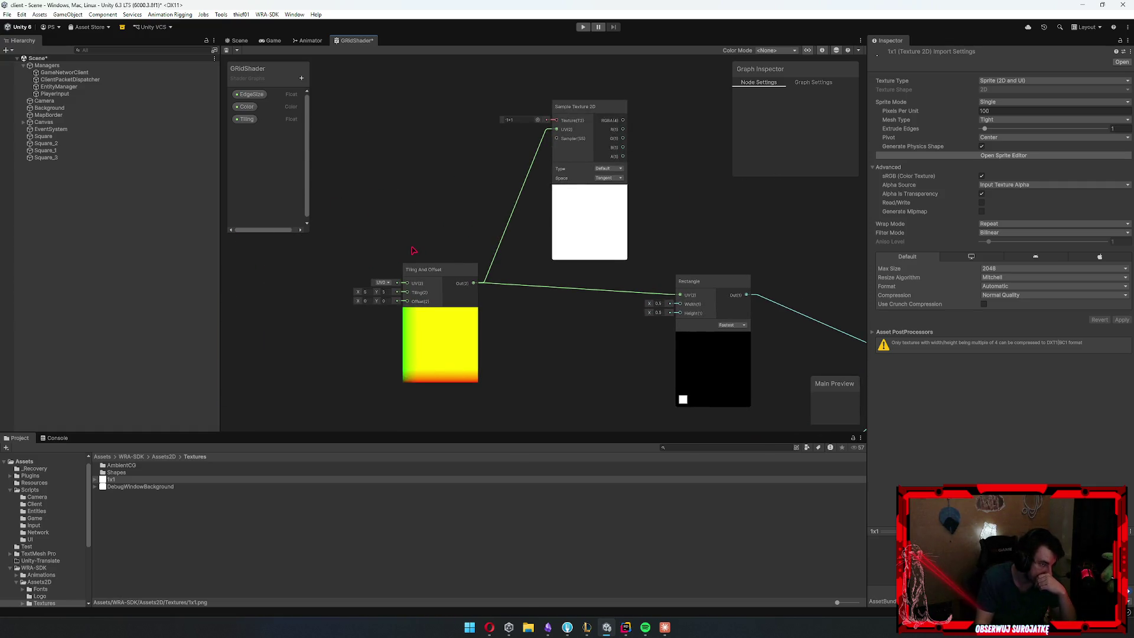
click(237, 40)
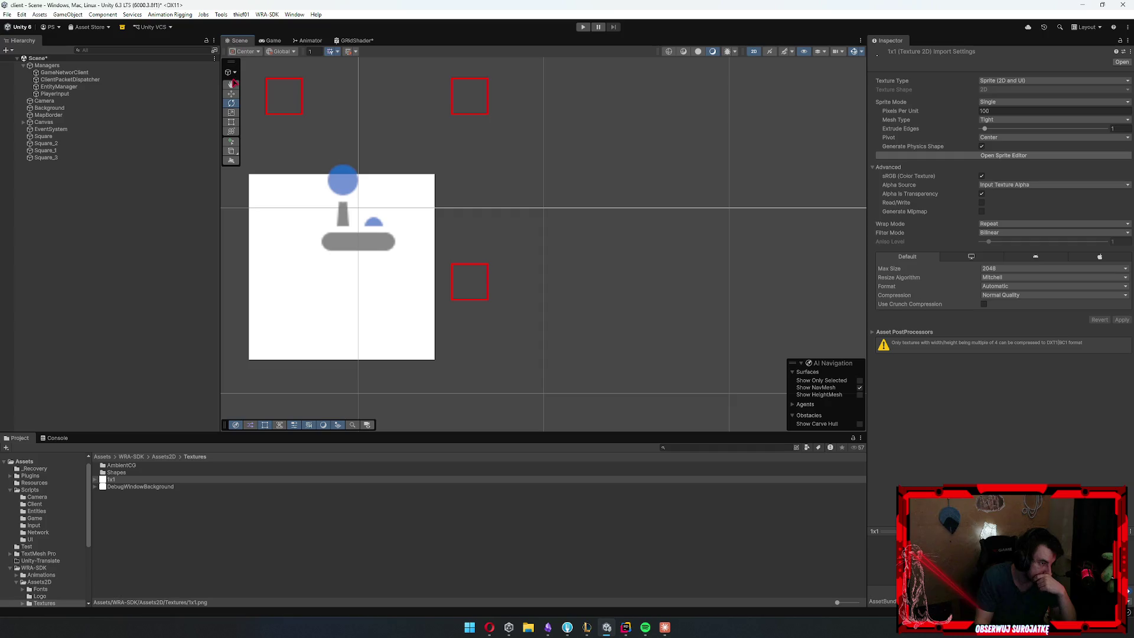
click(355, 40)
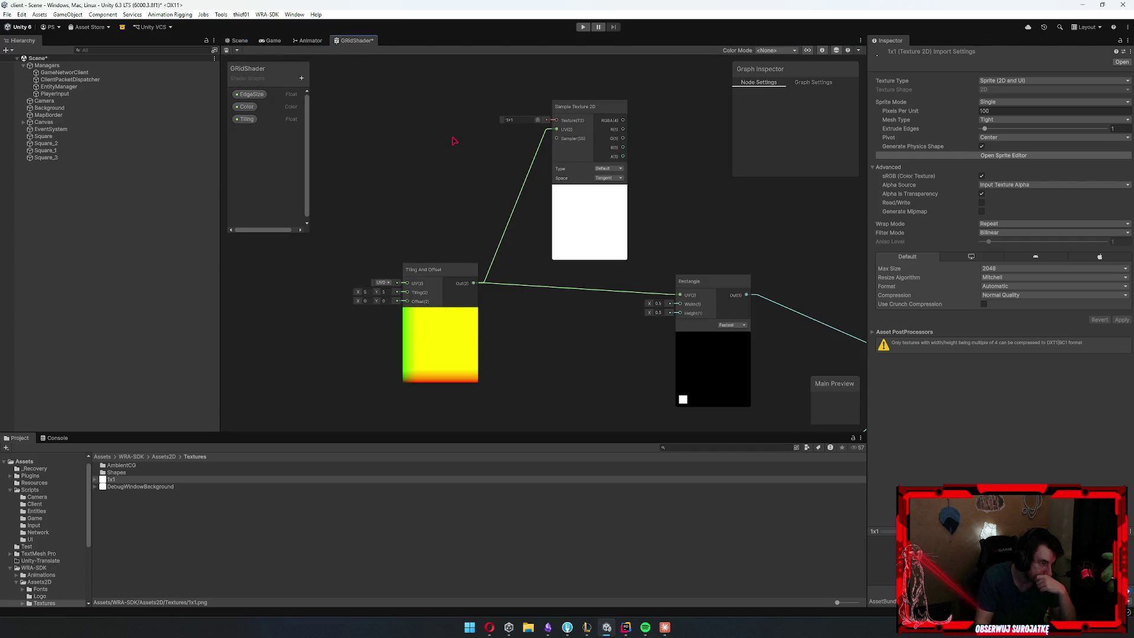
click(814, 83)
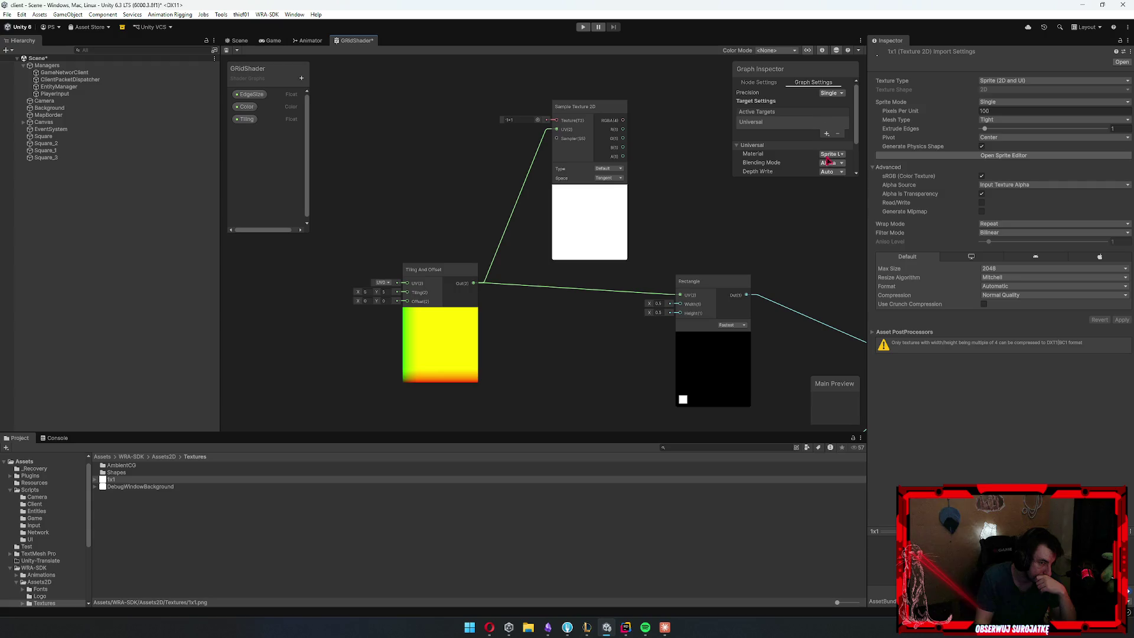
Review Blending Mode, Depth Write and the Sprite Unlit material in Graph Settings without changes
scroll(824, 154, down, 2)
click(840, 121)
click(830, 125)
click(833, 130)
click(820, 135)
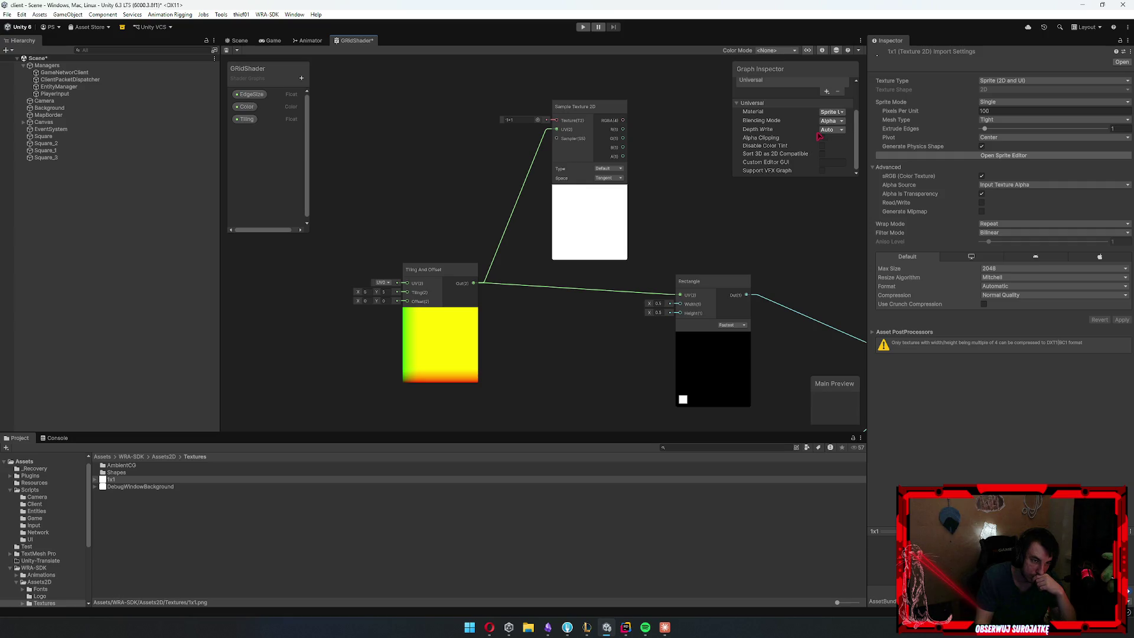
click(841, 112)
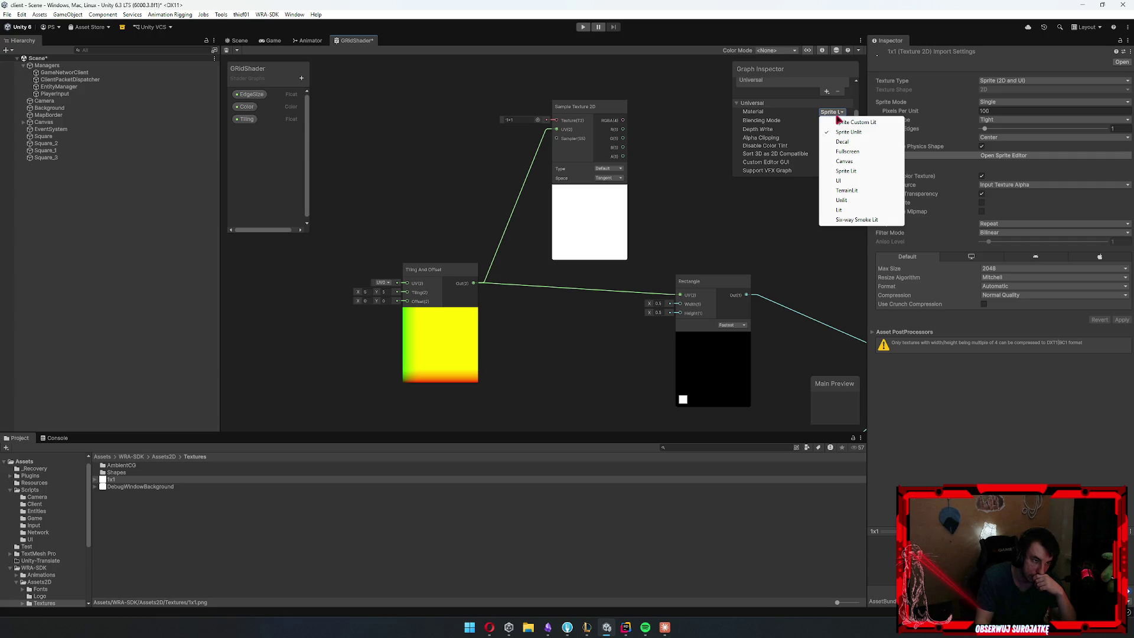
click(702, 216)
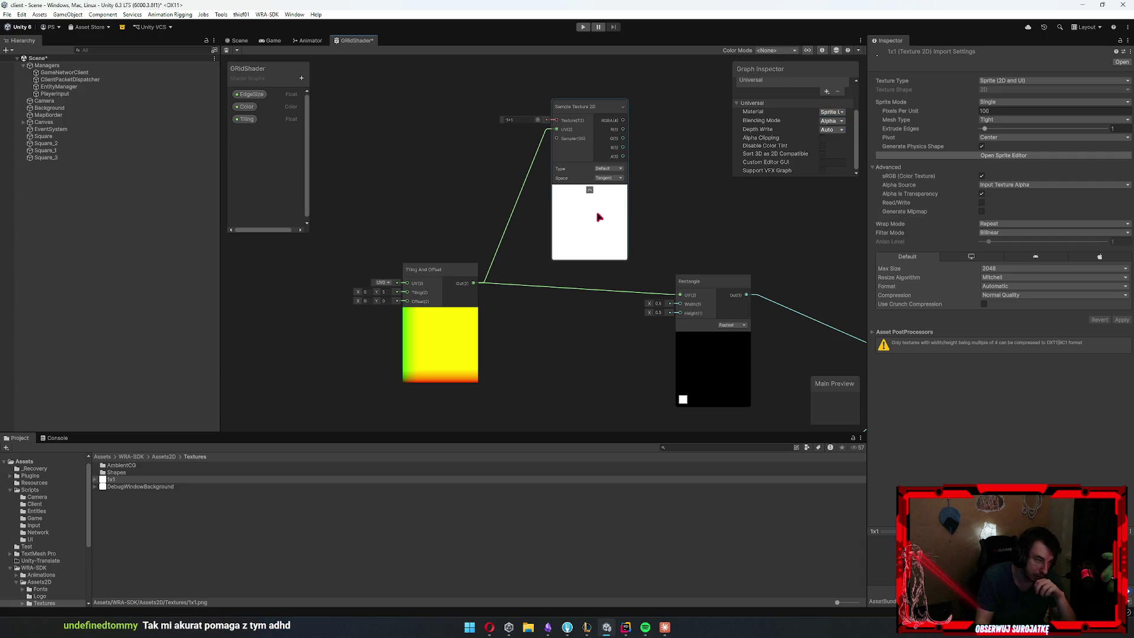
click(618, 222)
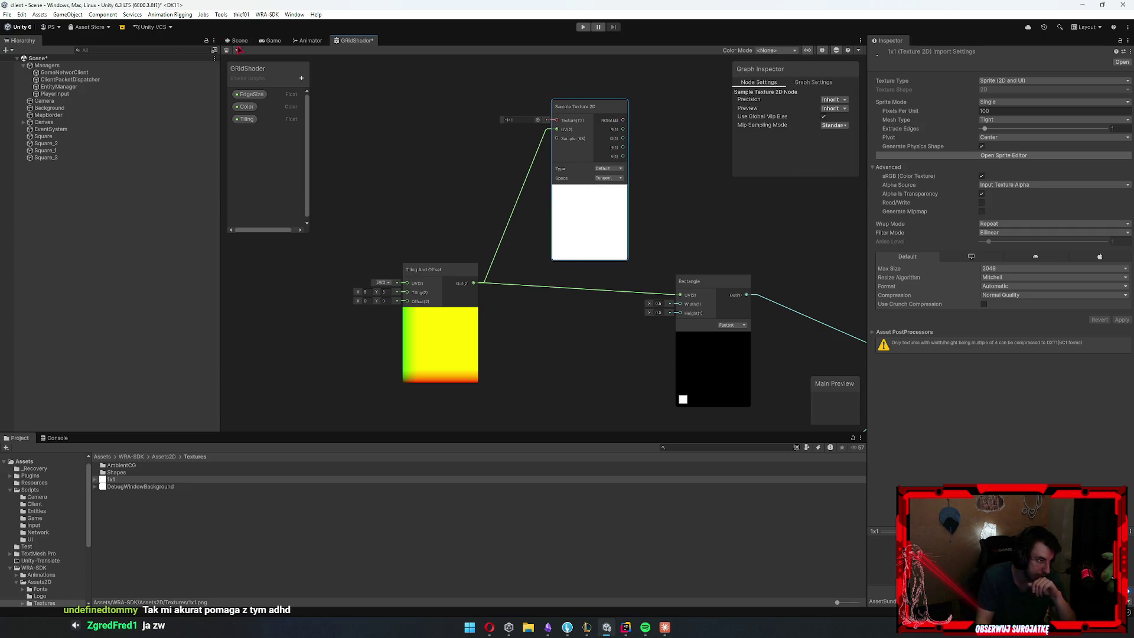
Go to the Scene view and select Square_3 to inspect its Grid material (EdgeSize 0.1, Tiling 5)
key(ctrl+1)
click(387, 334)
scroll(407, 337, down, 3)
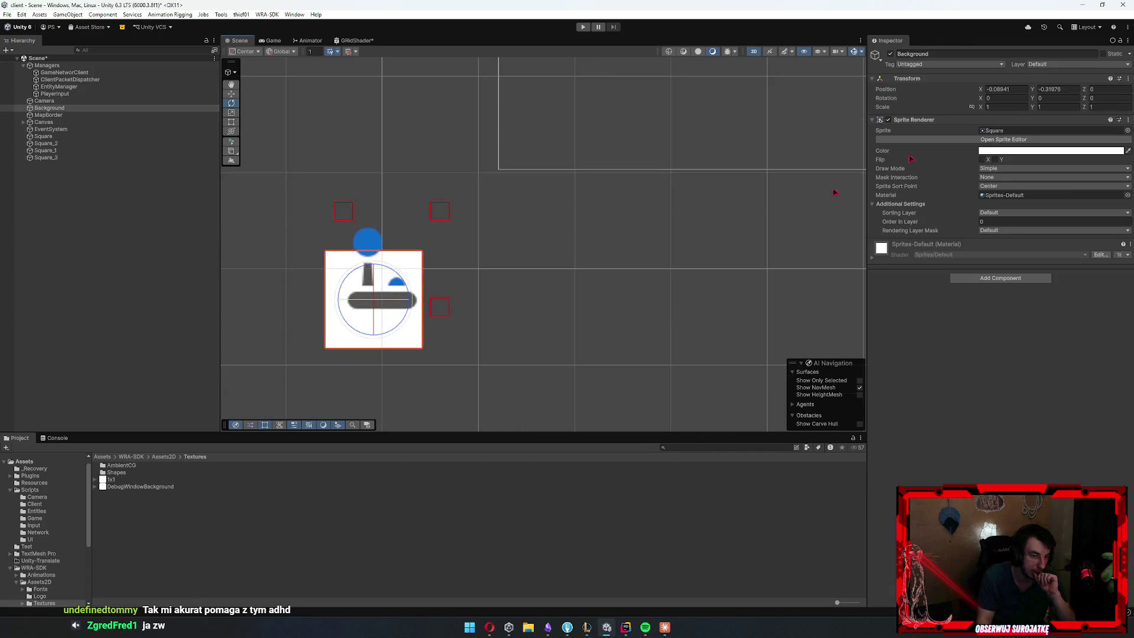
scroll(469, 284, down, 2)
scroll(369, 309, up, 5)
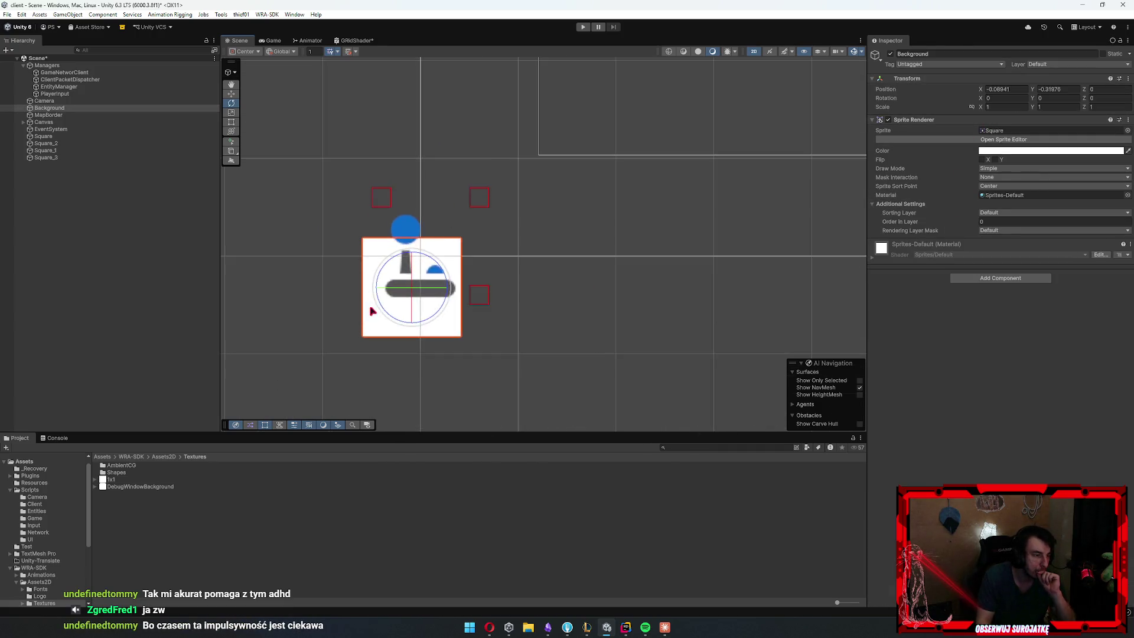
click(535, 155)
click(527, 159)
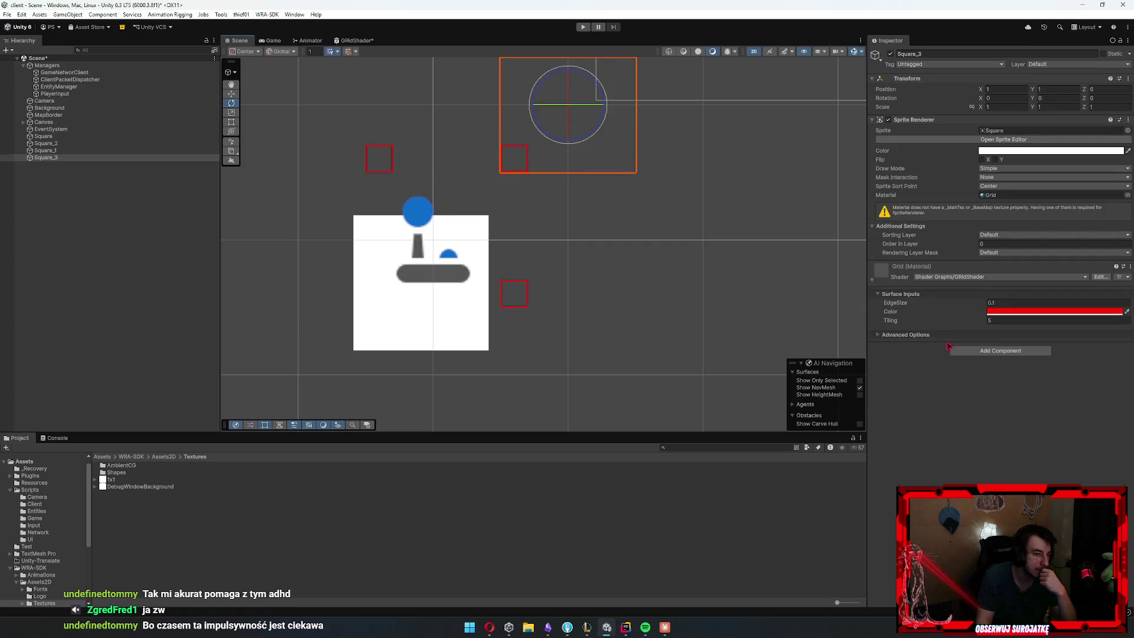
Set Square_3's Sprite Renderer Draw Mode to Tiled with Height 5
click(1003, 236)
click(1012, 346)
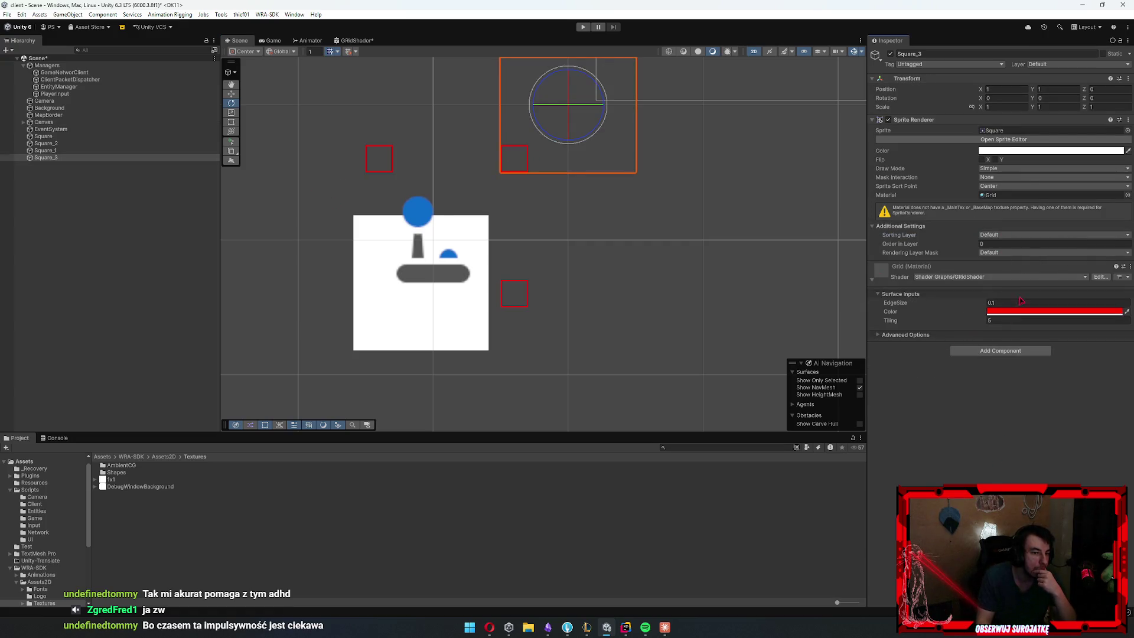
click(1013, 177)
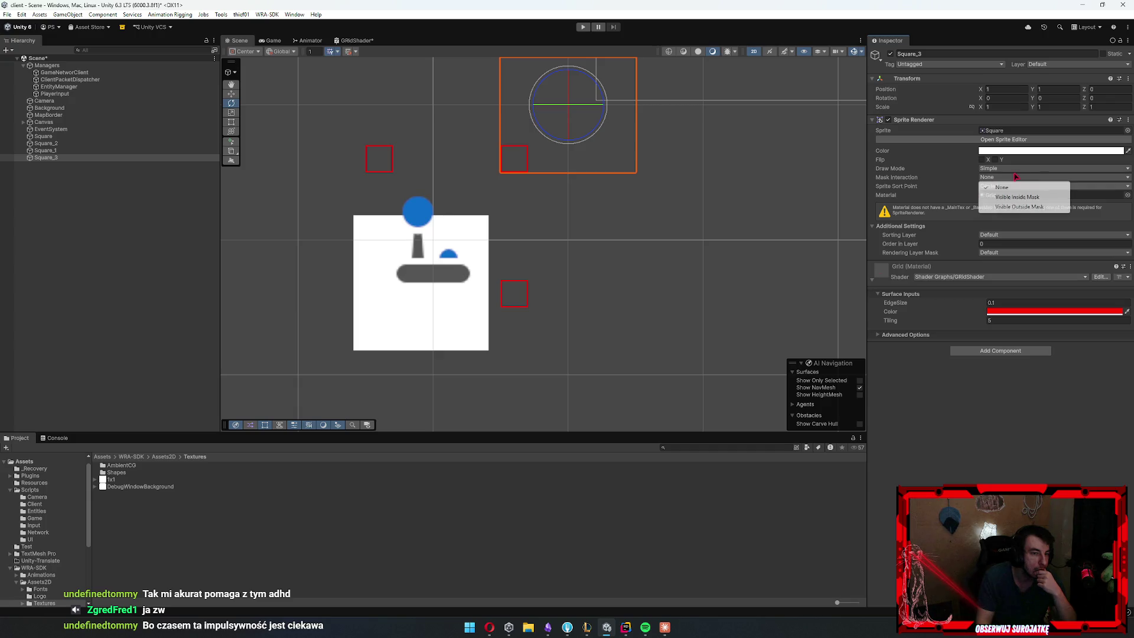
click(1015, 170)
click(1005, 199)
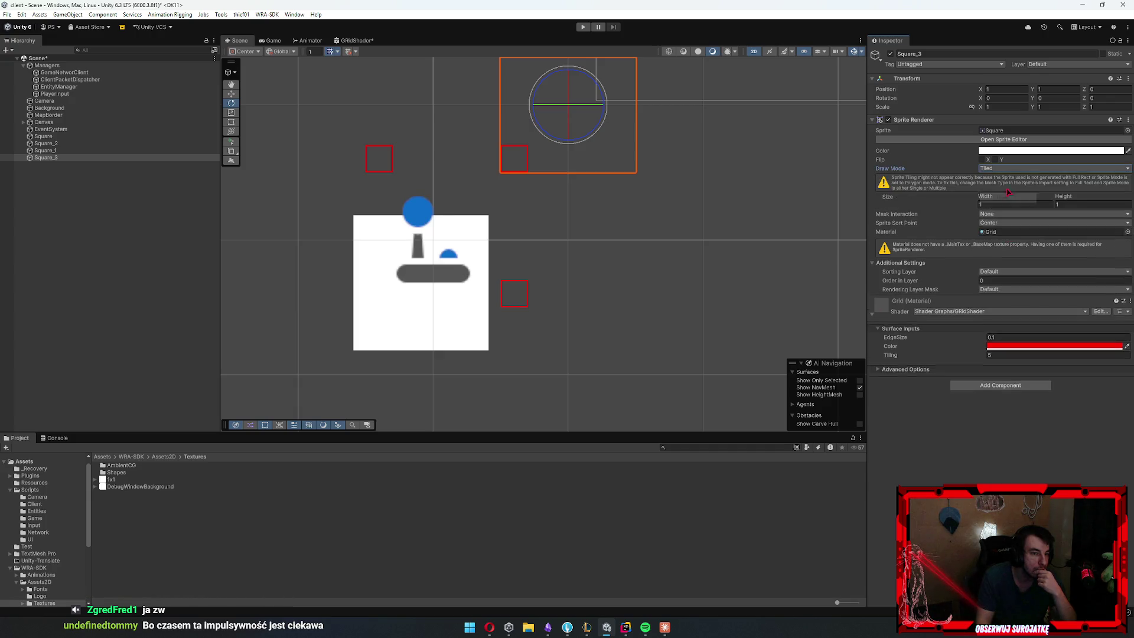
click(1086, 205)
text(5)
scroll(425, 301, down, 5)
scroll(517, 212, up, 2)
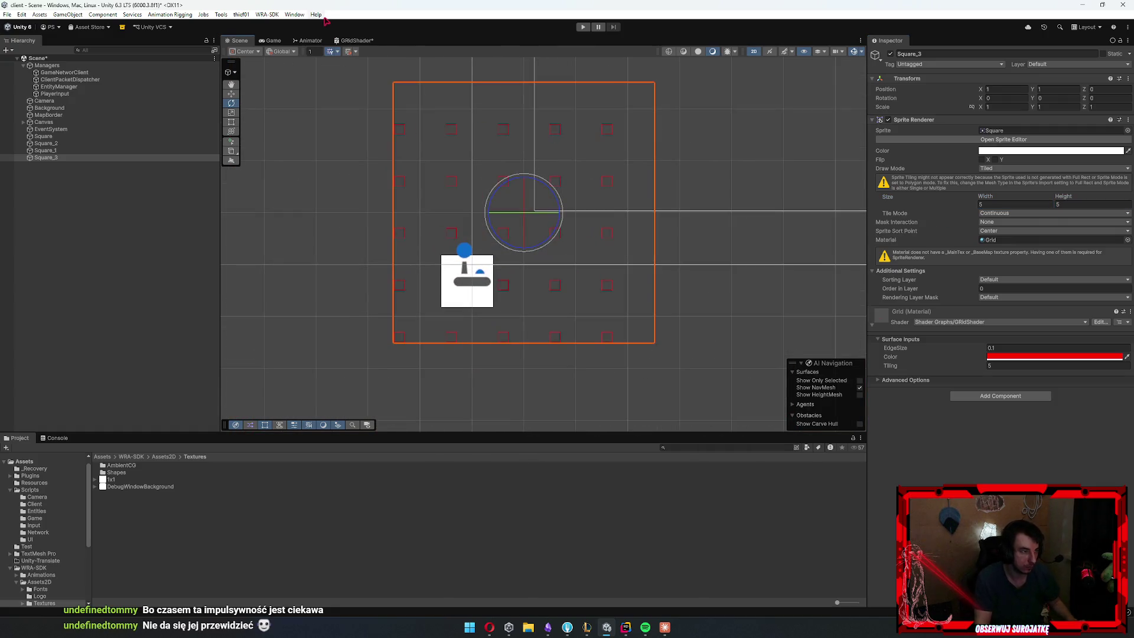
Glance over the GRidShader graph, then return to the Scene view showing the red 5×5 grid
click(357, 40)
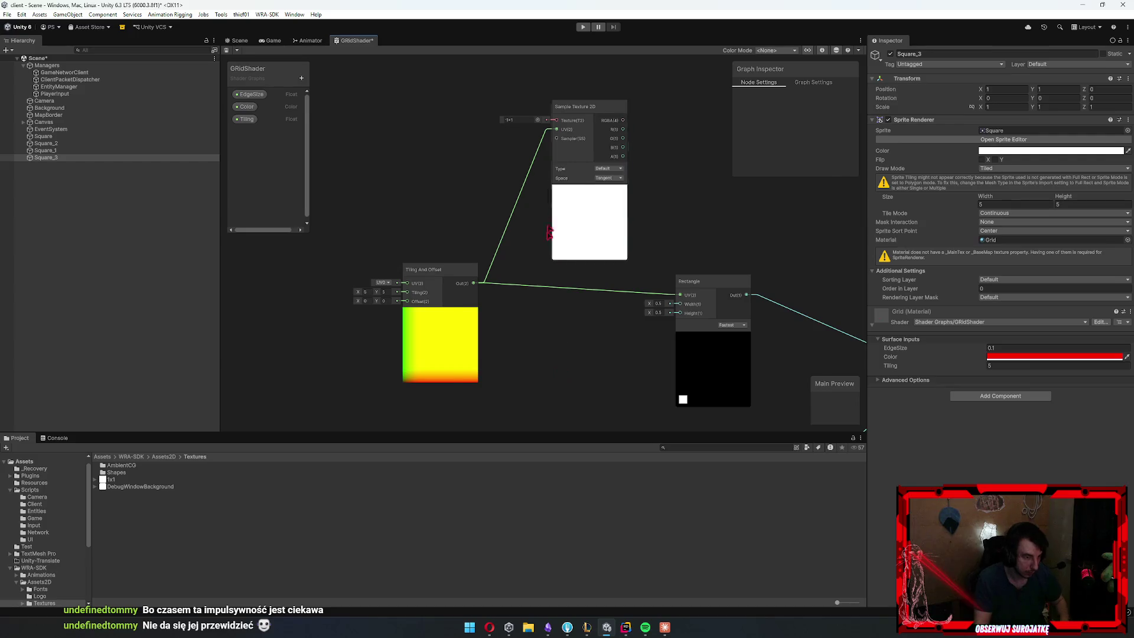
drag(459, 203, 460, 203)
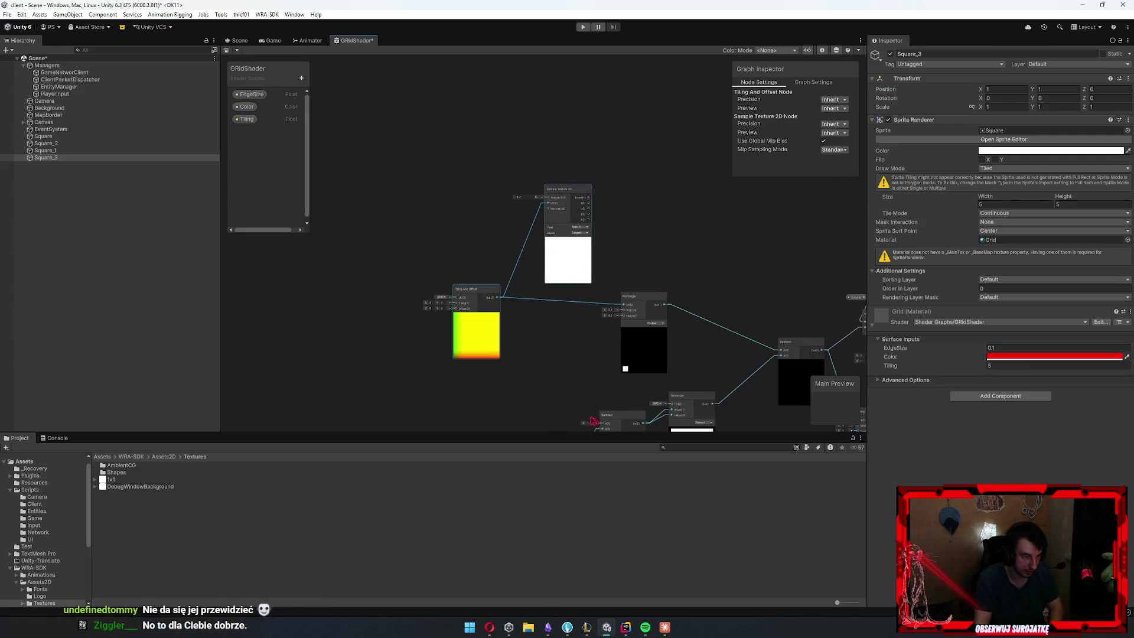
scroll(569, 238, up, 5)
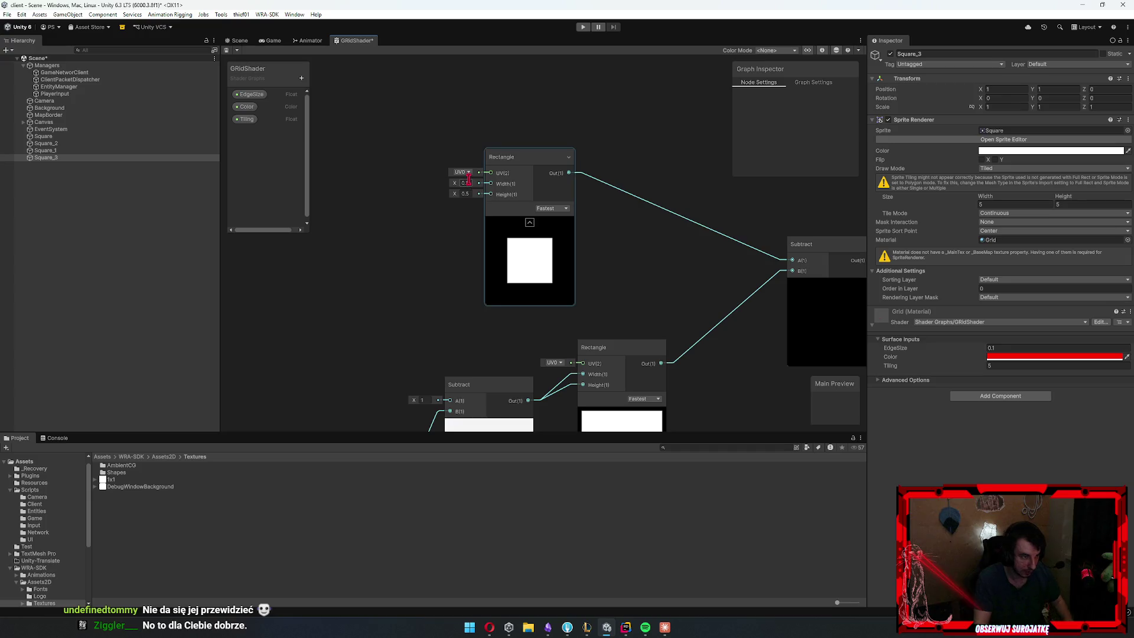
scroll(566, 313, down, 5)
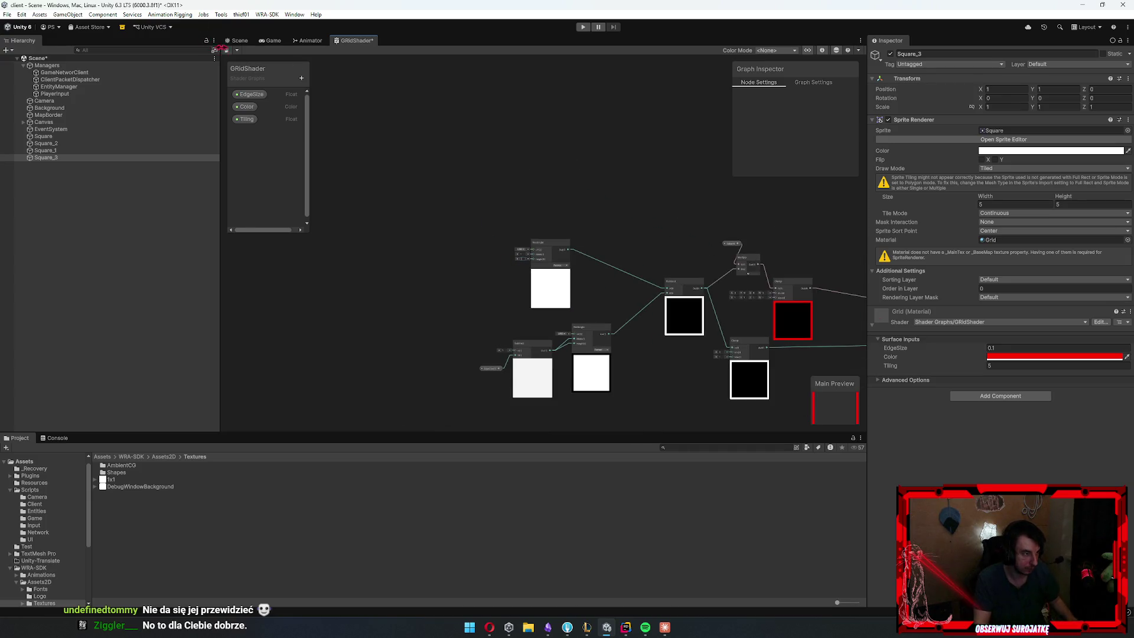
click(236, 41)
scroll(621, 250, down, 5)
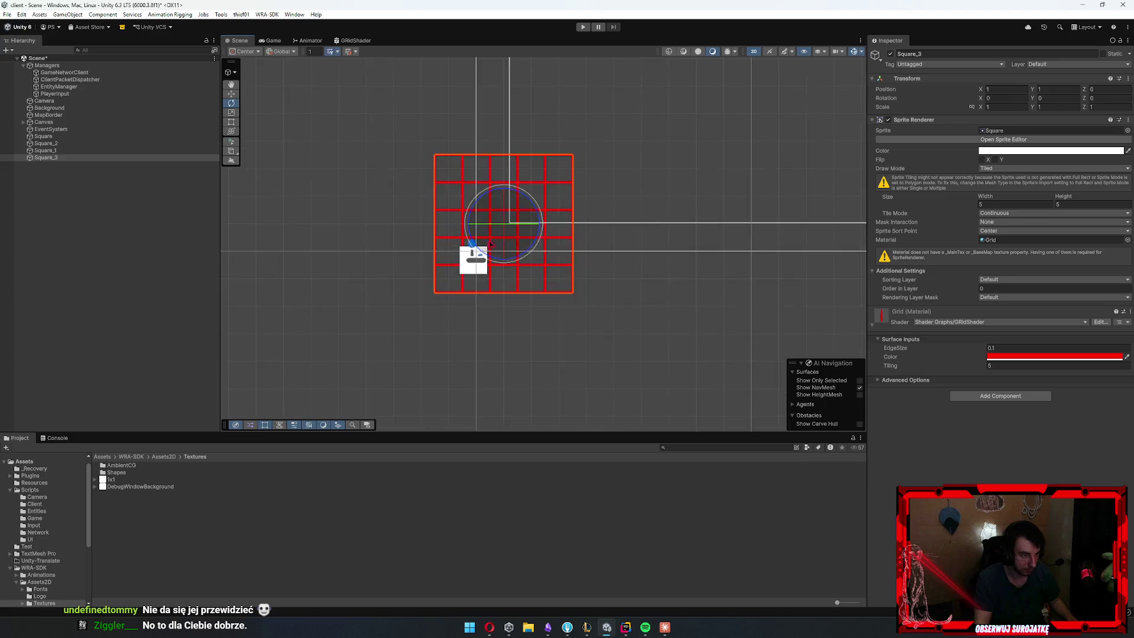
Set Square_3's Scale X and Y to 15
scroll(621, 250, down, 5)
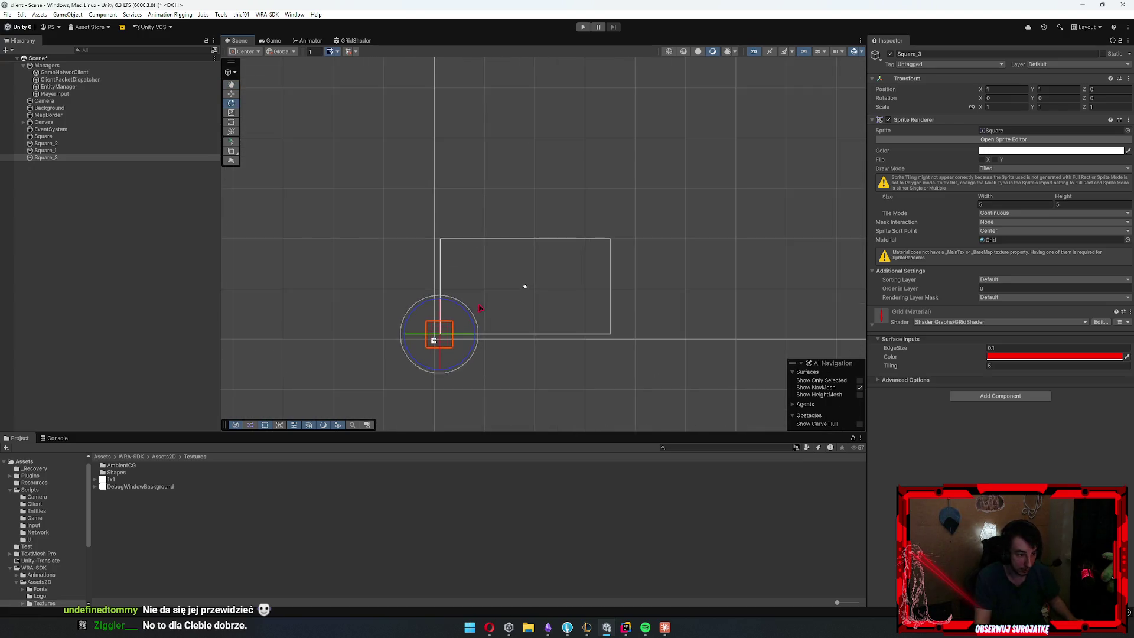
text(20)
key(BackSpace)
key(BackSpace)
text(5)
key(Tab)
text(15)
Set the Sprite Renderer tiled Width and Height to 250
scroll(396, 294, down, 4)
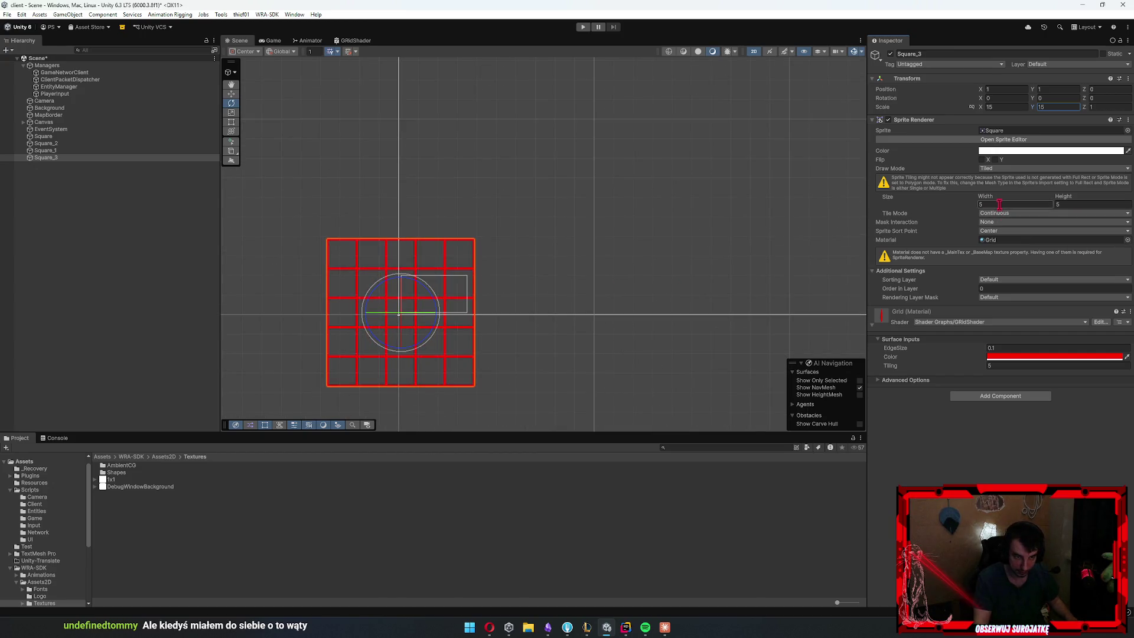
text(250)
key(Tab)
text(250)
key(Return)
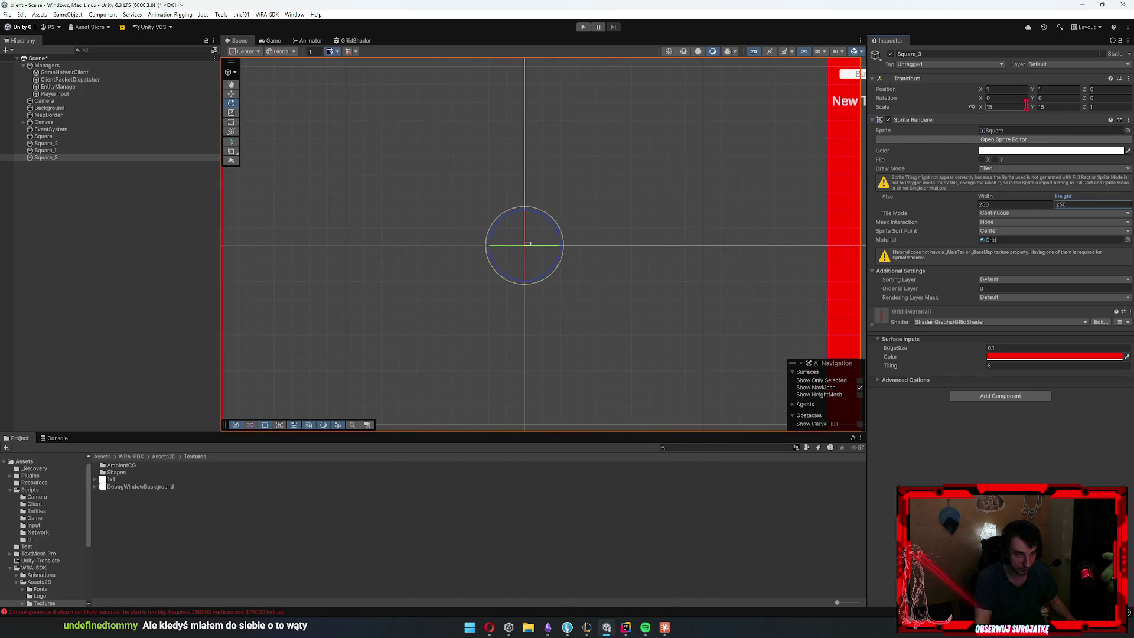
Try Scale 1 on the square's X and Y, then undo it back to 15
scroll(719, 184, down, 5)
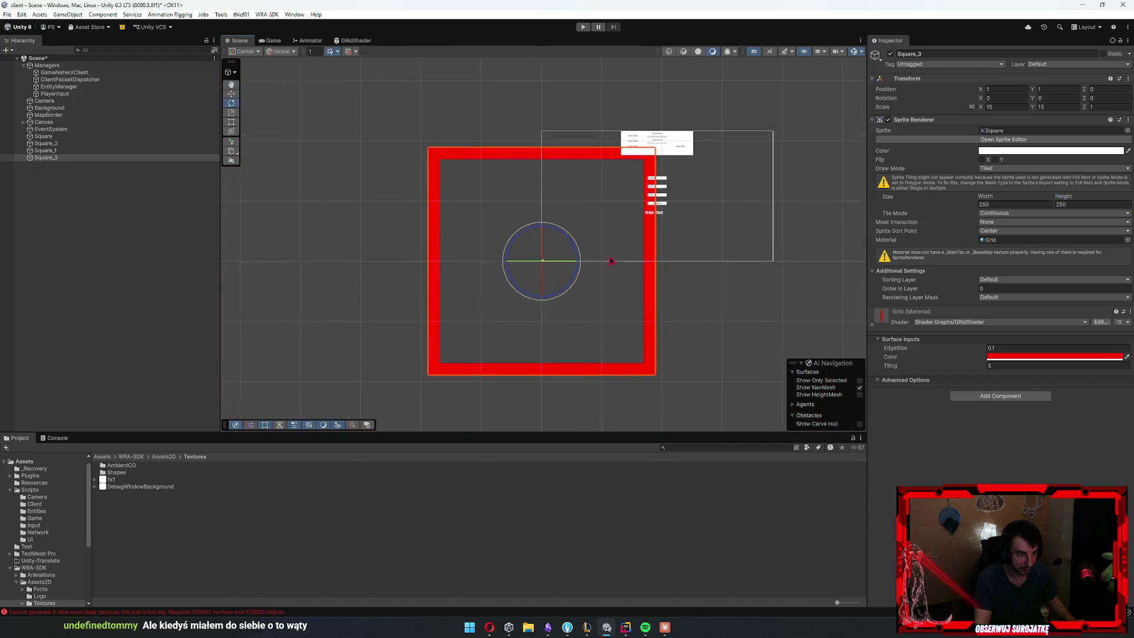
drag(691, 280, 683, 258)
key(w)
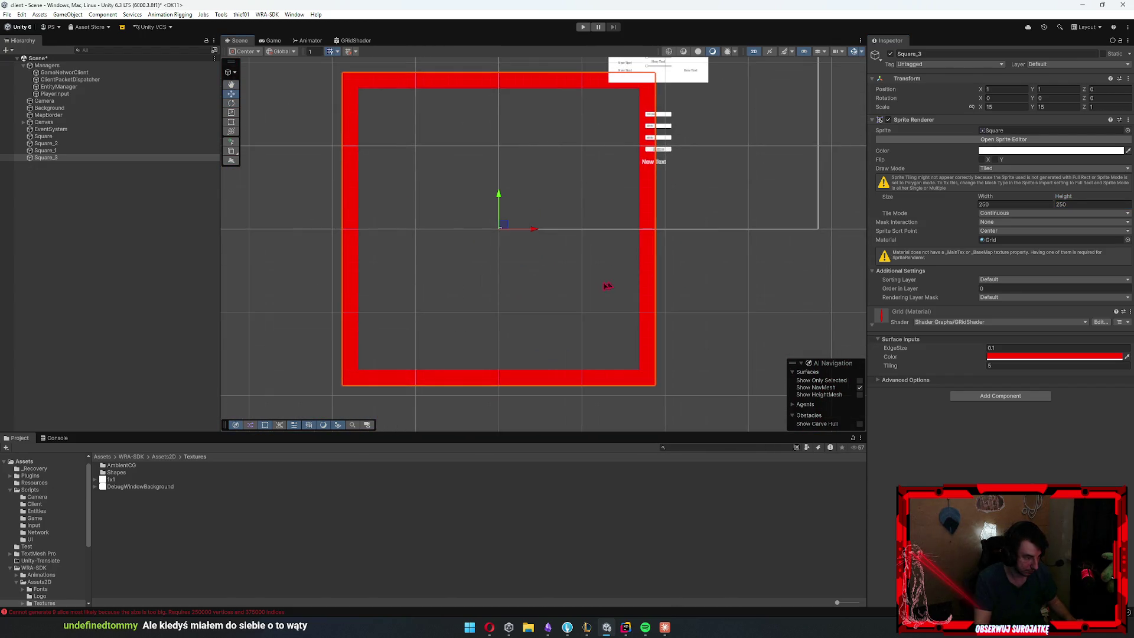
click(1004, 107)
text(1)
click(1056, 106)
text(1)
key(ctrl+z)
key(ctrl+z)
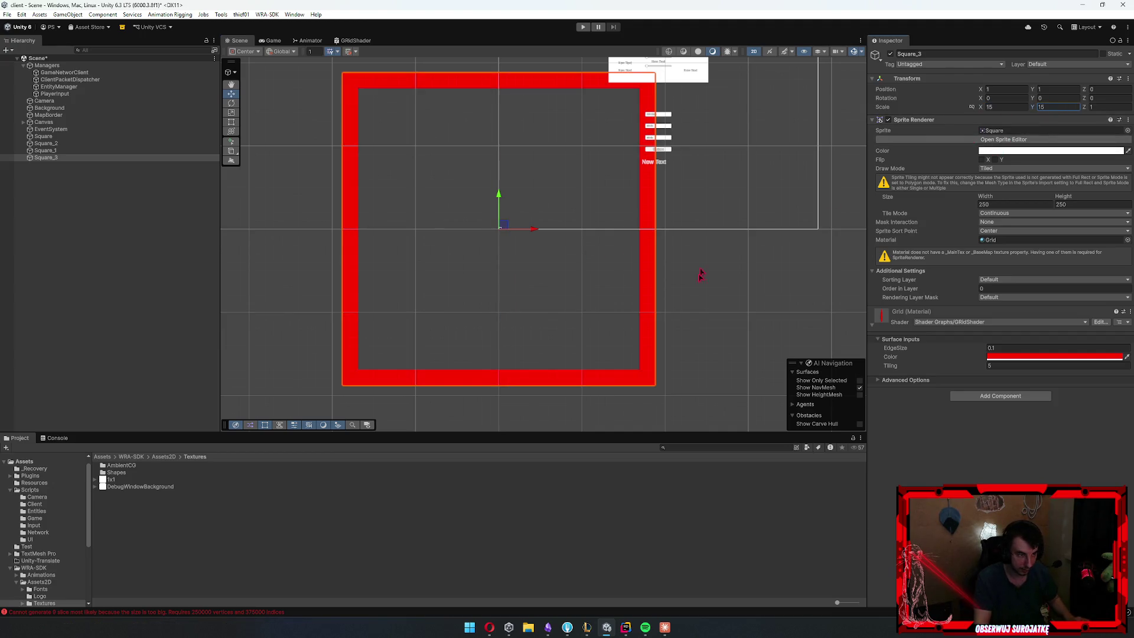
Set the tiled Width and Height to 100 and zoom to inspect the dense red grid
text(100)
key(Tab)
text(100)
key(Return)
scroll(522, 252, up, 5)
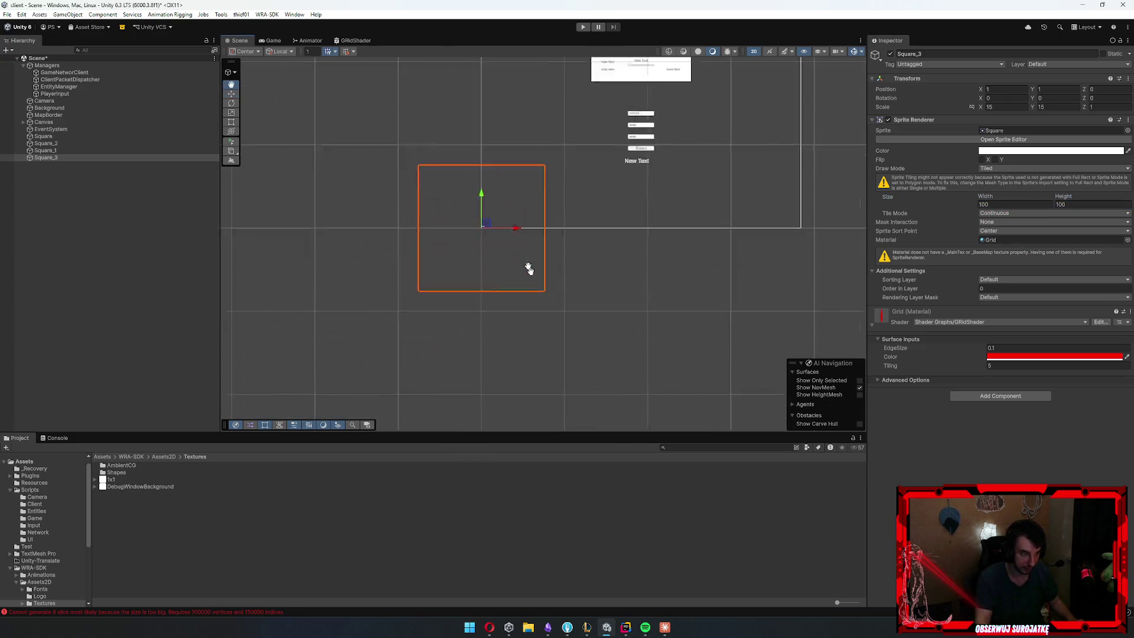
scroll(537, 322, up, 5)
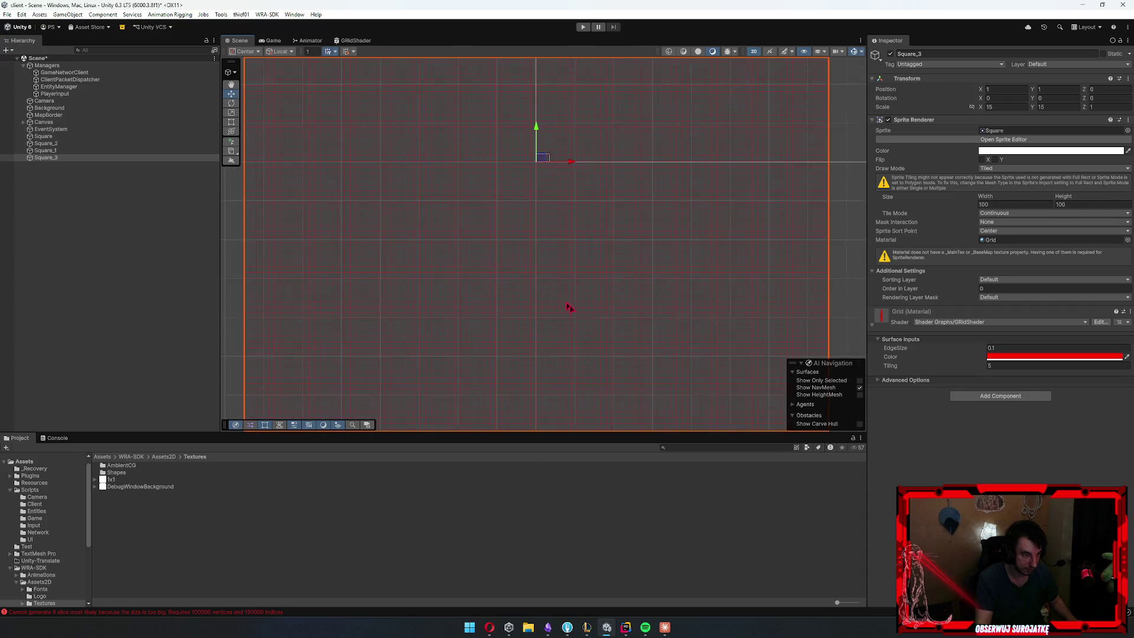
scroll(558, 273, down, 10)
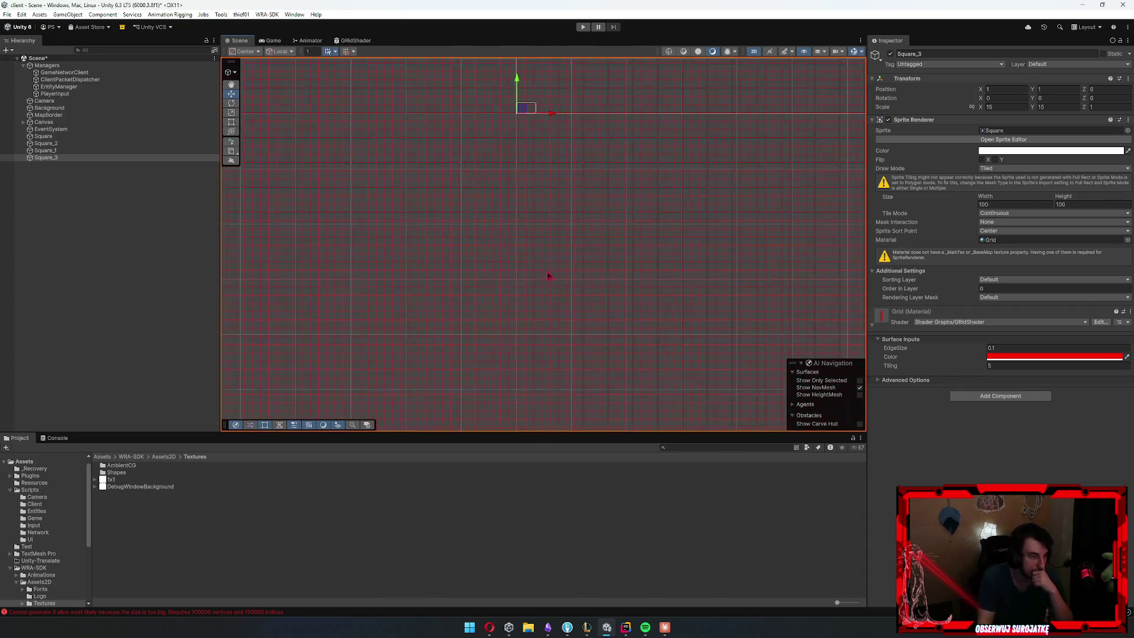
Duplicate Square_3 as Square_4 and set its Position X to 1500
mouse_move(553, 325)
mouse_down()
mouse_move(431, 326)
mouse_move(660, 310)
mouse_move(414, 308)
mouse_up()
key(ctrl+d)
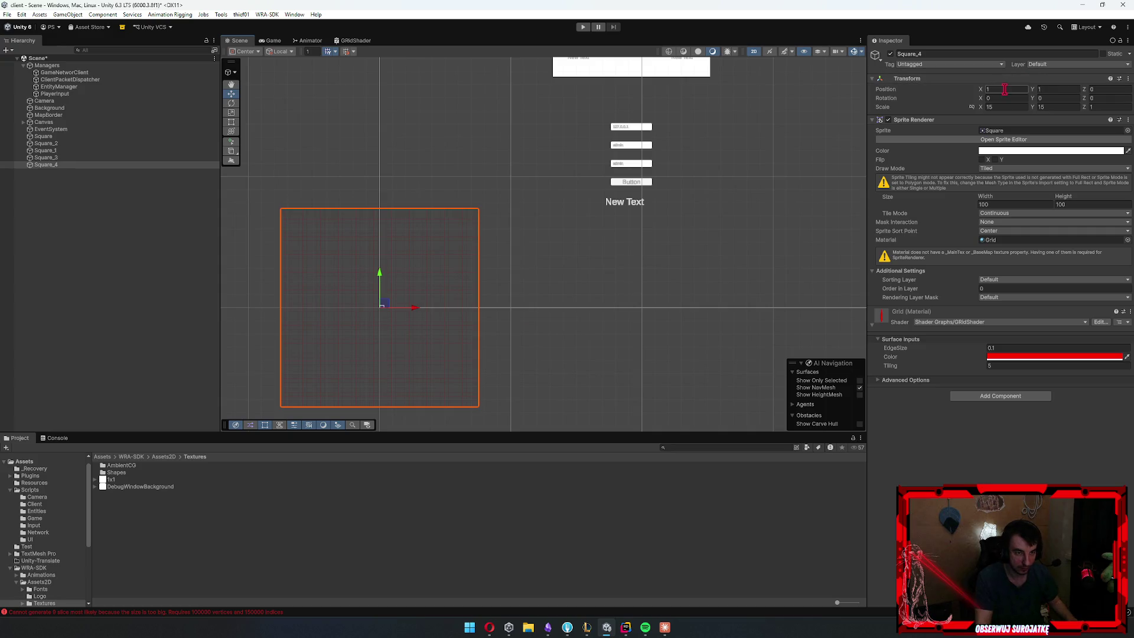
text(100)
key(BackSpace)
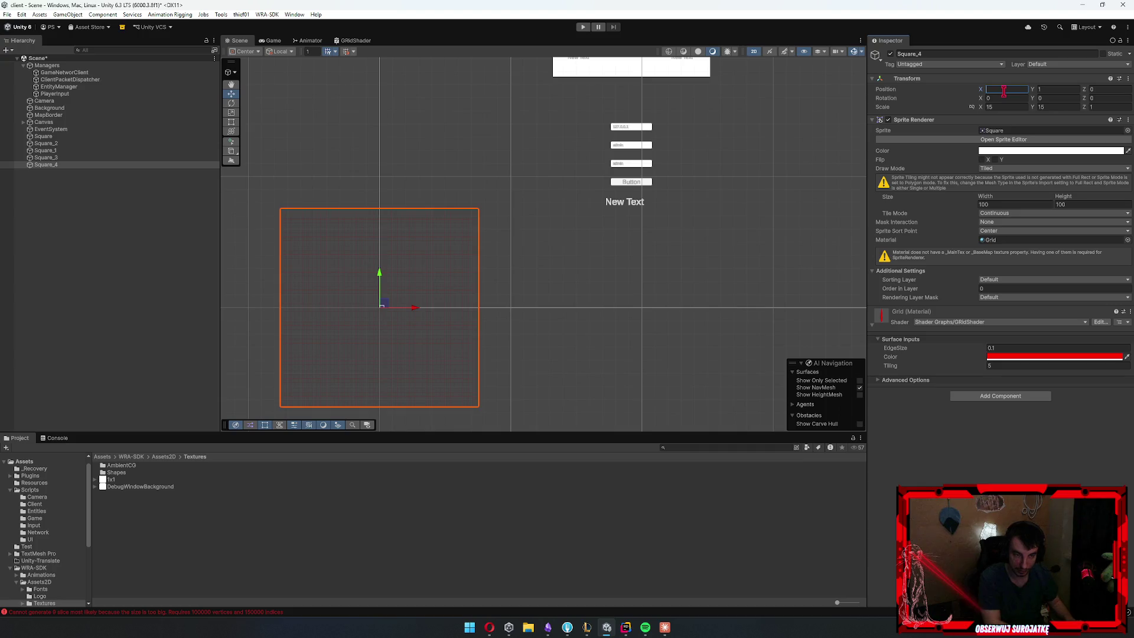
text(1500)
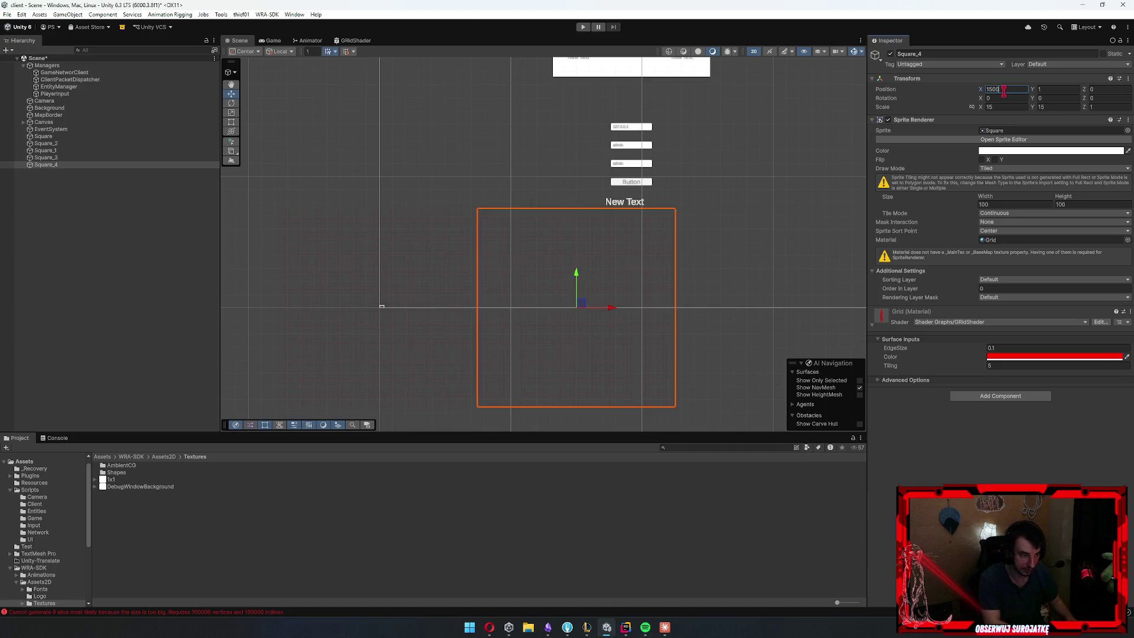
Duplicate both squares into Square_5 and Square_6, trying Position Y 150 before settling on 0
ctrl+click(45, 158)
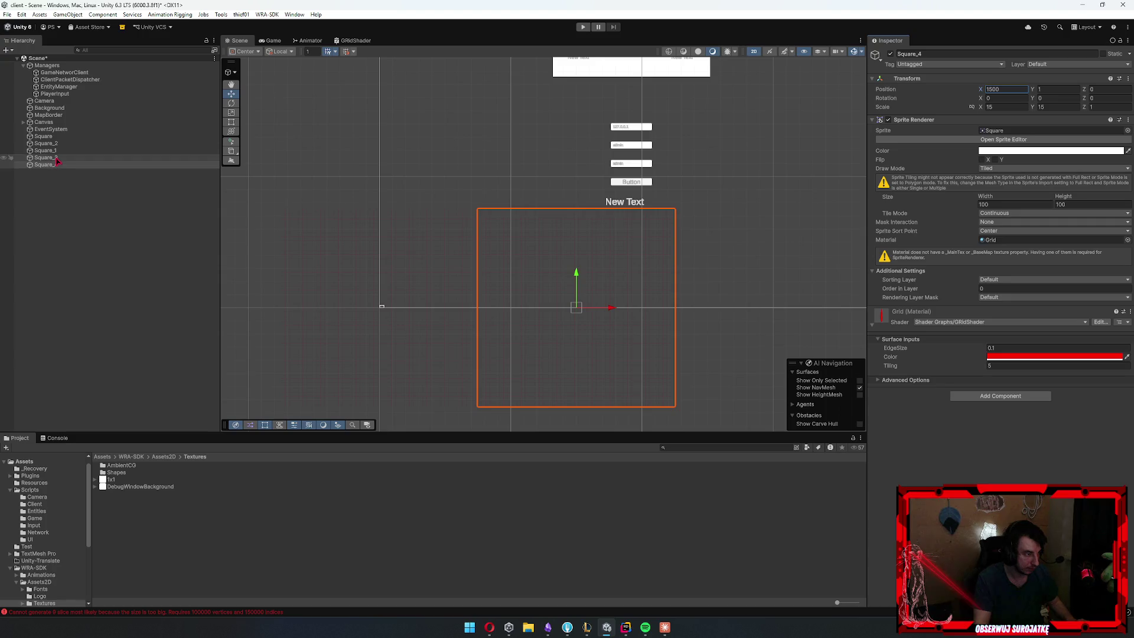
key(ctrl+d)
click(1054, 88)
text(1500)
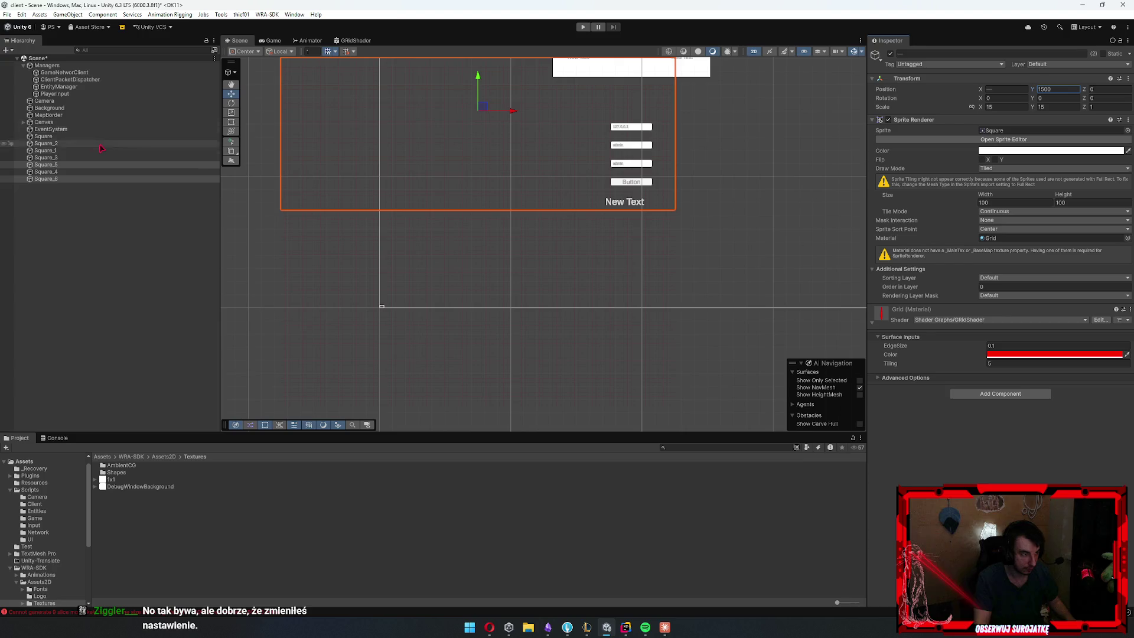
key(ctrl+z)
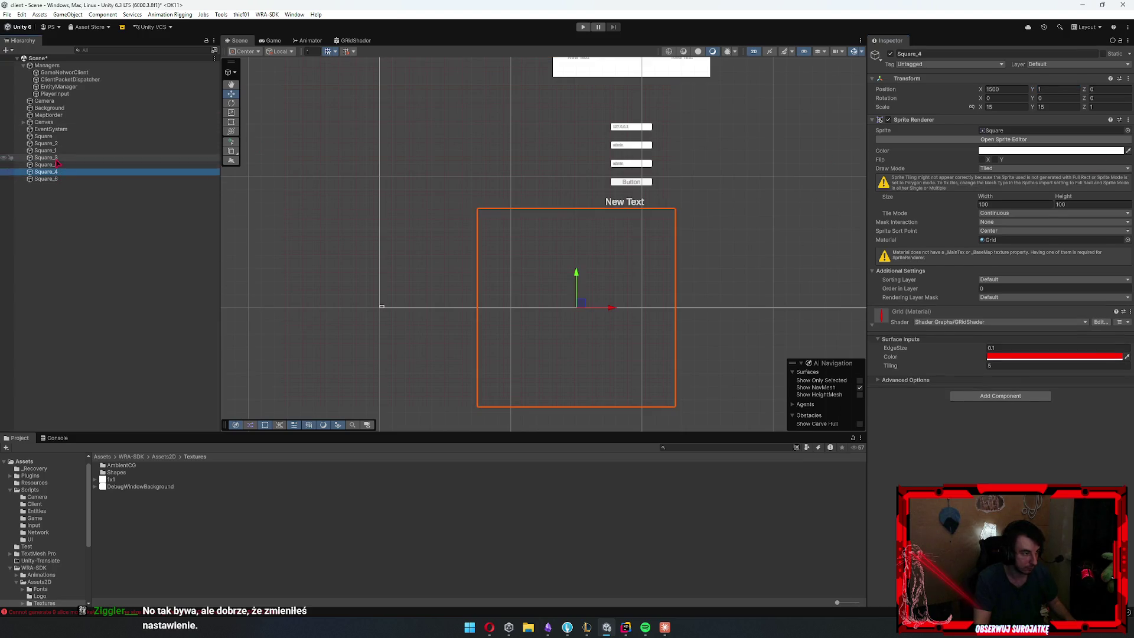
click(1060, 87)
text(0)
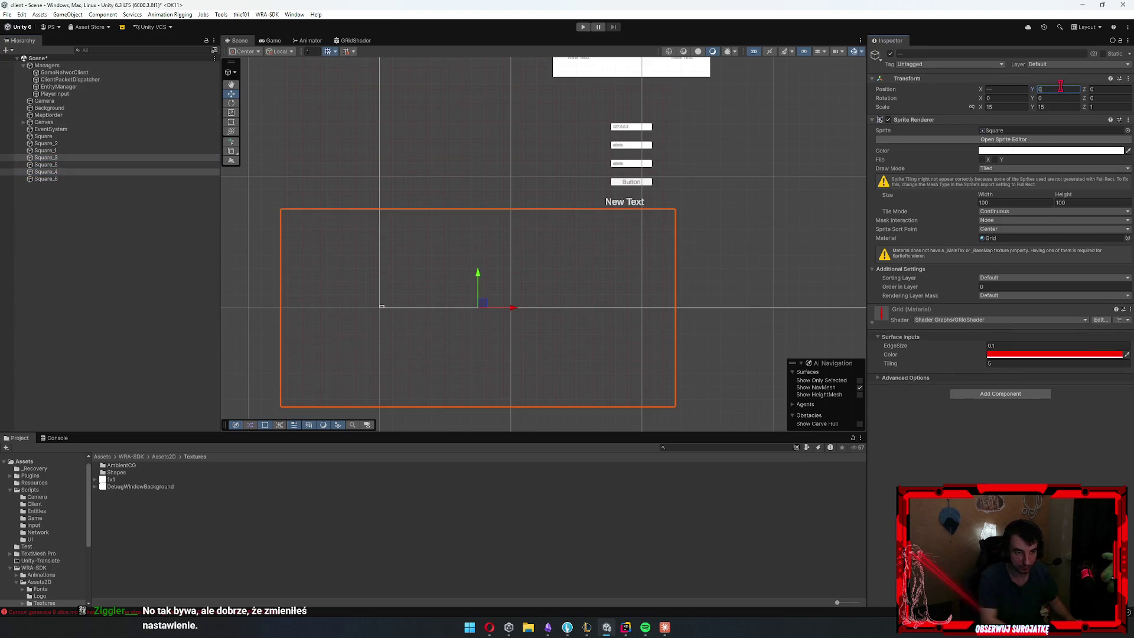
click(69, 150)
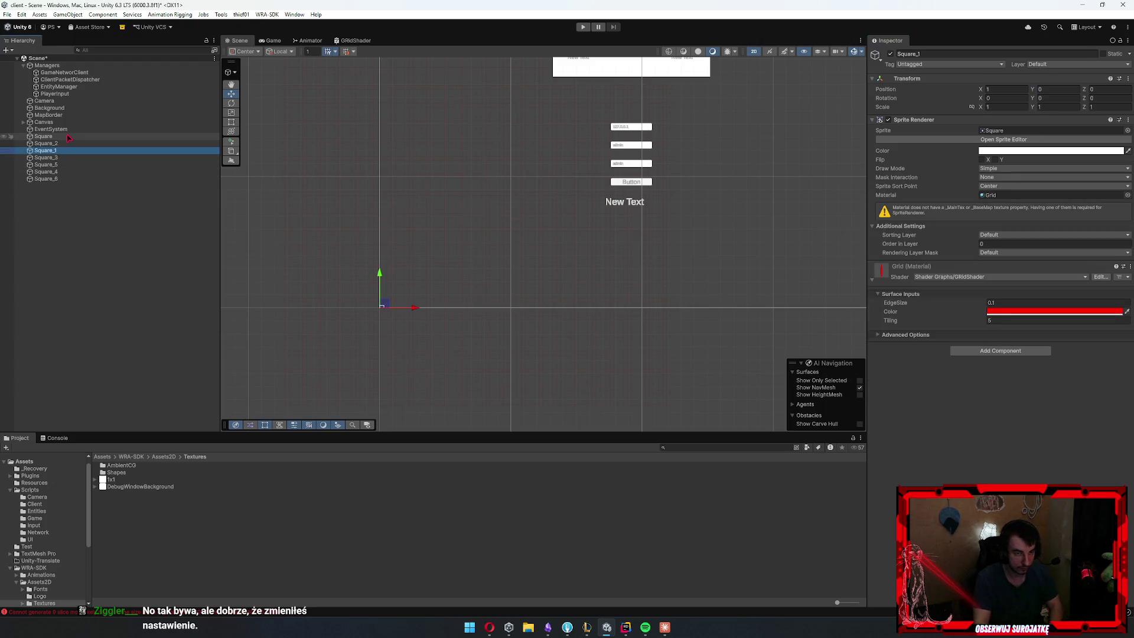
Delete Square_1, Square and Square_2 from the scene
key(f)
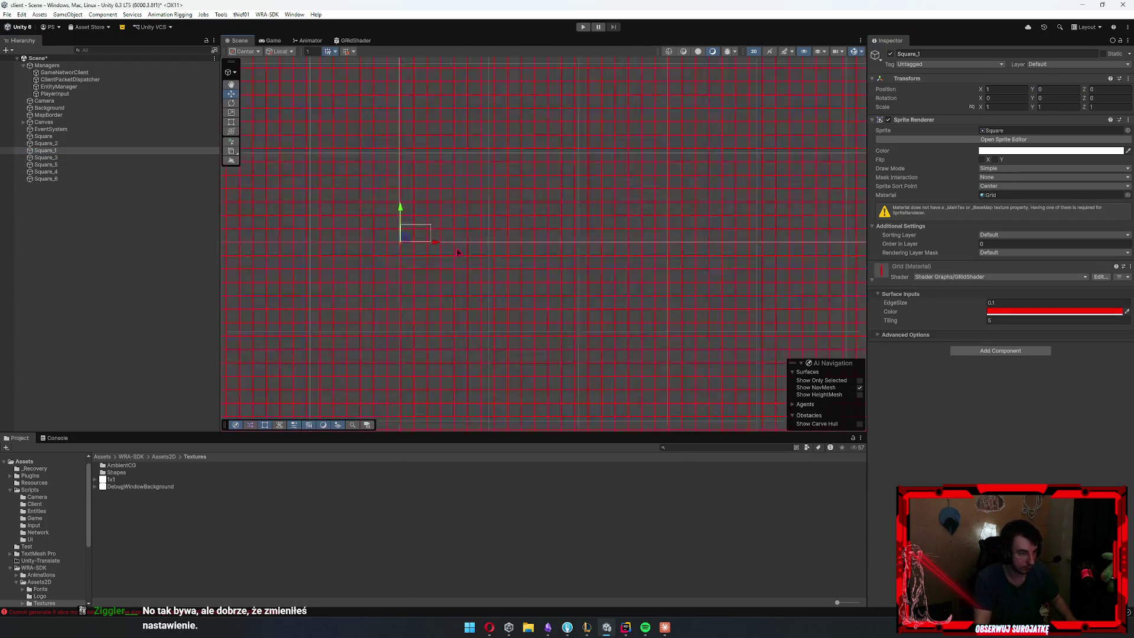
scroll(489, 250, down, 5)
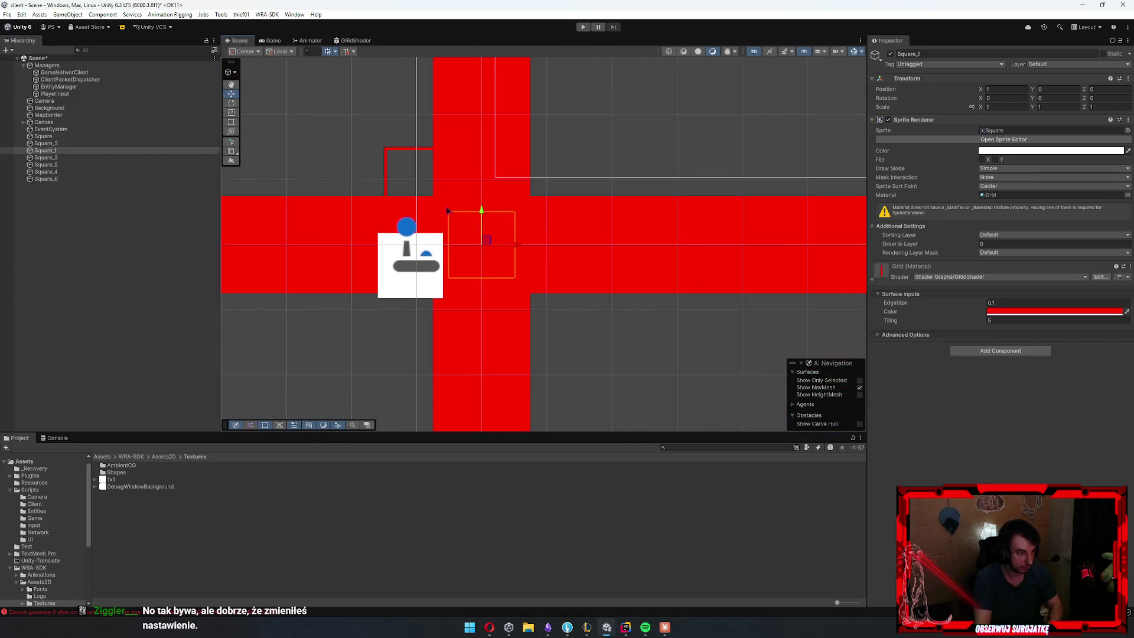
key(Delete)
click(66, 137)
key(Delete)
click(67, 137)
key(Delete)
Select Square_3 through Square_6 and set their tiled Width and Height to 150
scroll(586, 260, down, 2)
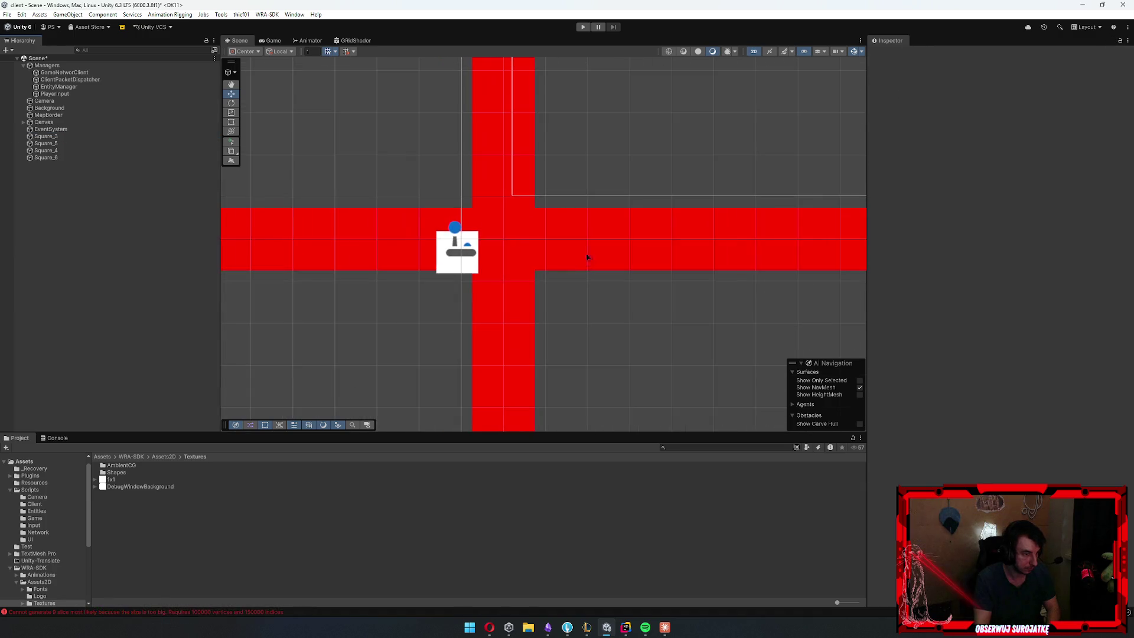
click(587, 261)
scroll(586, 260, down, 2)
shift+click(54, 157)
scroll(509, 242, down, 3)
scroll(460, 218, down, 5)
drag(745, 258, 625, 235)
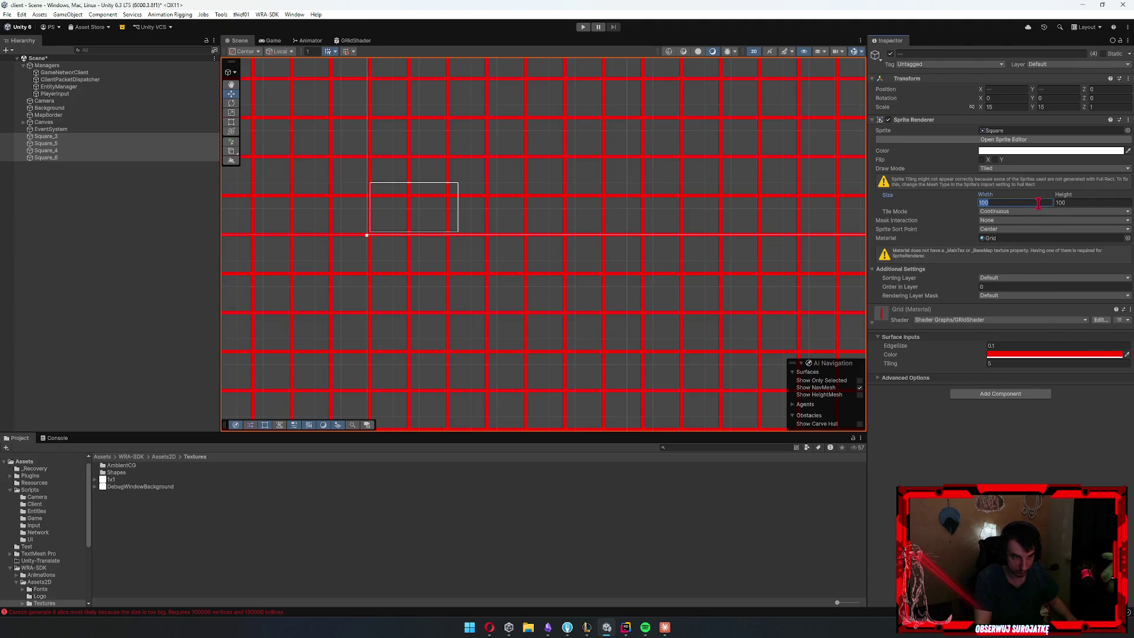
text(150)
key(Tab)
text(150)
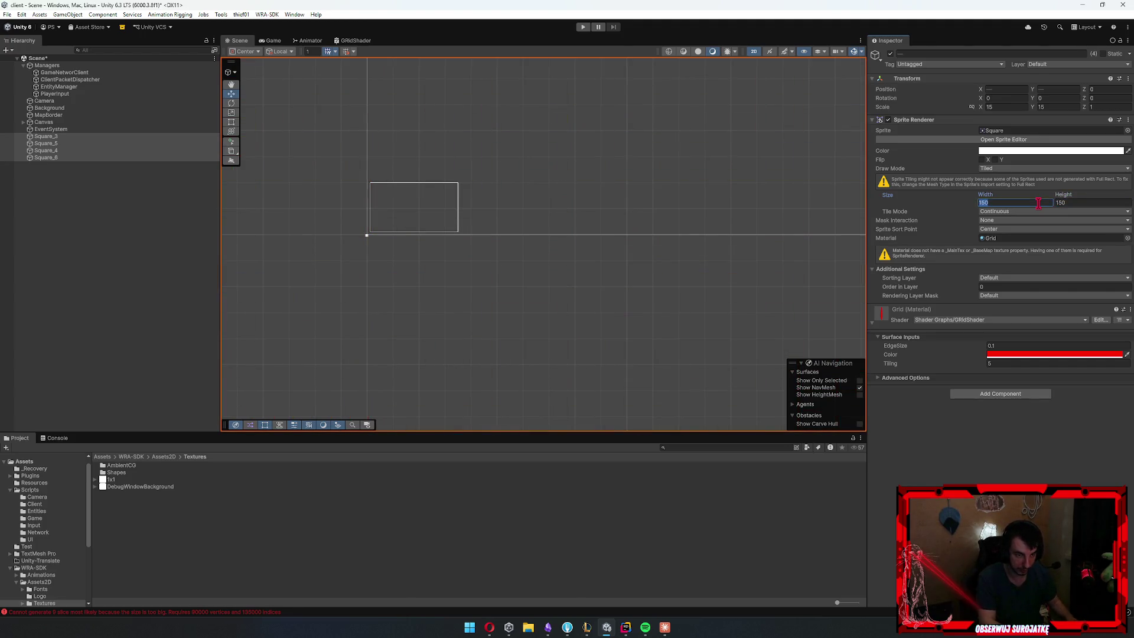
Confirm Tile Mode stays Continuous and read the 'size is too big' error in the Console
click(1016, 209)
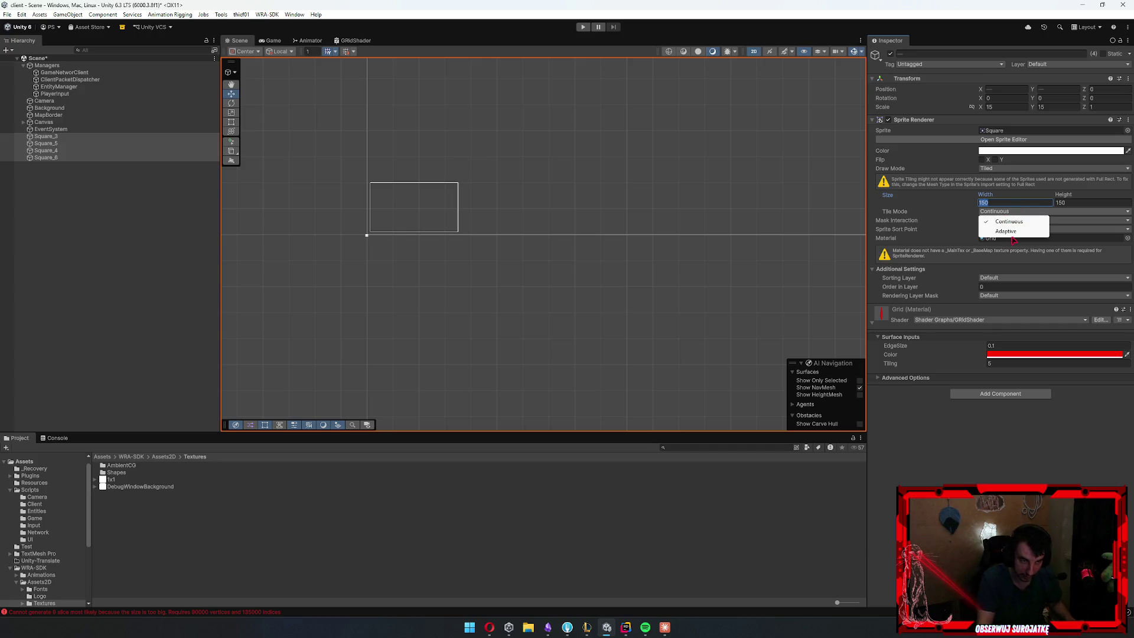
click(1013, 240)
click(1019, 211)
click(1019, 221)
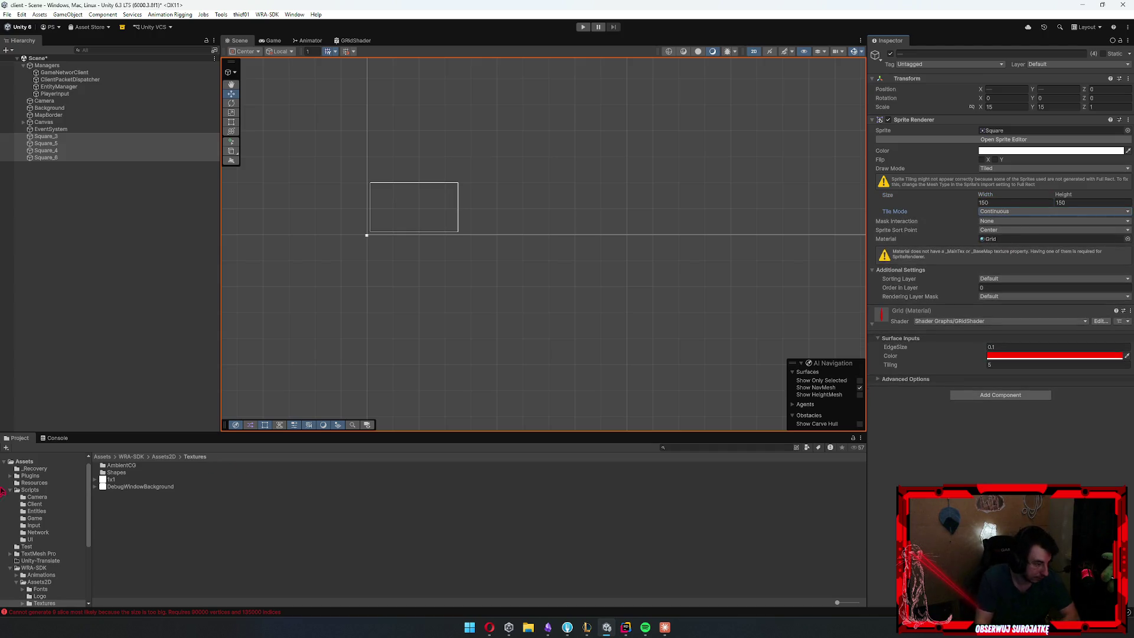
click(56, 438)
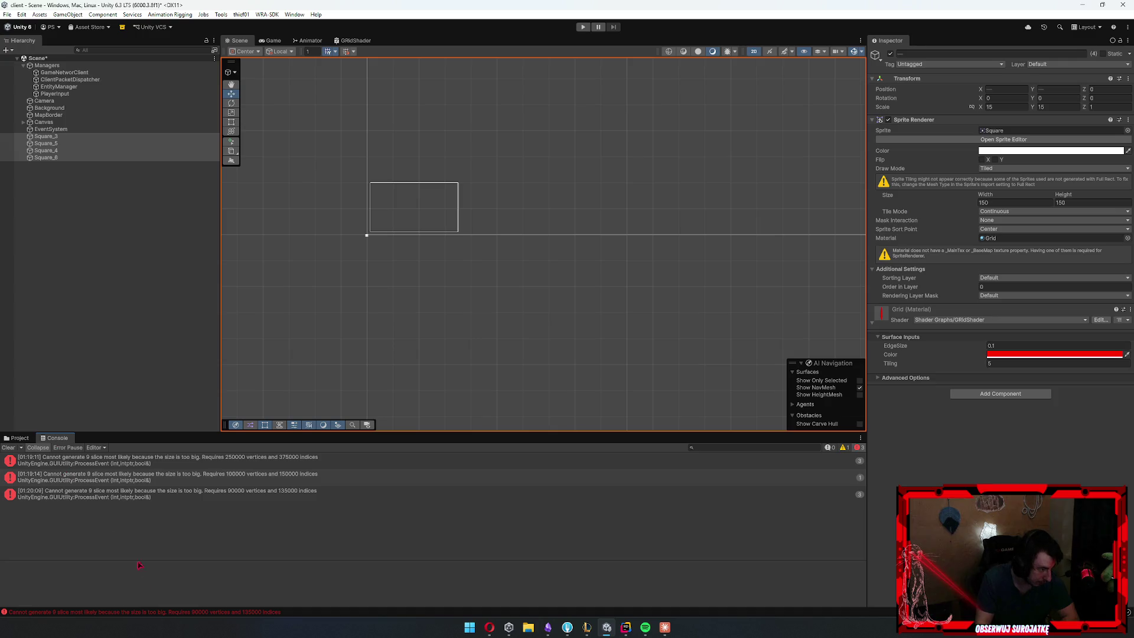
click(104, 496)
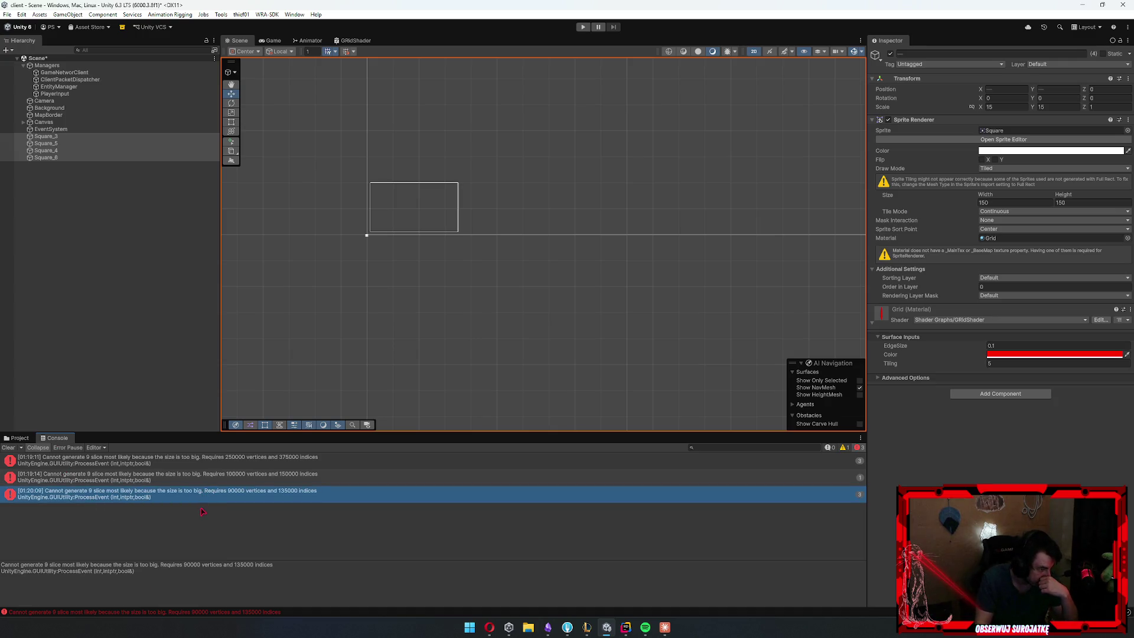
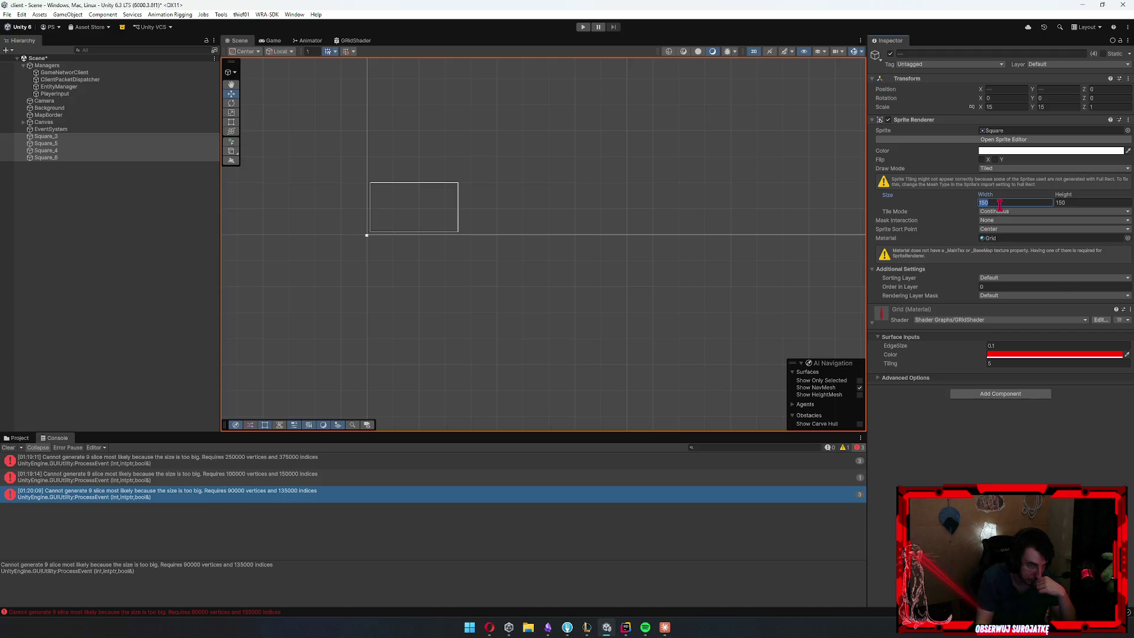
Set Square_3's Sprite Renderer tile size to 100×100
text(100)
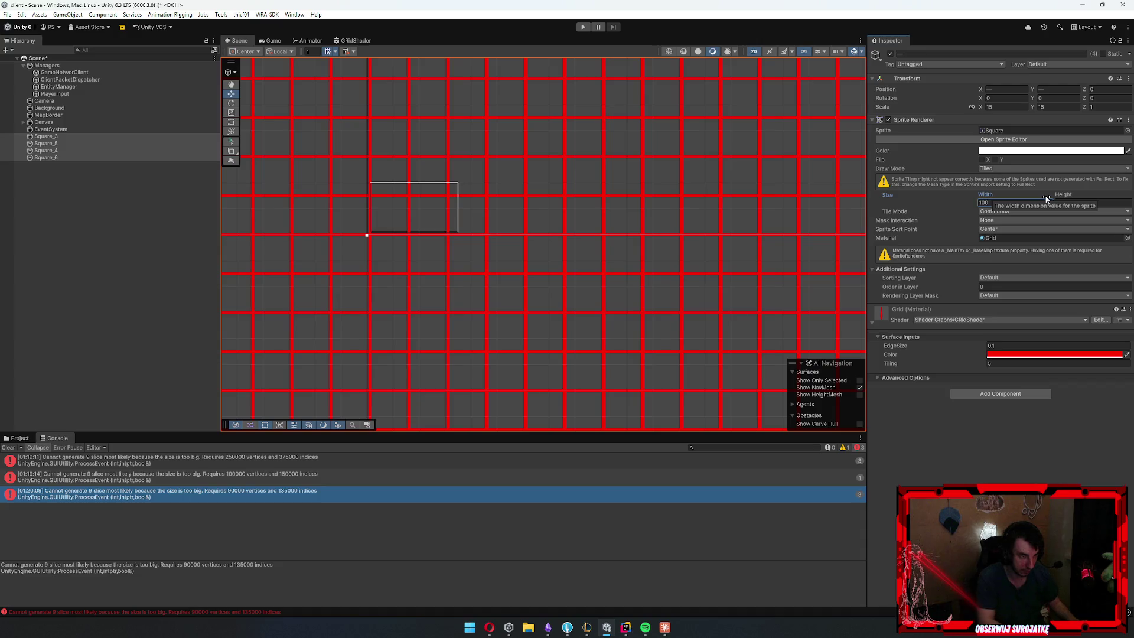
click(46, 136)
double_click(1070, 202)
text(100)
Keep Square_3 as the only square and set its scale to 5
click(53, 144)
click(72, 137)
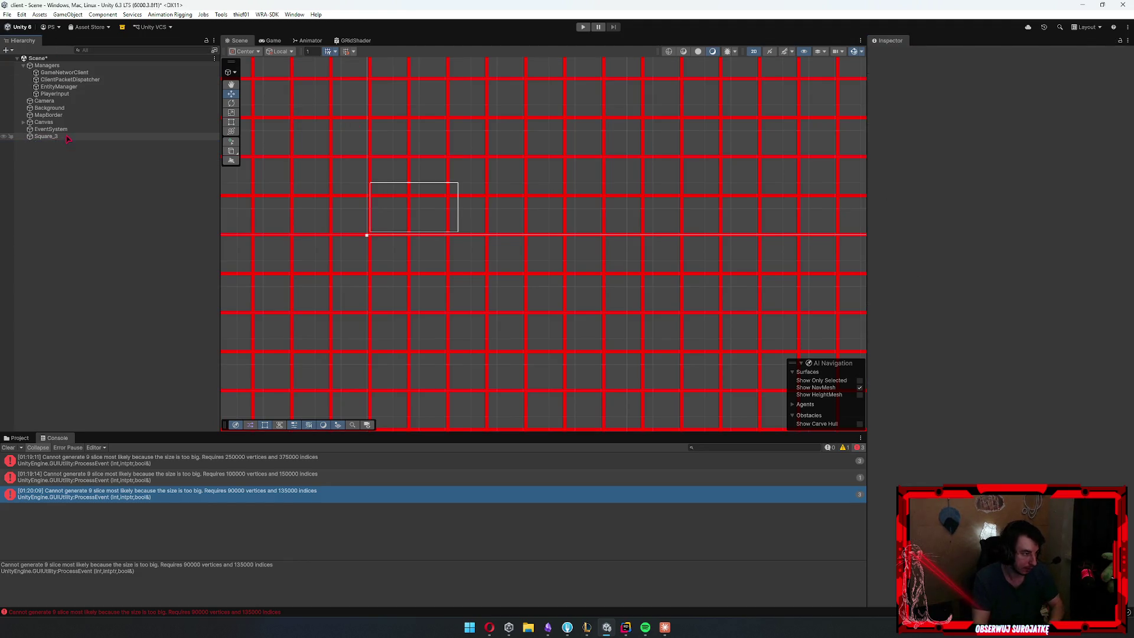
click(989, 106)
text(10)
key(Tab)
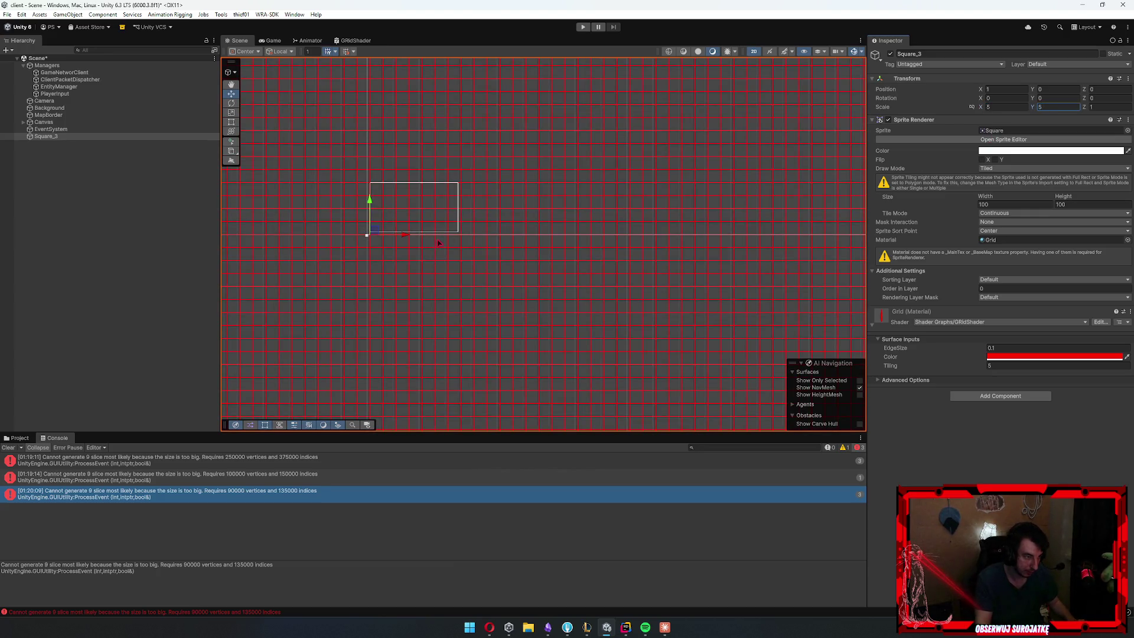
Thin the grid edges to 0.01 and lower the sprite tint's alpha for a fainter grid
click(987, 349)
text(0.01)
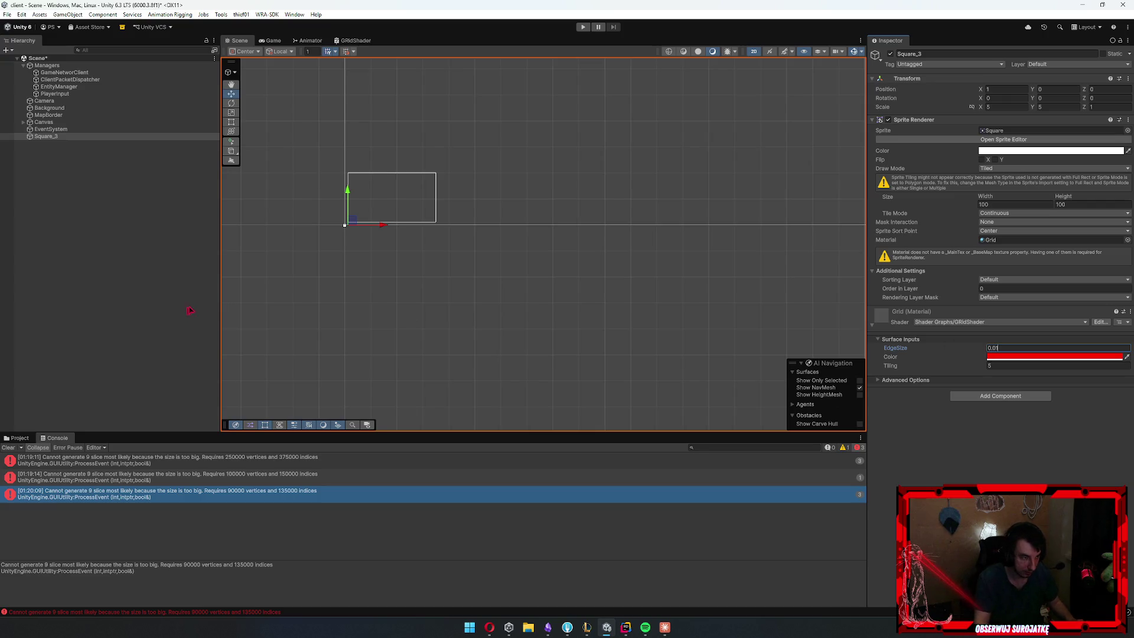
click(273, 41)
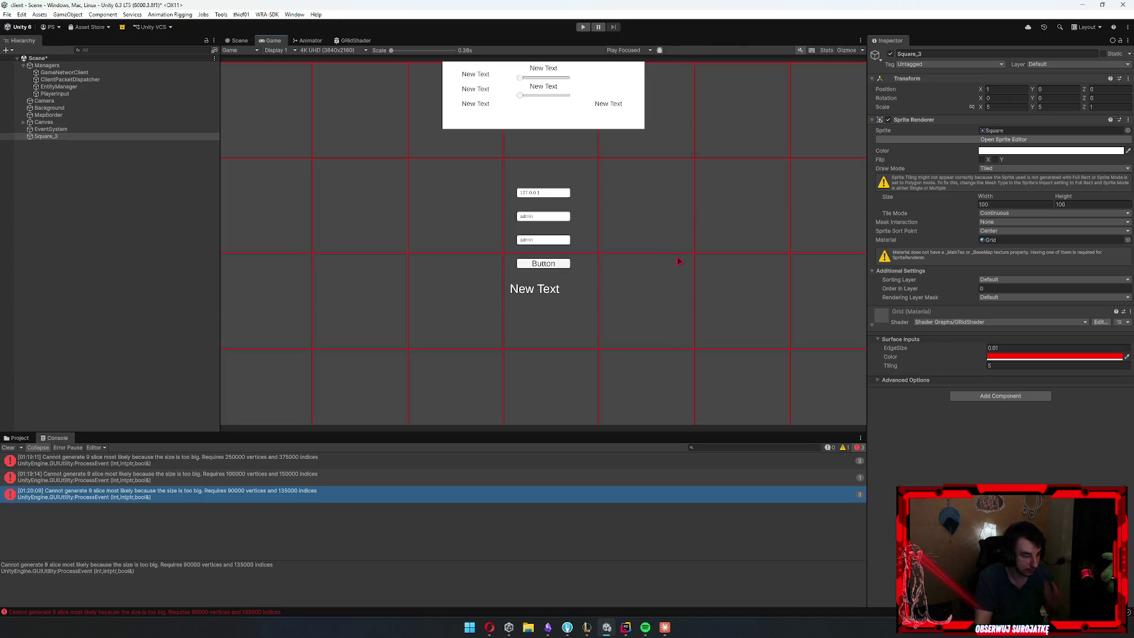
click(1040, 359)
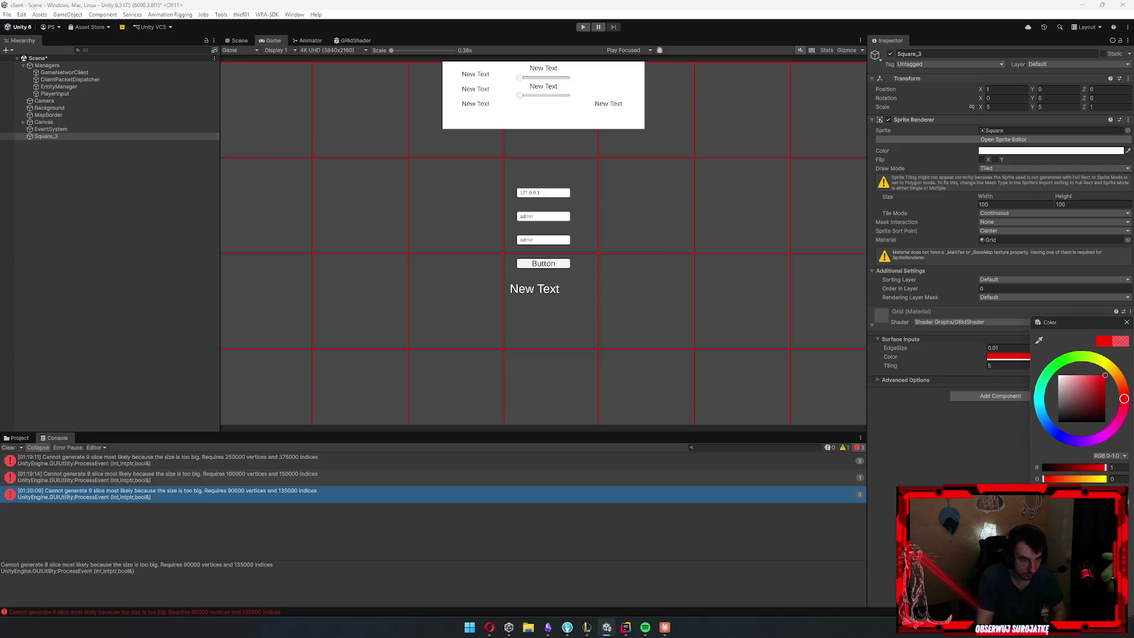
click(1018, 150)
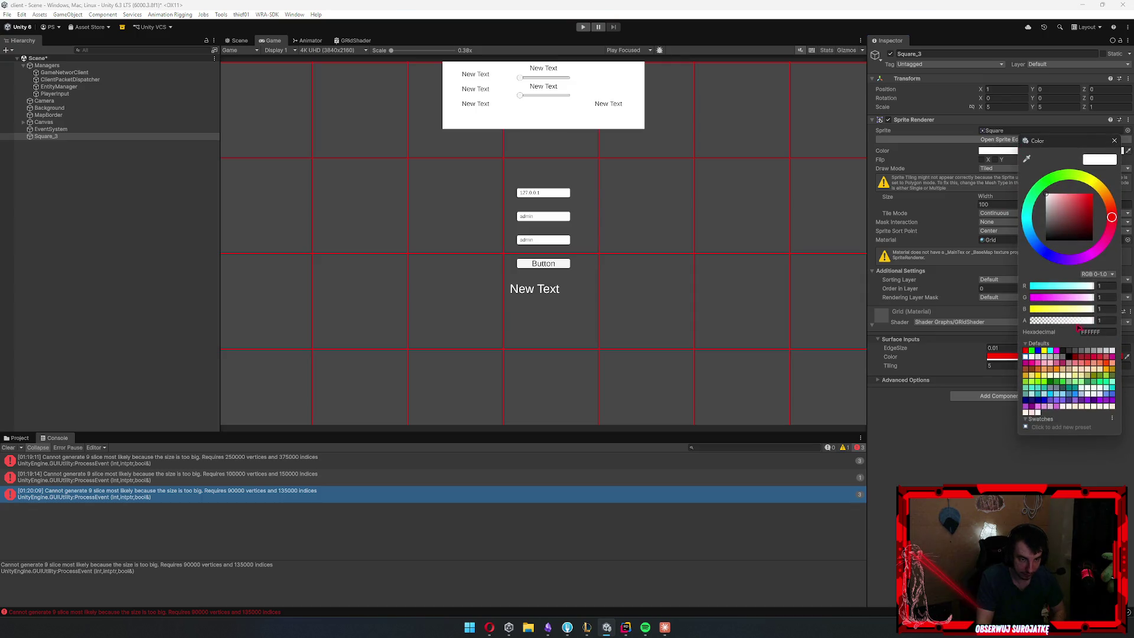
drag(1063, 323, 1044, 329)
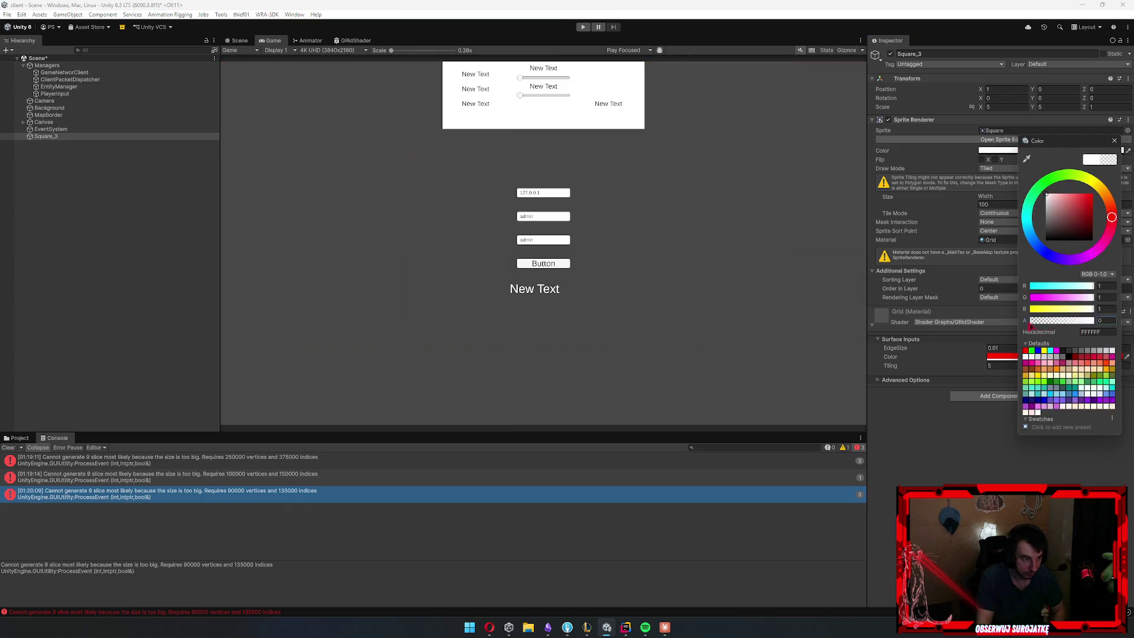
click(937, 437)
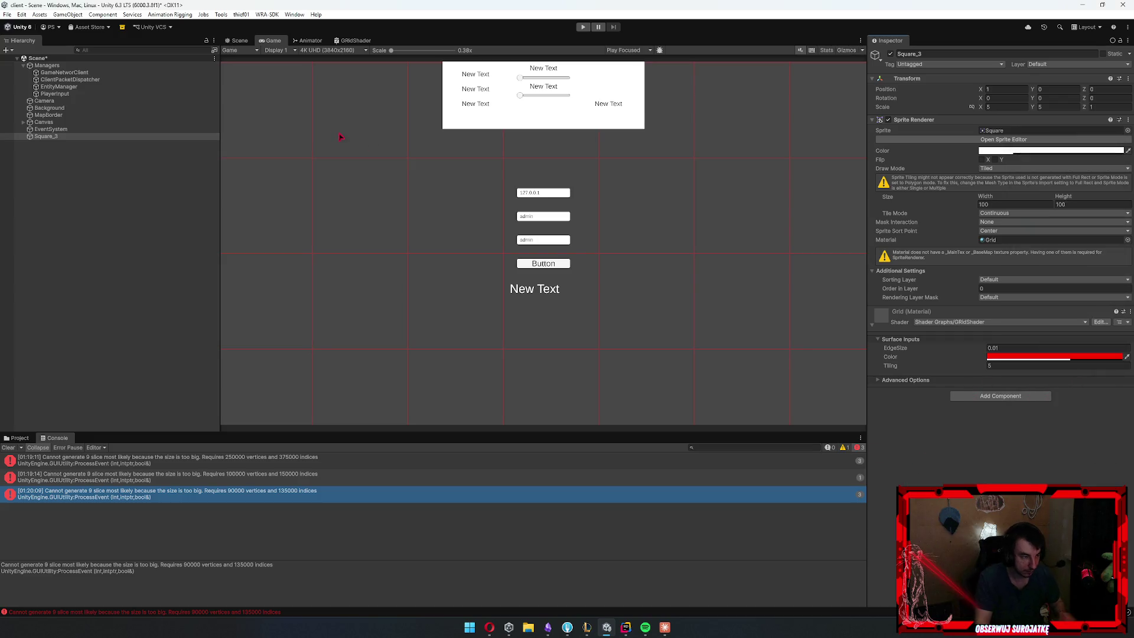
click(238, 40)
scroll(407, 278, up, 2)
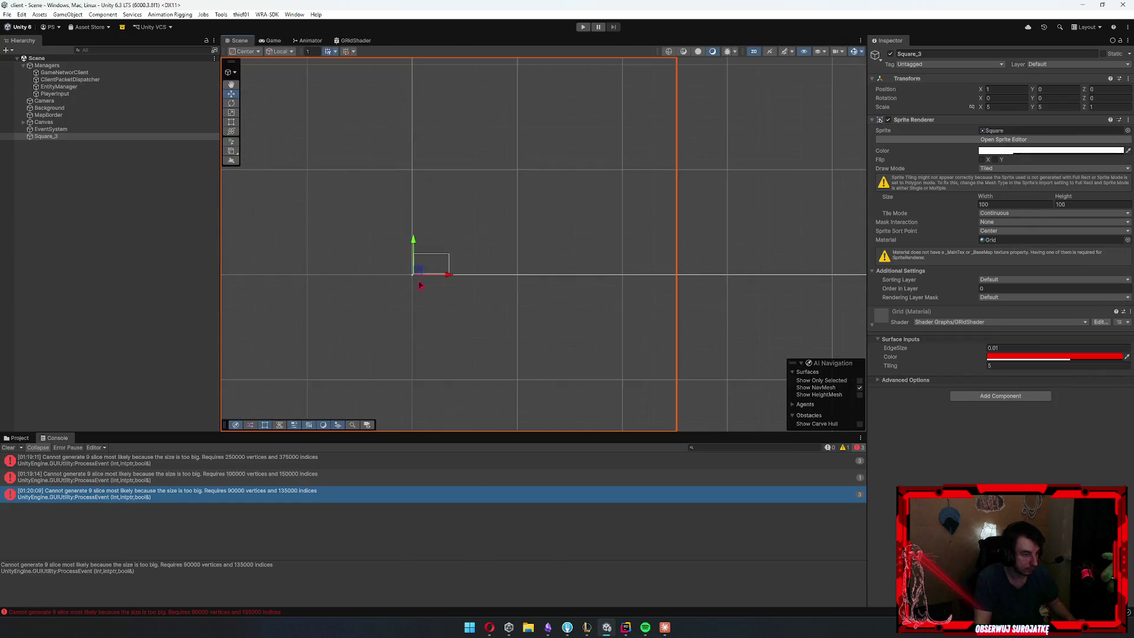
Move Square_3 to position 0 and duplicate it as Square_4 at X 500
click(1019, 88)
text(0)
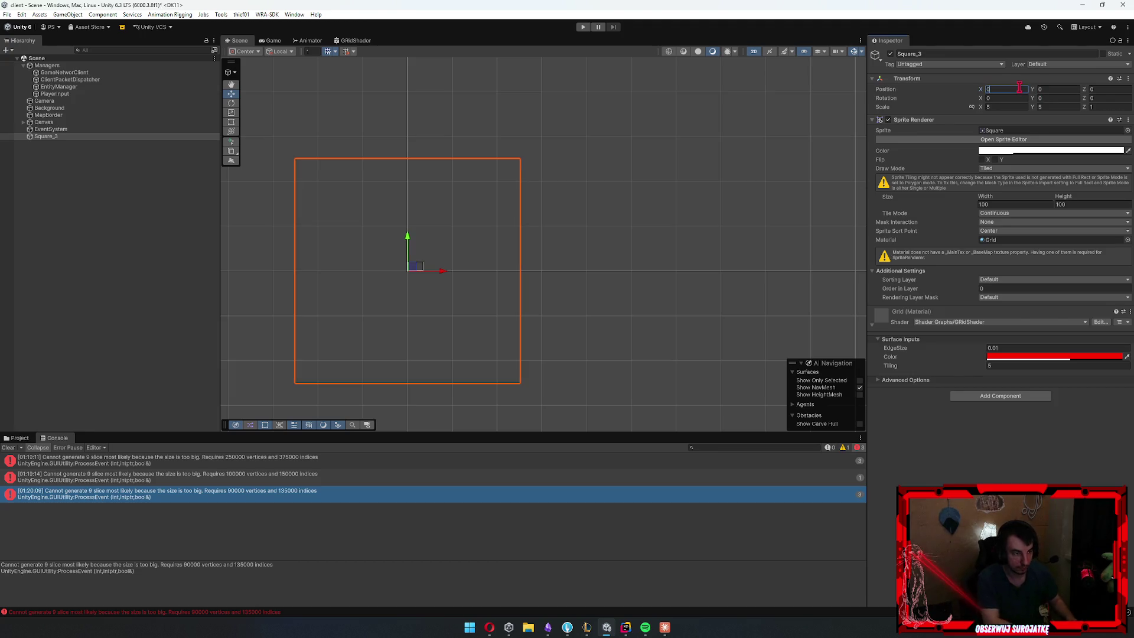
key(Return)
key(ctrl+d)
click(1007, 89)
text(1500)
key(BackSpace)
key(BackSpace)
key(BackSpace)
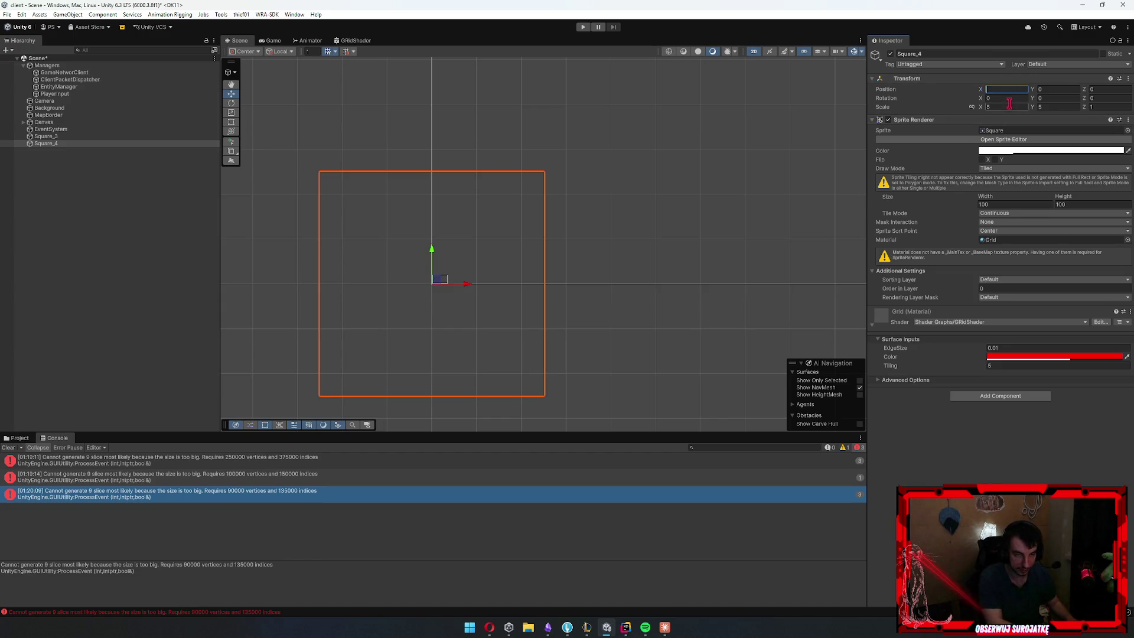
text(500)
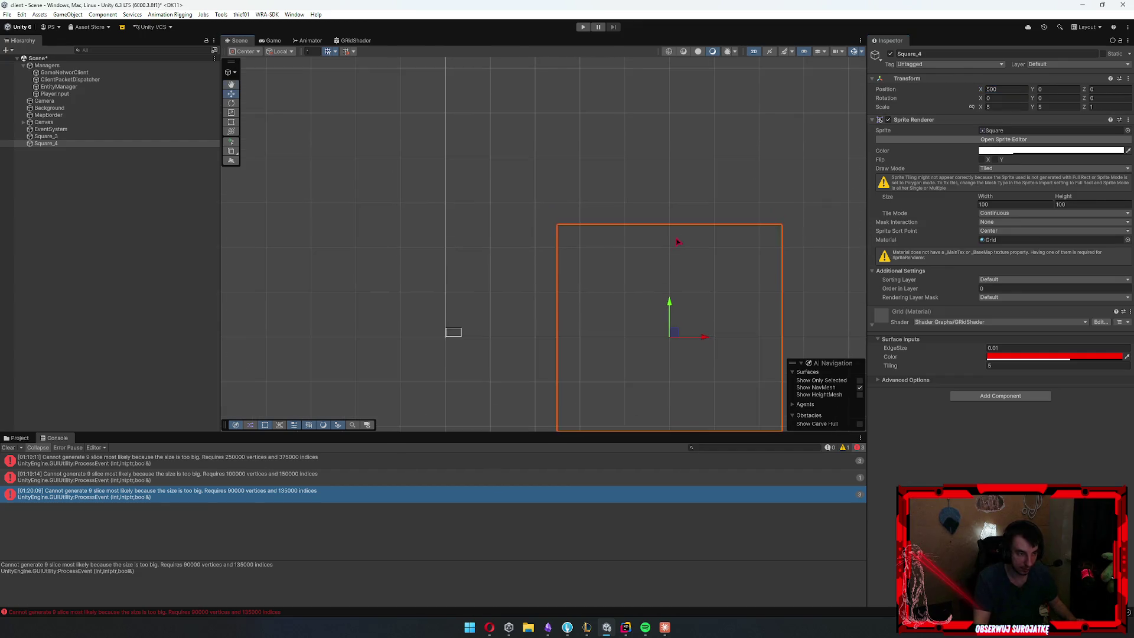
Duplicate Square_3 and Square_4, placing the copies at Y 500
ctrl+click(46, 136)
key(ctrl+d)
click(1052, 87)
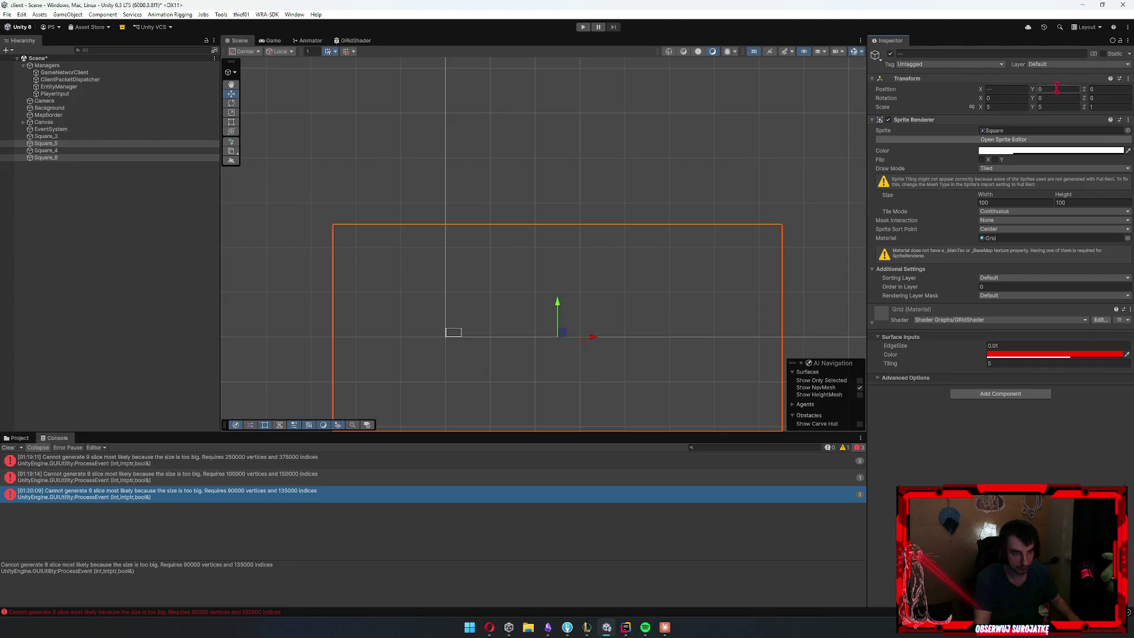
text(500)
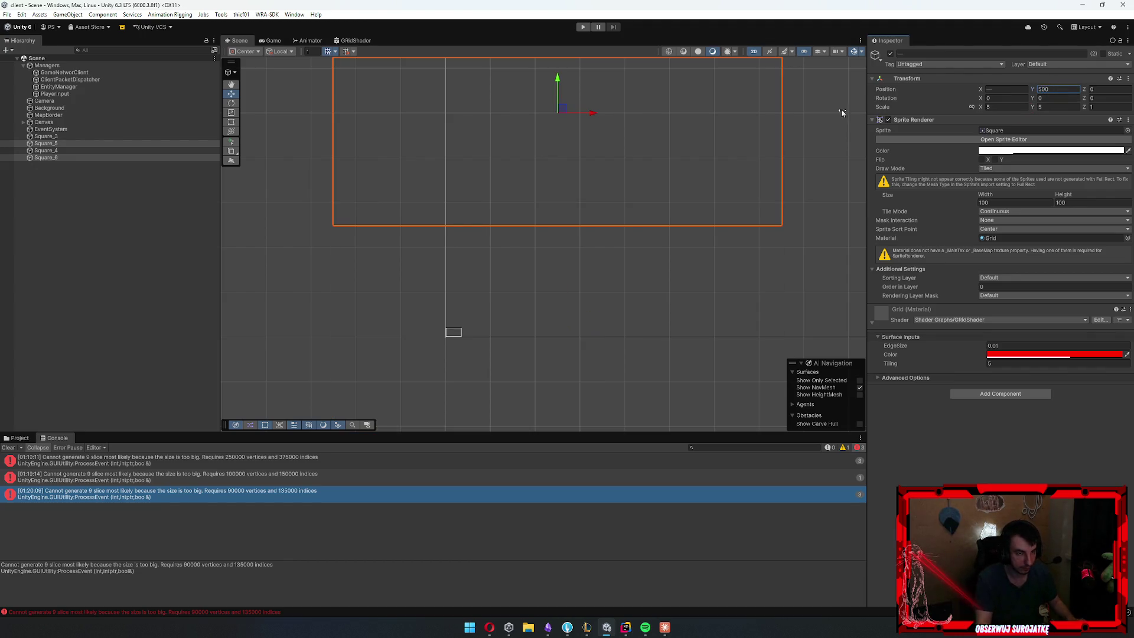
Duplicate two squares into a third column at X 1000
click(59, 150)
click(48, 137)
click(59, 157)
ctrl+click(65, 150)
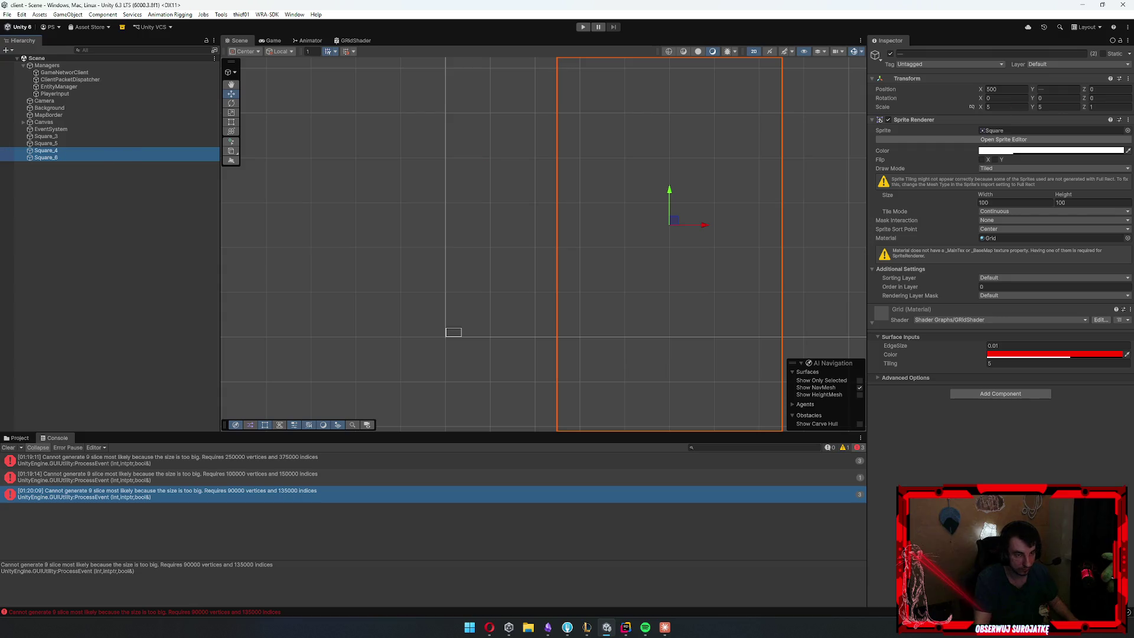
key(ctrl+d)
click(1004, 90)
text(1000)
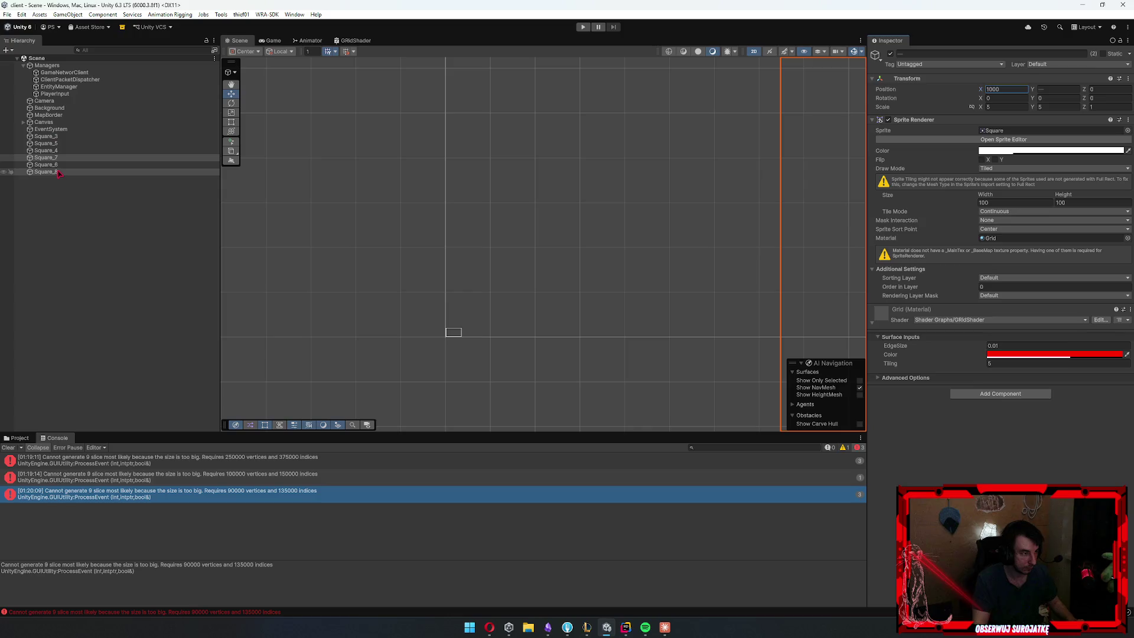
Compare the copied squares' positions to identify the current top row
click(63, 166)
click(56, 158)
click(56, 165)
click(56, 170)
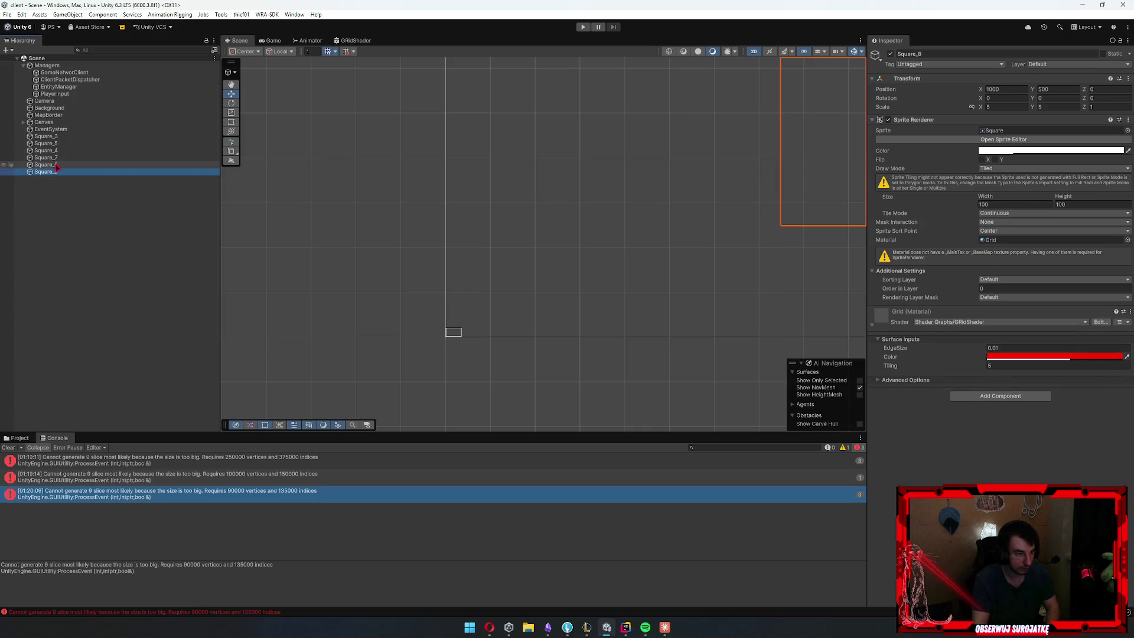
click(56, 165)
click(56, 158)
click(56, 165)
click(57, 172)
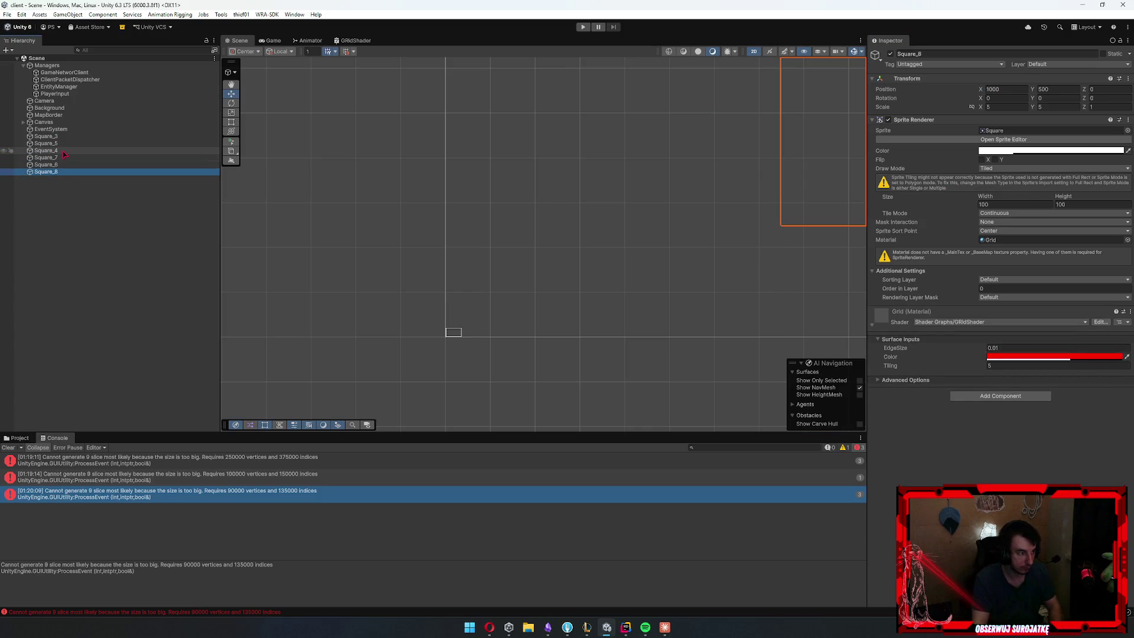
click(57, 165)
click(56, 158)
click(56, 165)
ctrl+click(56, 157)
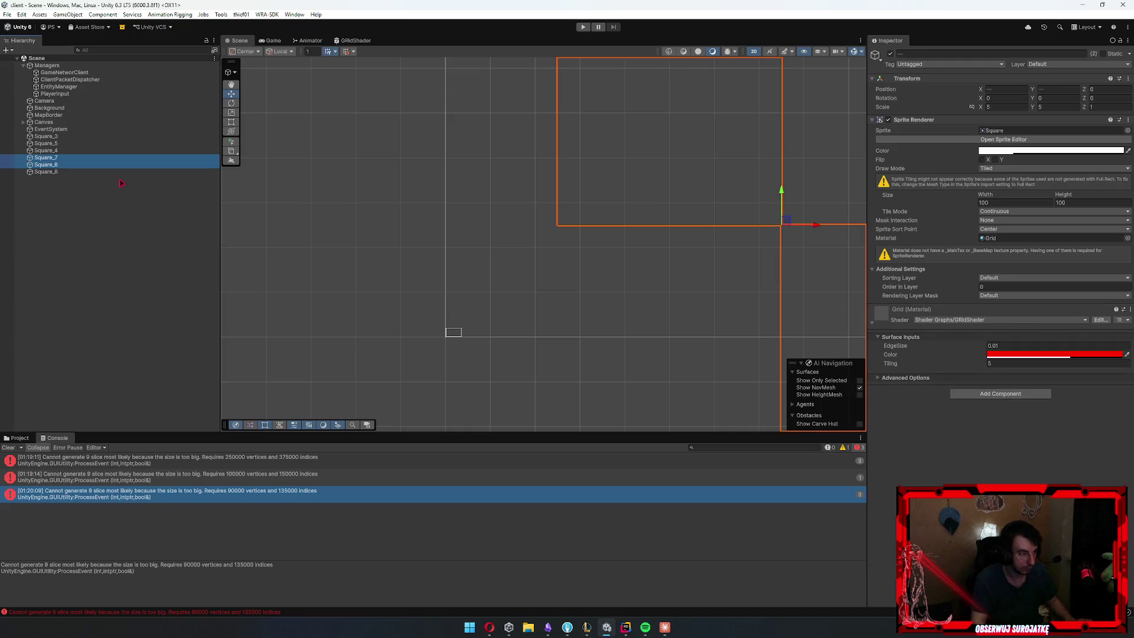
click(59, 137)
click(70, 144)
click(496, 159)
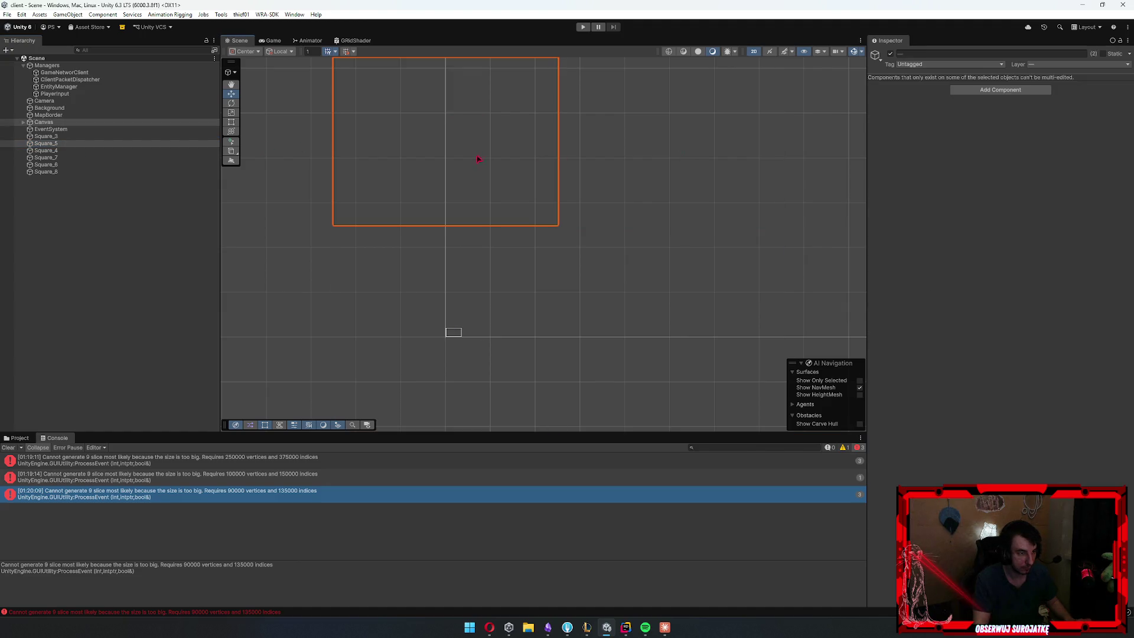
click(703, 160)
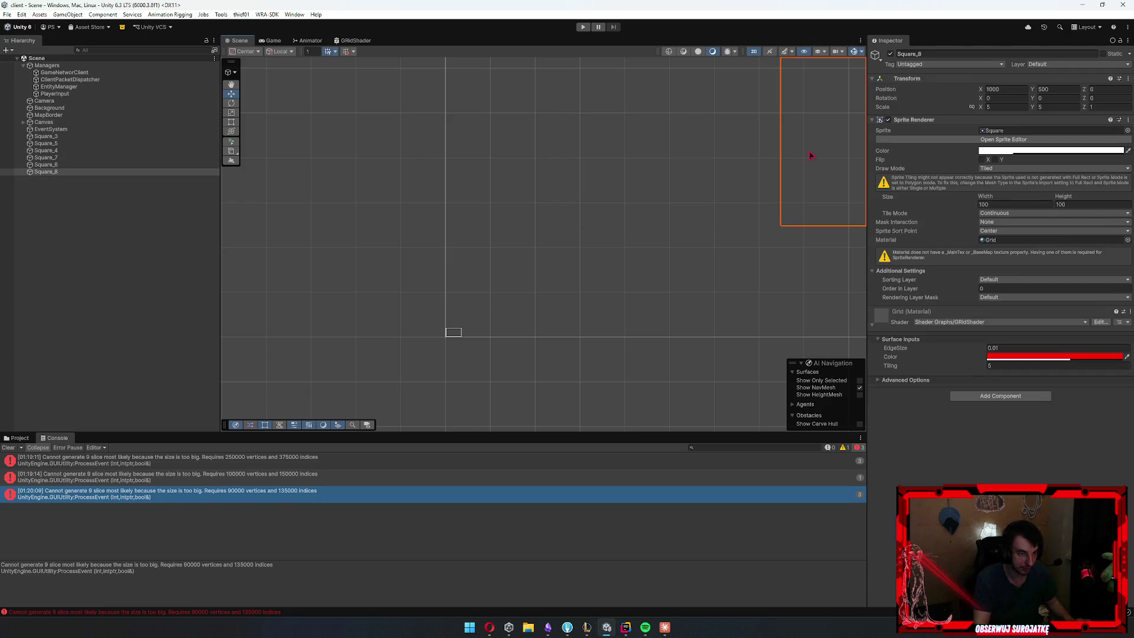
Duplicate the top row of three squares to Y 1000, completing the 3×3 grid
click(68, 122)
mouse_move(839, 76)
mouse_down()
mouse_move(795, 145)
mouse_move(688, 170)
mouse_move(496, 155)
mouse_up()
key(ctrl+d)
double_click(1045, 89)
text(1000)
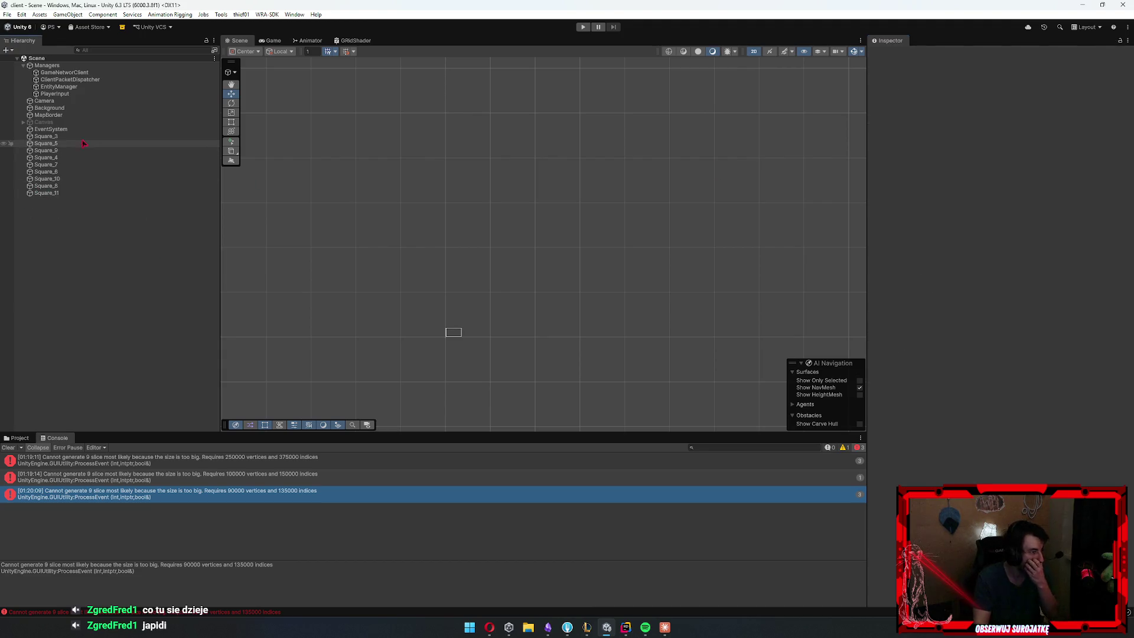
Re-enable the Canvas object
click(44, 122)
click(890, 54)
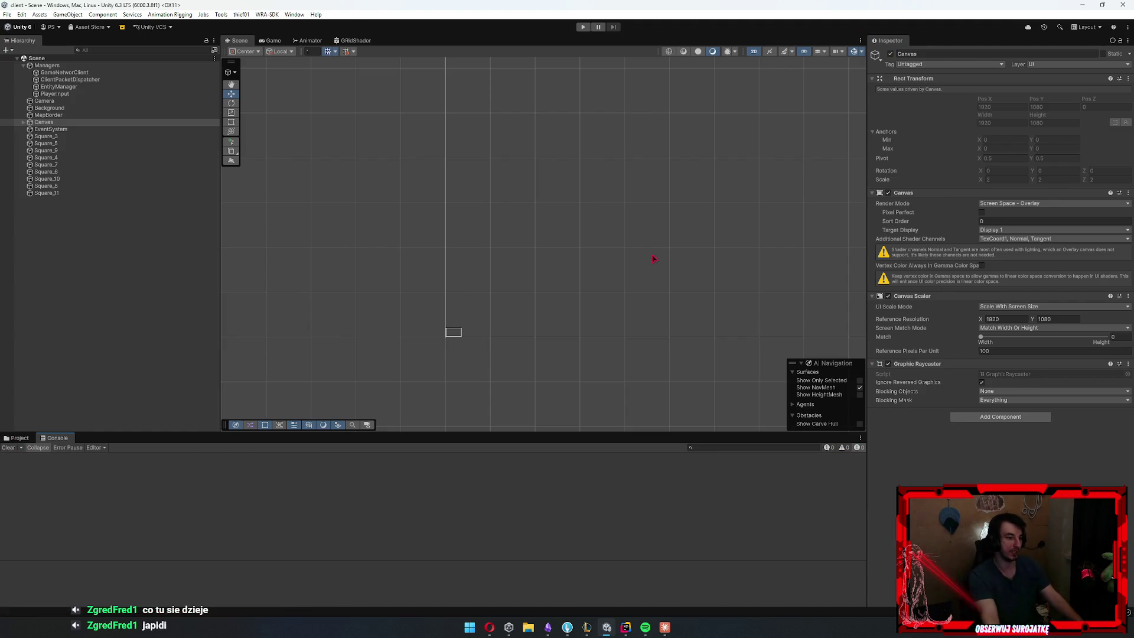
click(567, 627)
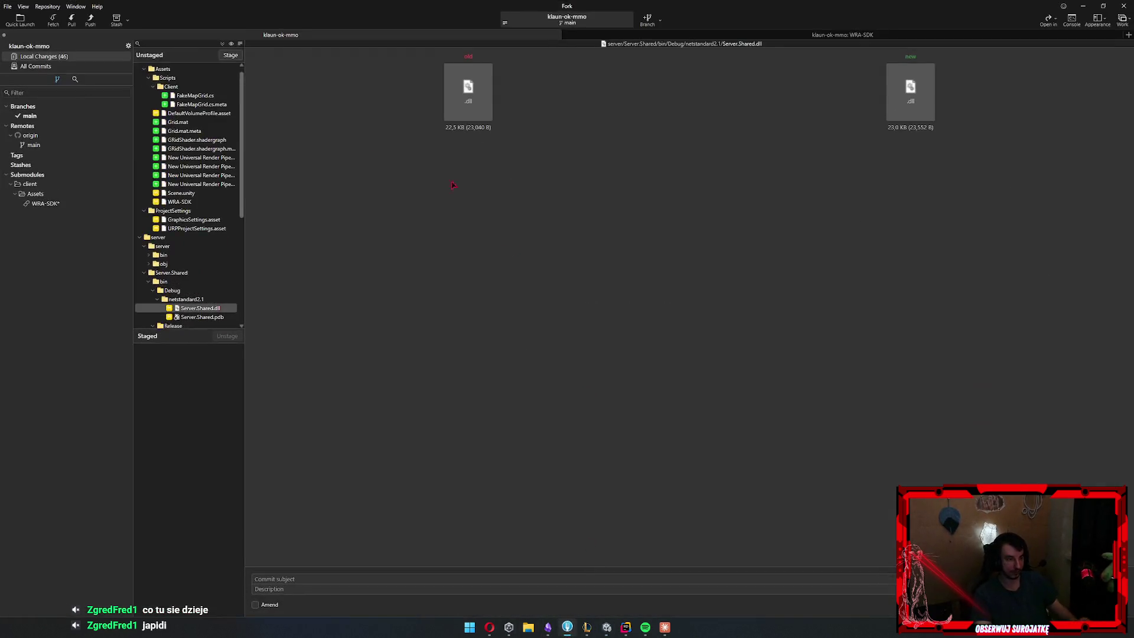
Stage the client asset files, Scene.unity, GraphicsSettings and URPProjectSettings
click(202, 202)
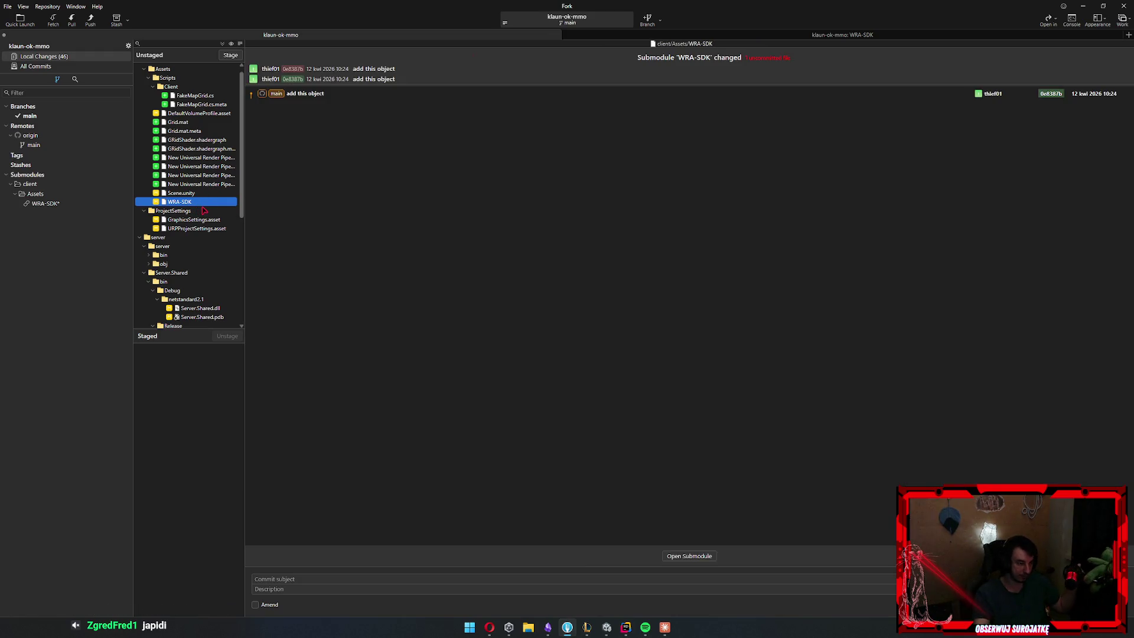
click(195, 184)
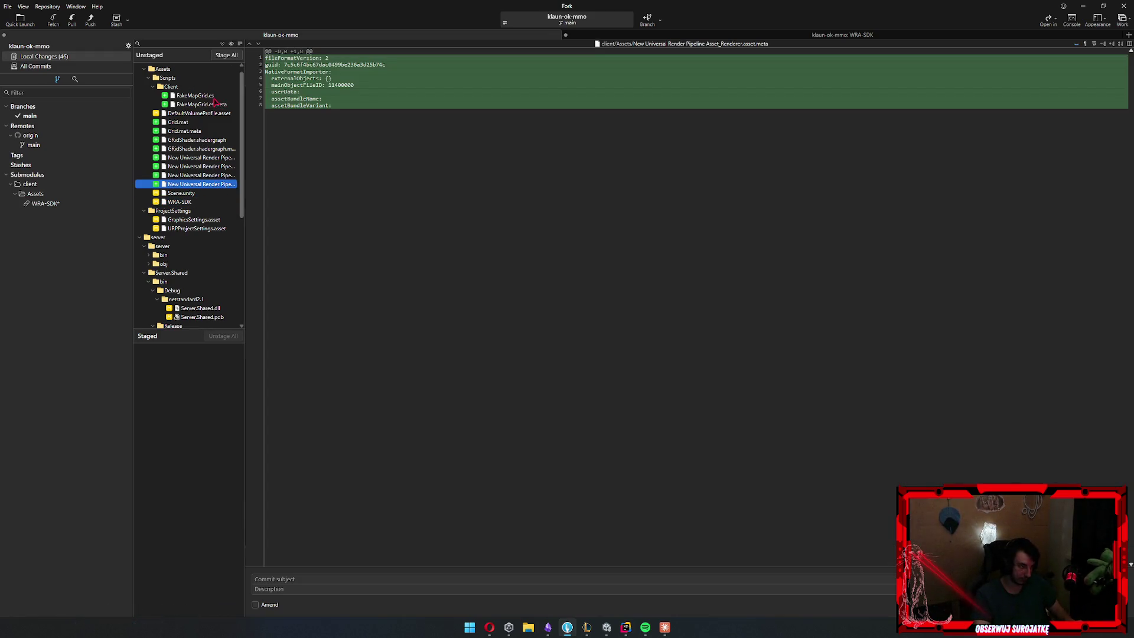
shift+click(191, 95)
double_click(215, 114)
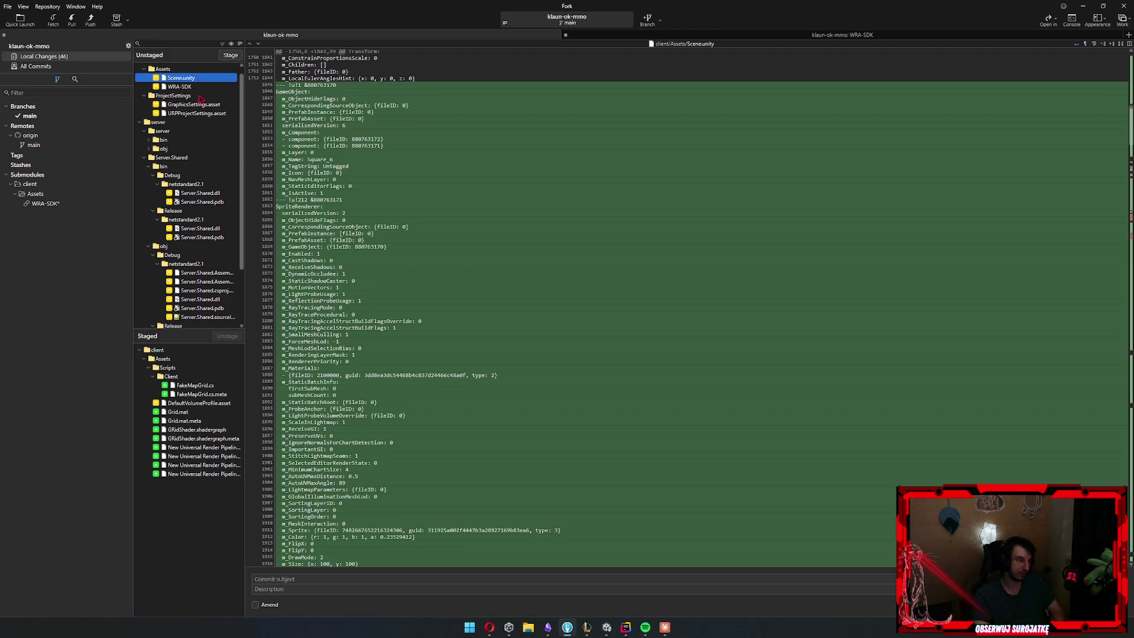
double_click(212, 78)
click(190, 104)
shift+click(190, 95)
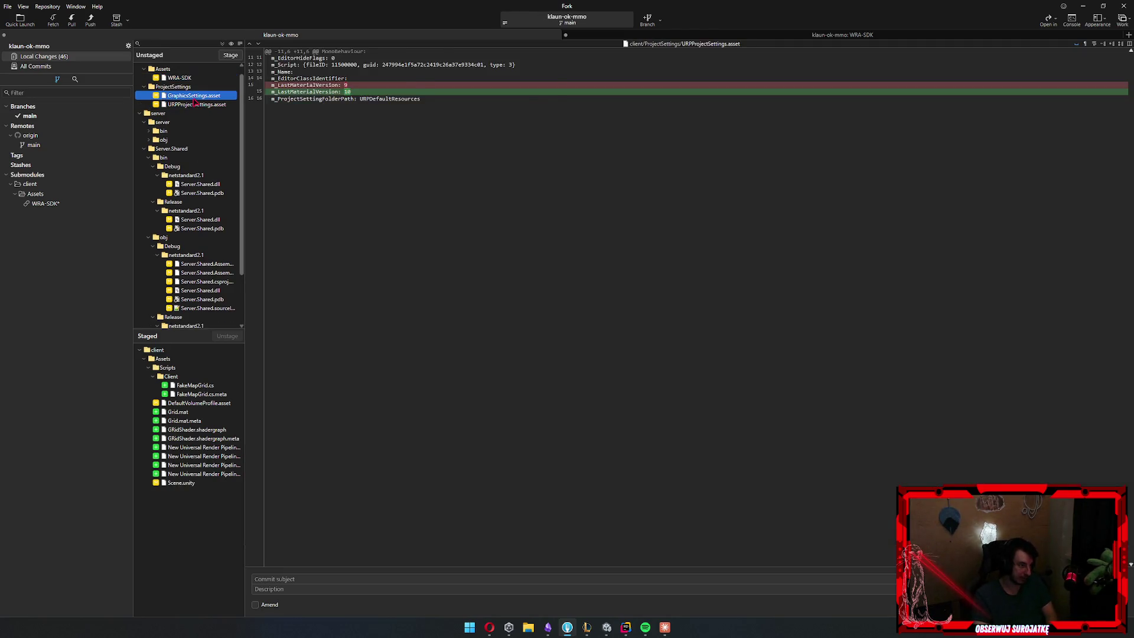
double_click(190, 95)
scroll(198, 216, up, 2)
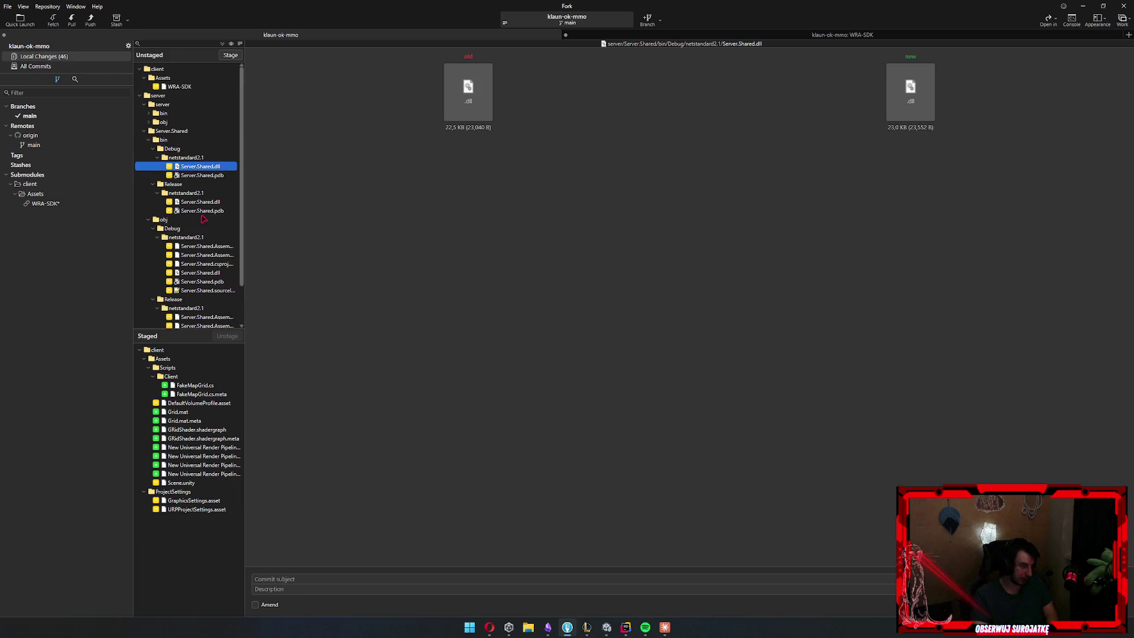
Commit as 'add grid', push main to origin and minimize Fork
click(319, 576)
text(a)
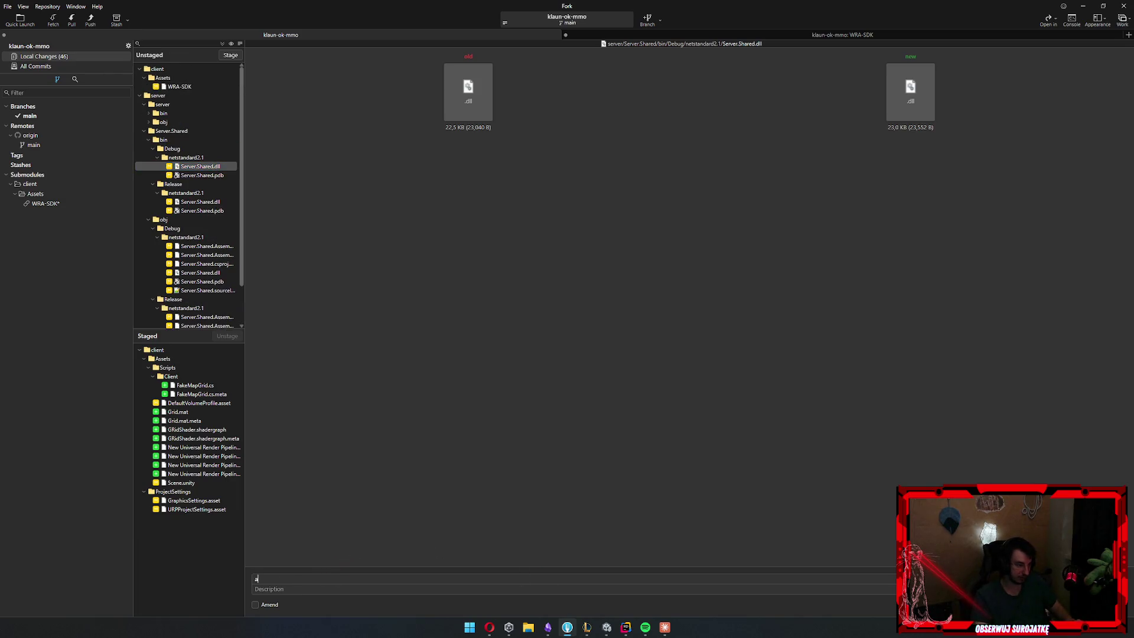
text(dd grid)
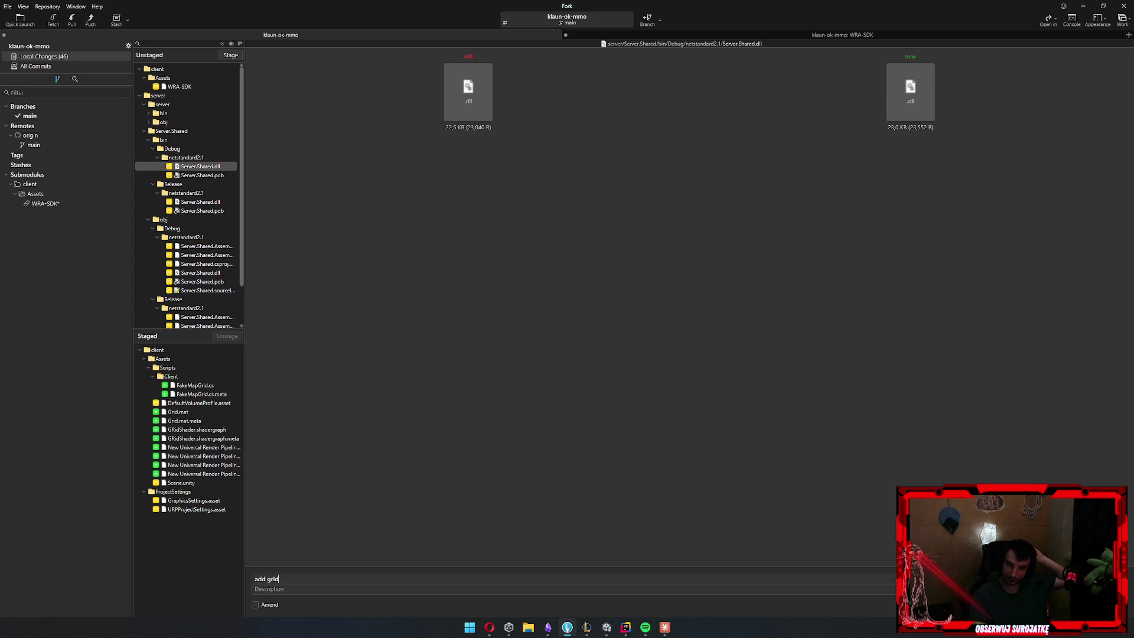
key(ctrl+Return)
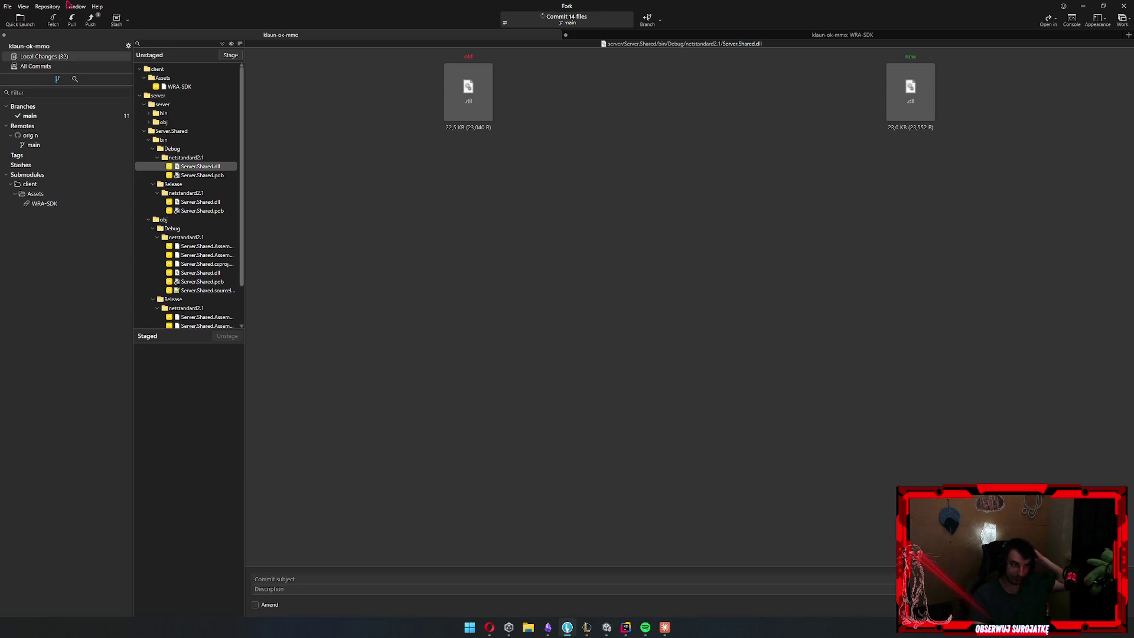
click(104, 26)
key(Return)
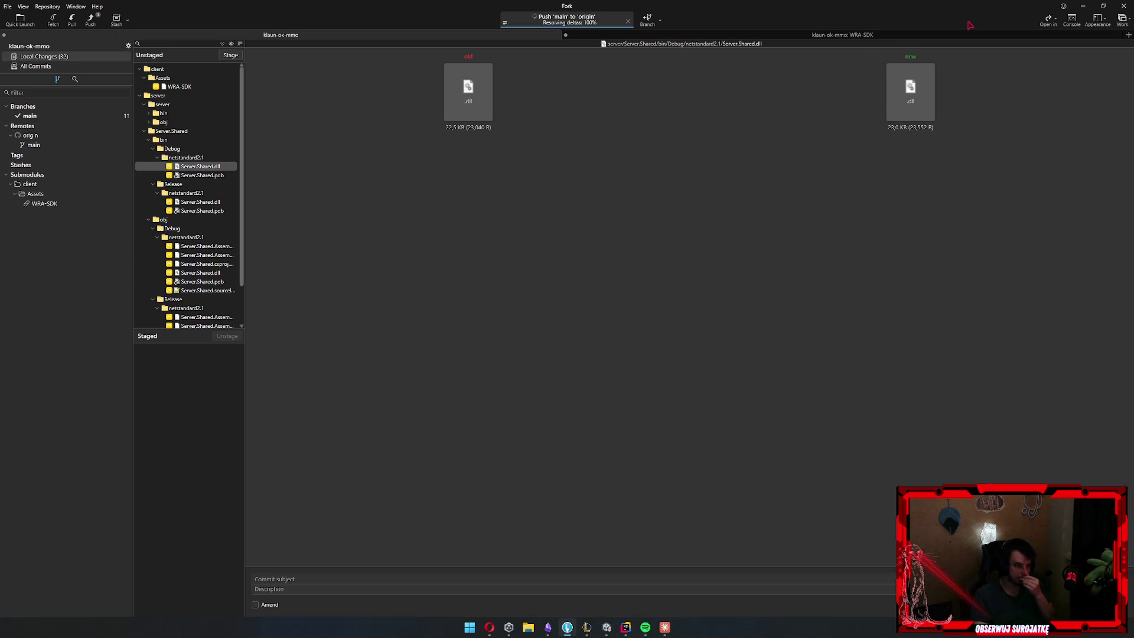
click(1081, 5)
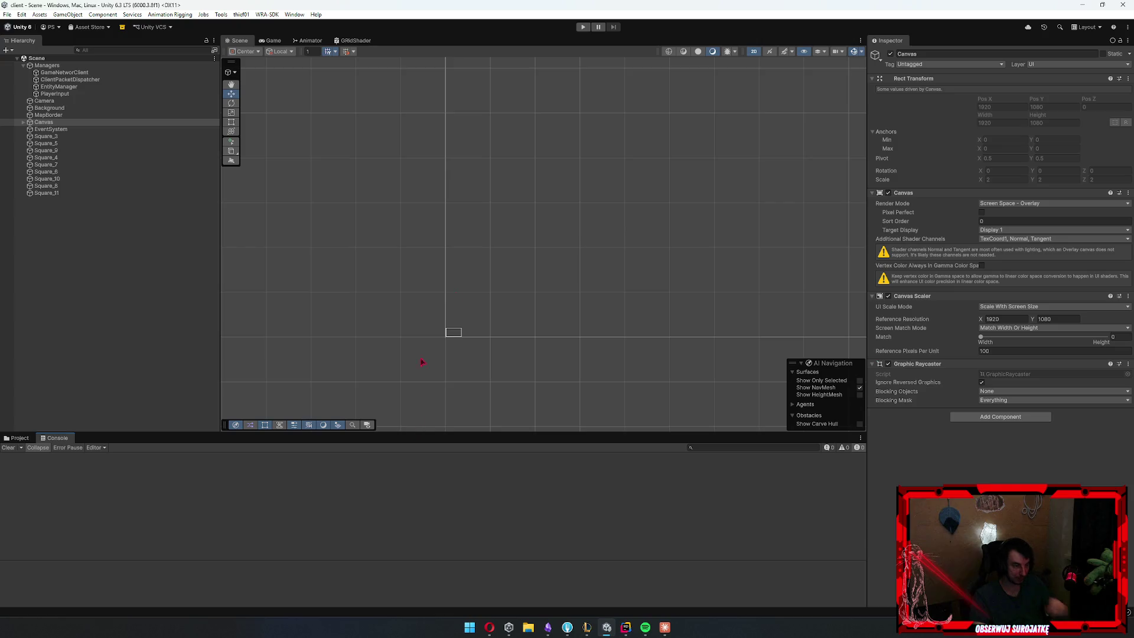
Play-test the game: log in, steer the ship down and right, then stop
click(583, 27)
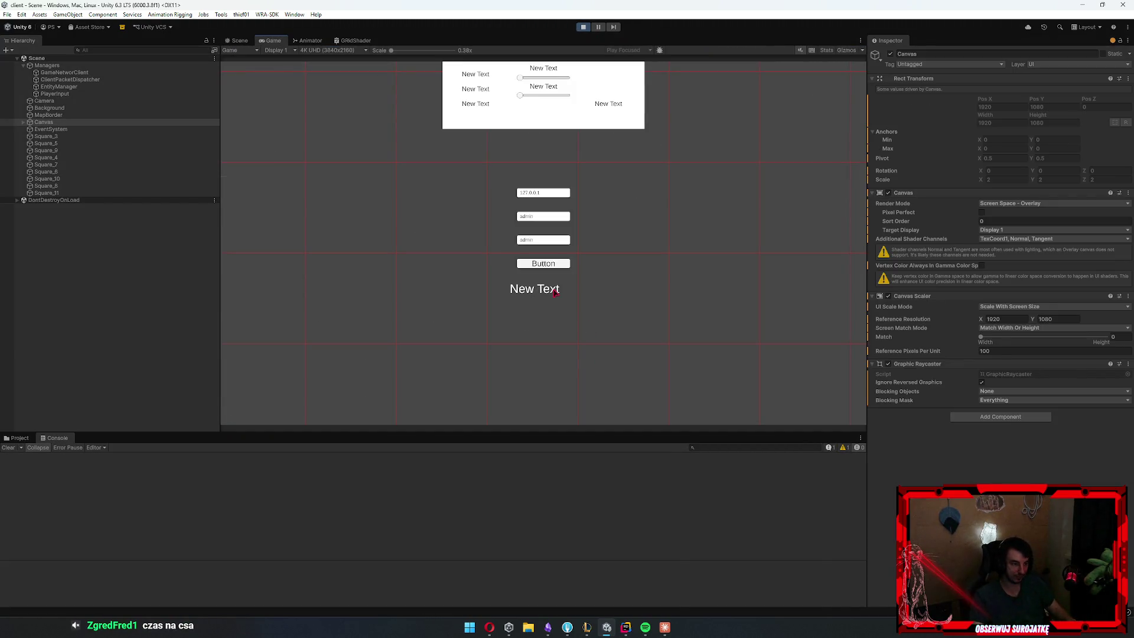
click(547, 268)
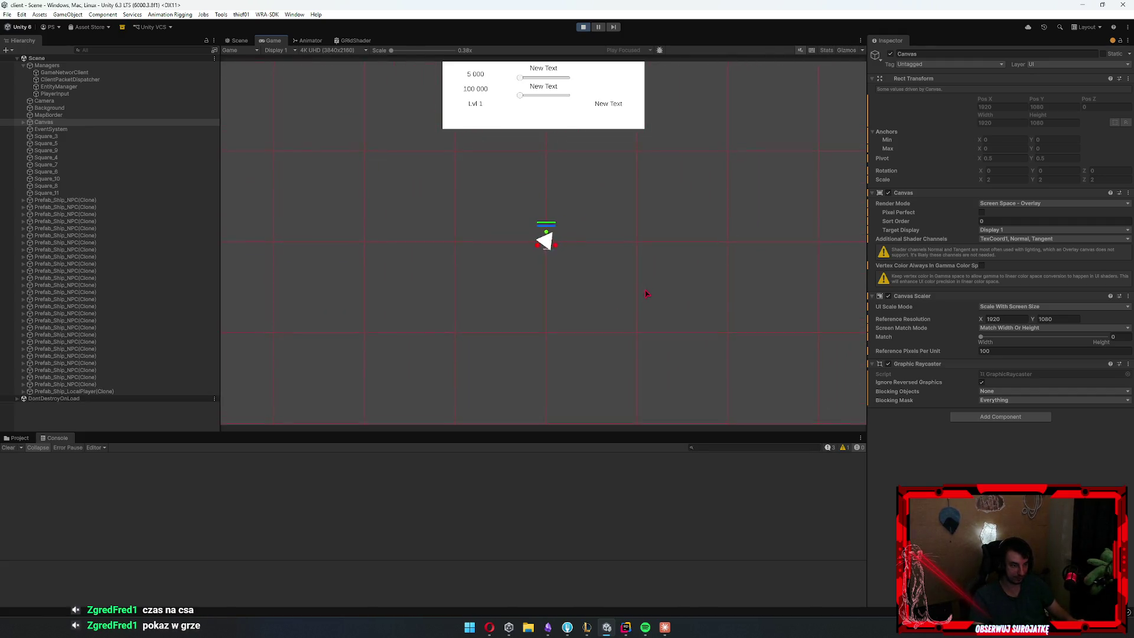
key(s)
key(d)
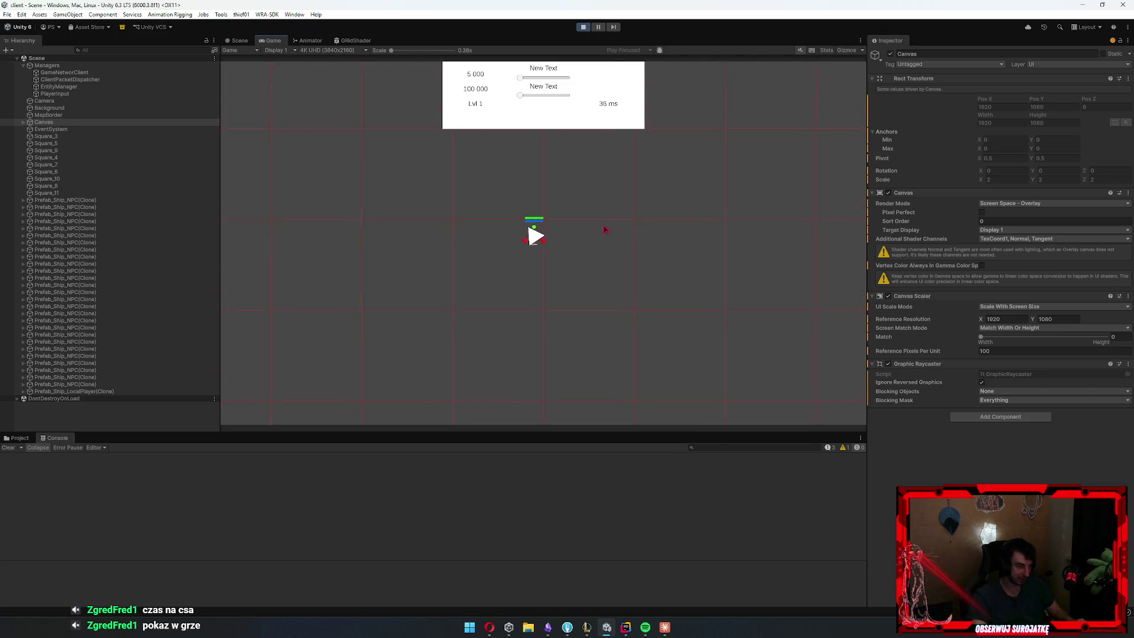
click(583, 26)
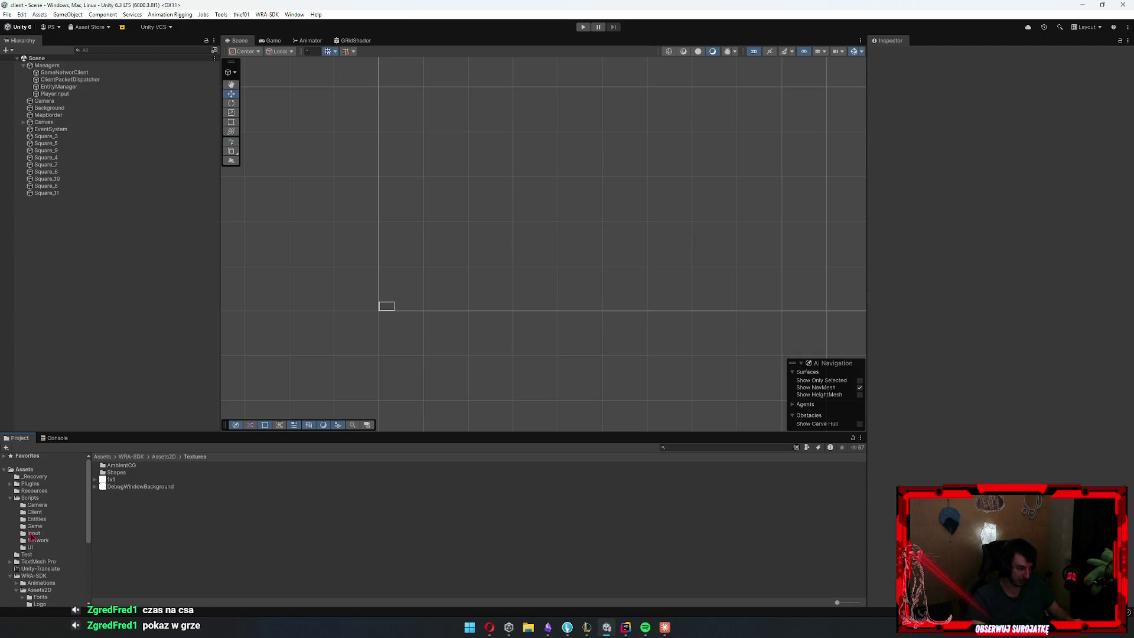
Browse to Assets/Resources and open Prefab_Ship_NPC for editing
click(35, 534)
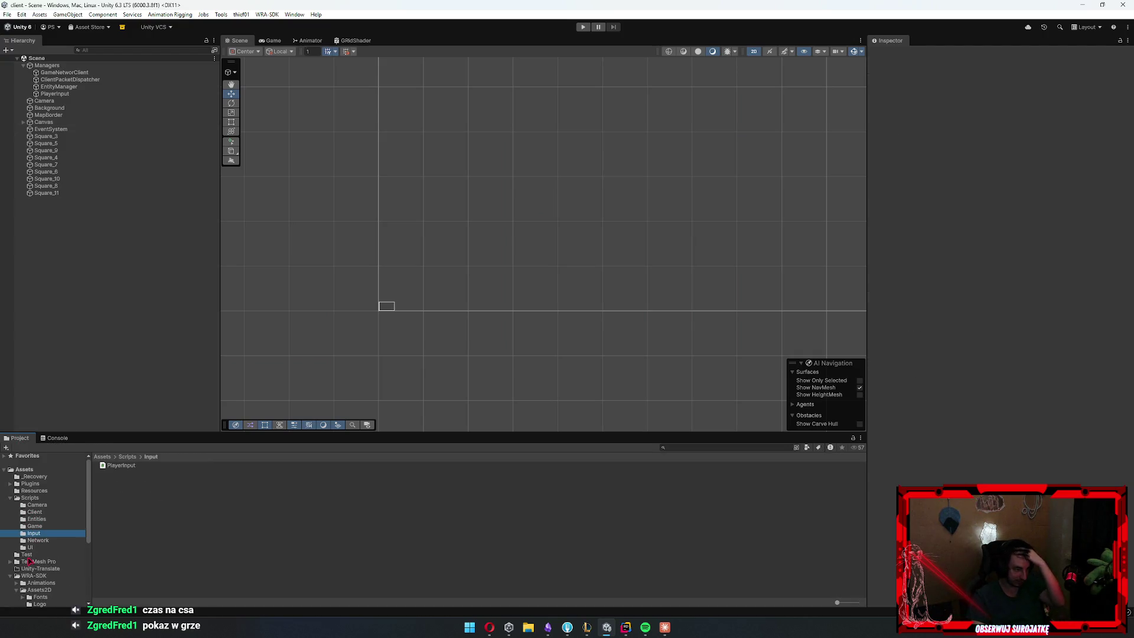
click(29, 560)
scroll(33, 555, down, 3)
click(40, 544)
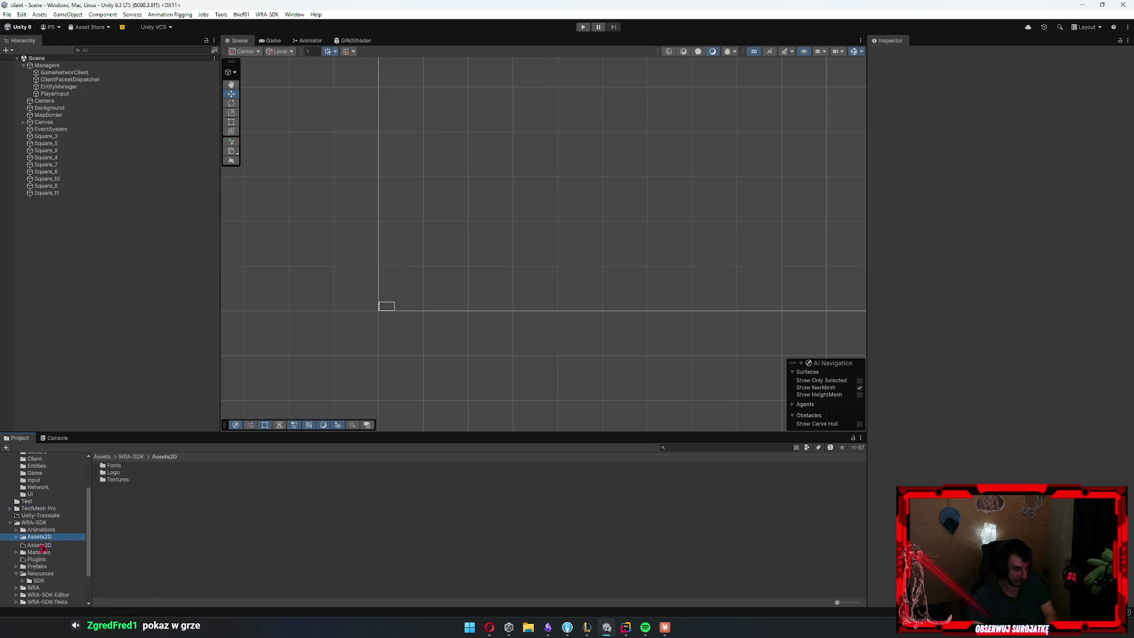
scroll(41, 532, up, 5)
click(34, 490)
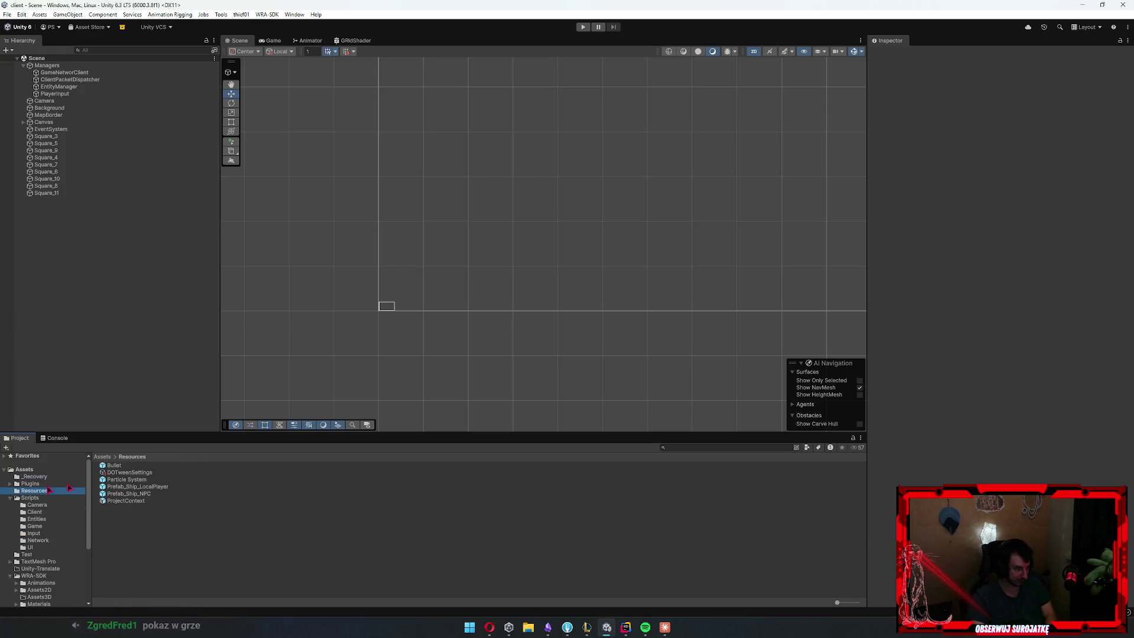
double_click(128, 493)
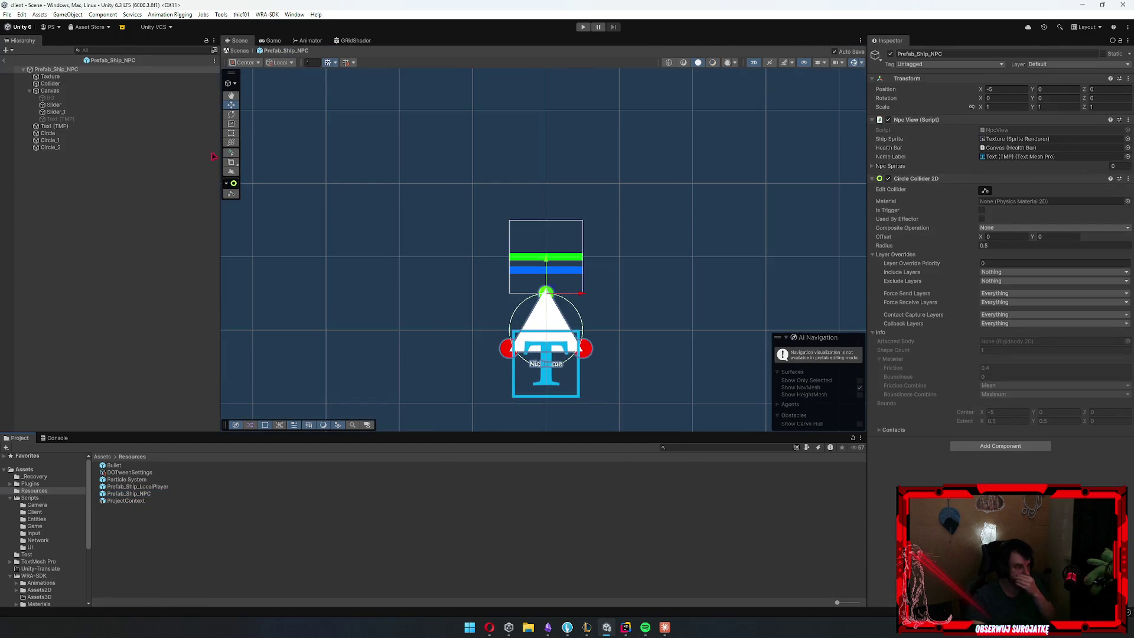
Parent Circle, Circle_1 and Circle_2 under Texture in Prefab_Ship_NPC
click(50, 148)
shift+click(48, 133)
drag(50, 138, 64, 77)
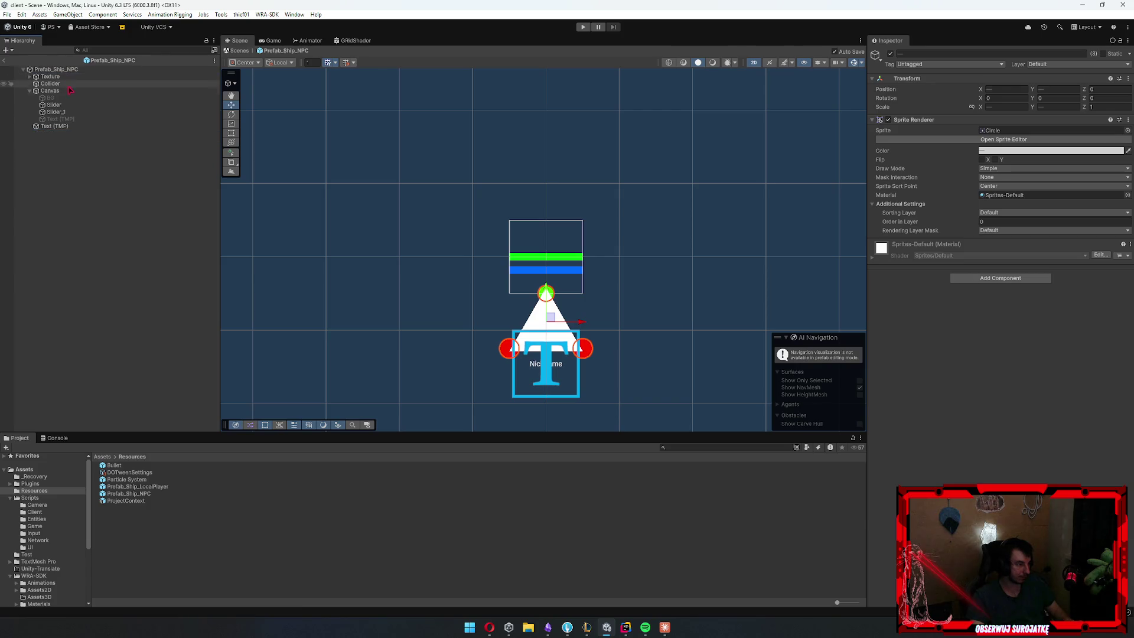
click(3, 61)
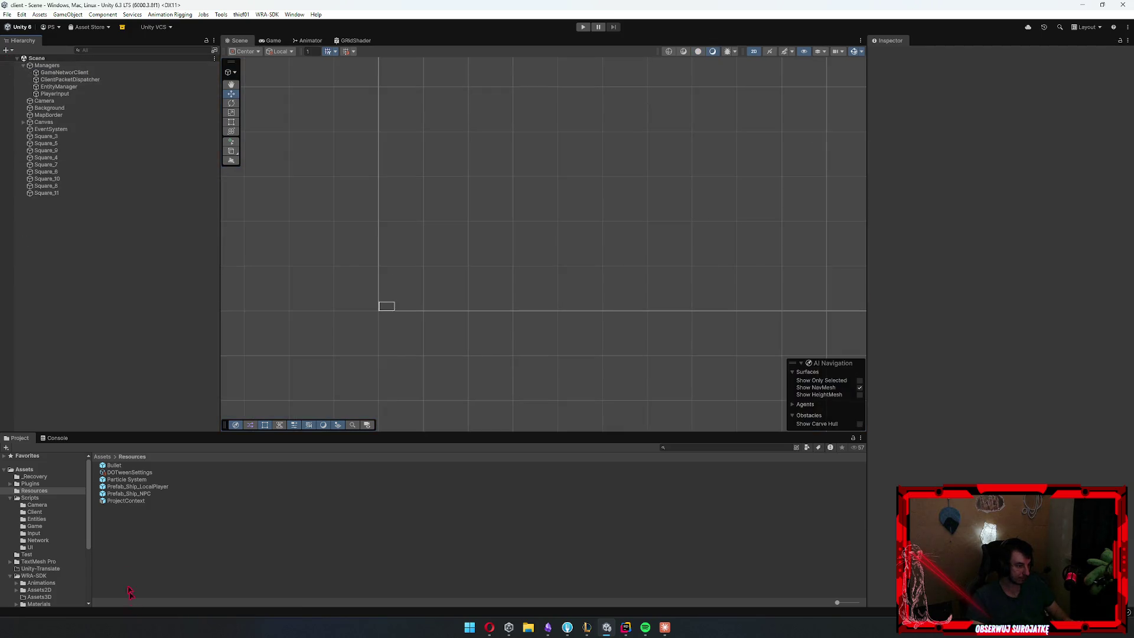
Open Prefab_Ship_LocalPlayer from Resources for editing
click(133, 472)
click(178, 479)
key(Down)
key(Down)
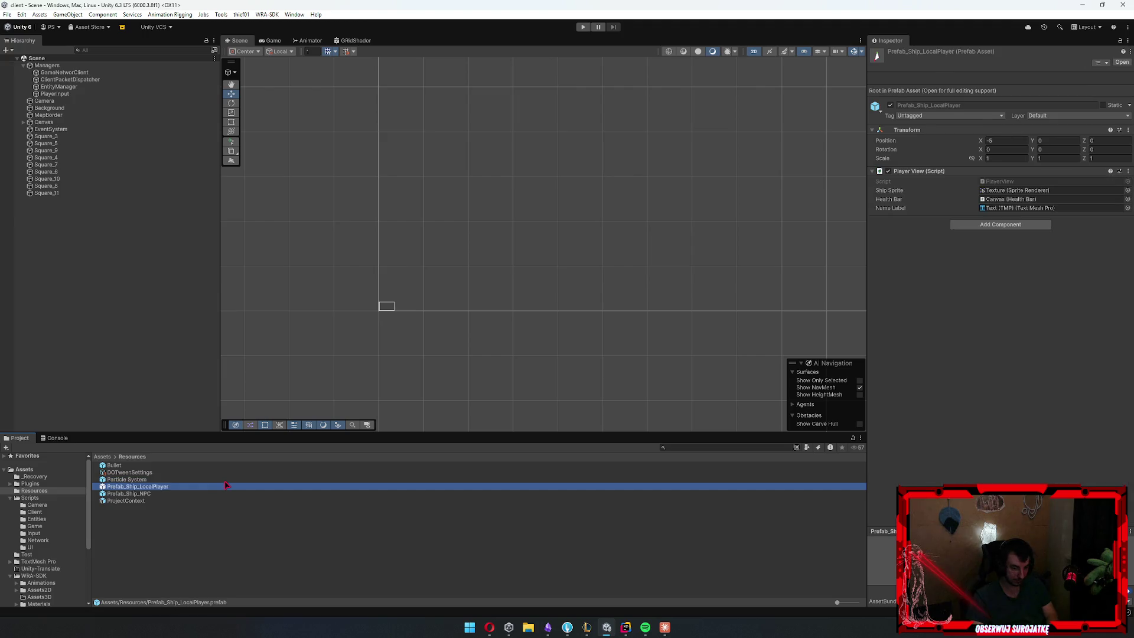
key(Return)
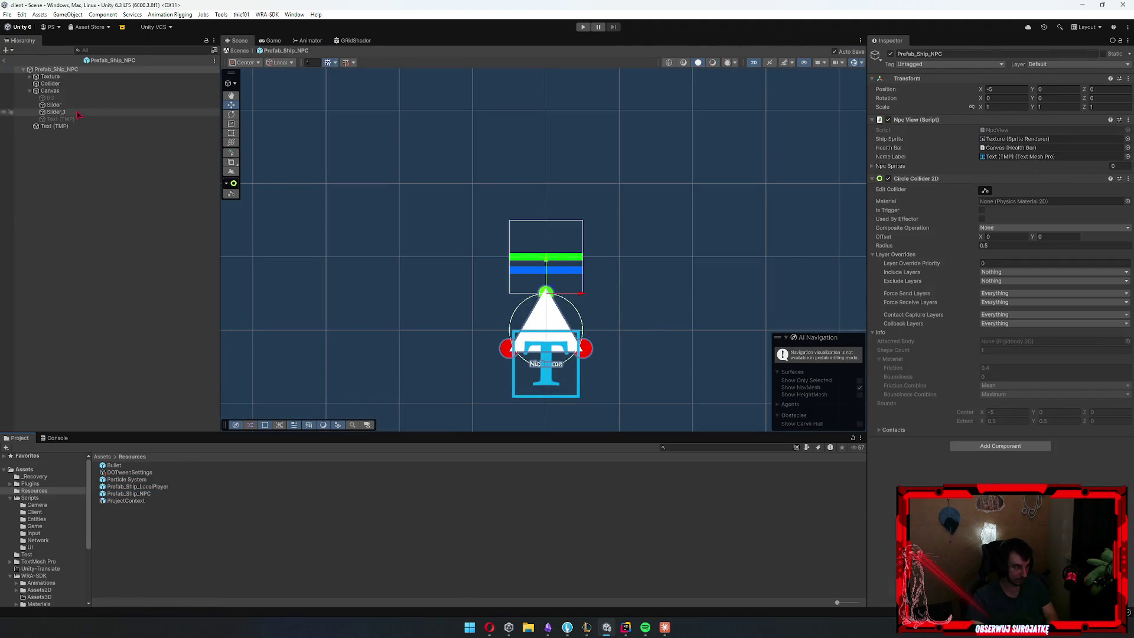
key(Up)
key(Return)
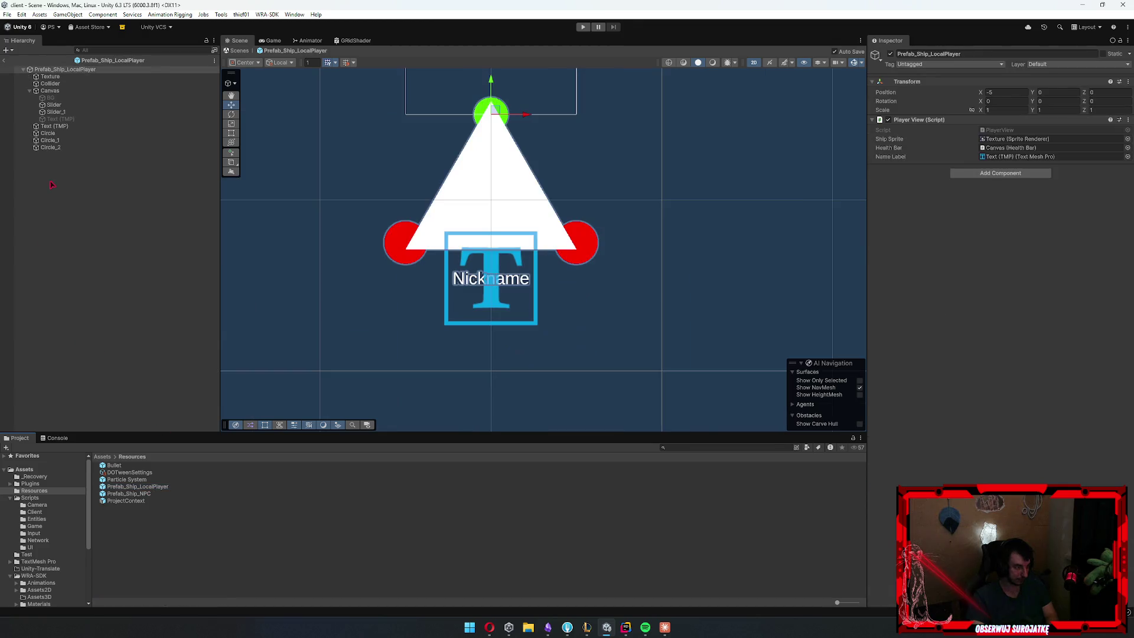
Move its three Circles under Texture, exit Prefab mode and enter Play mode
click(79, 148)
shift+click(48, 133)
drag(49, 133, 62, 77)
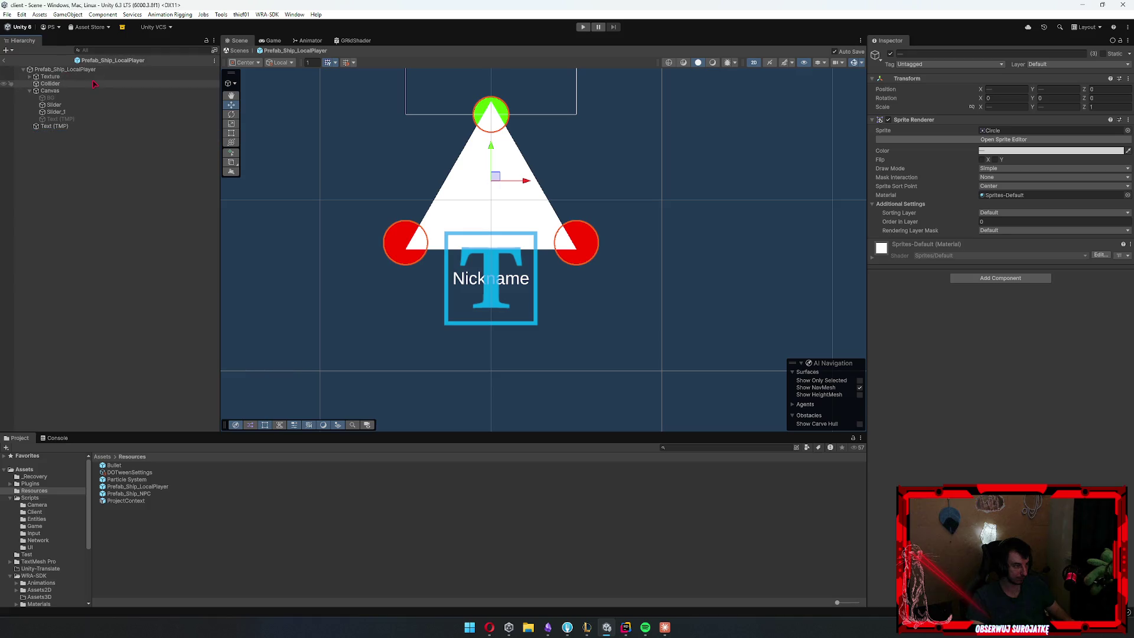
click(91, 177)
click(6, 61)
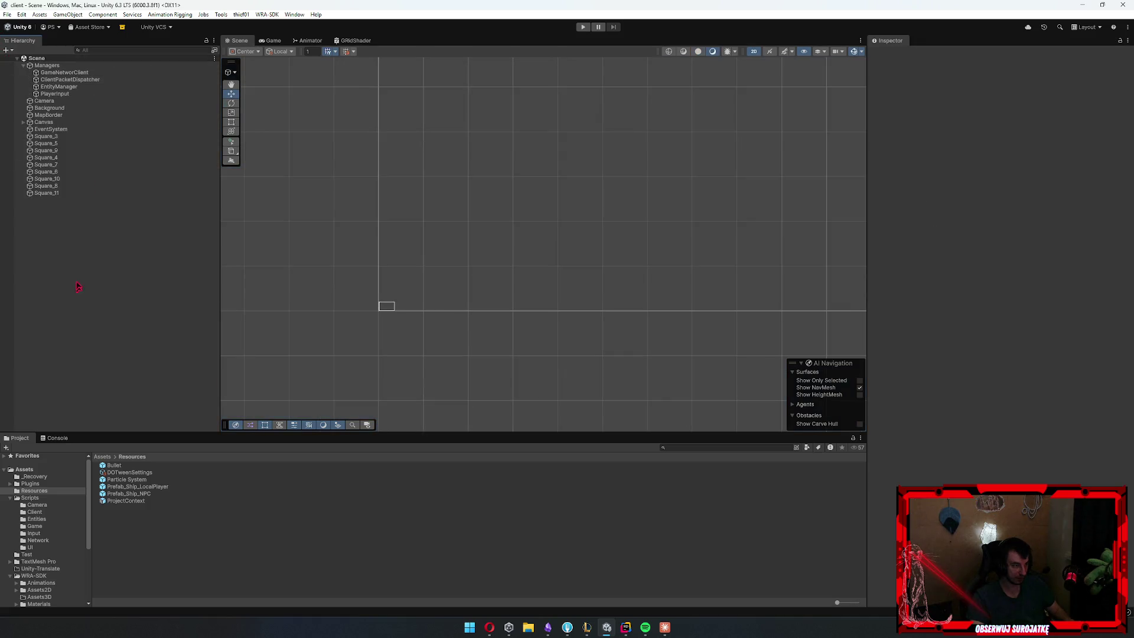
click(583, 28)
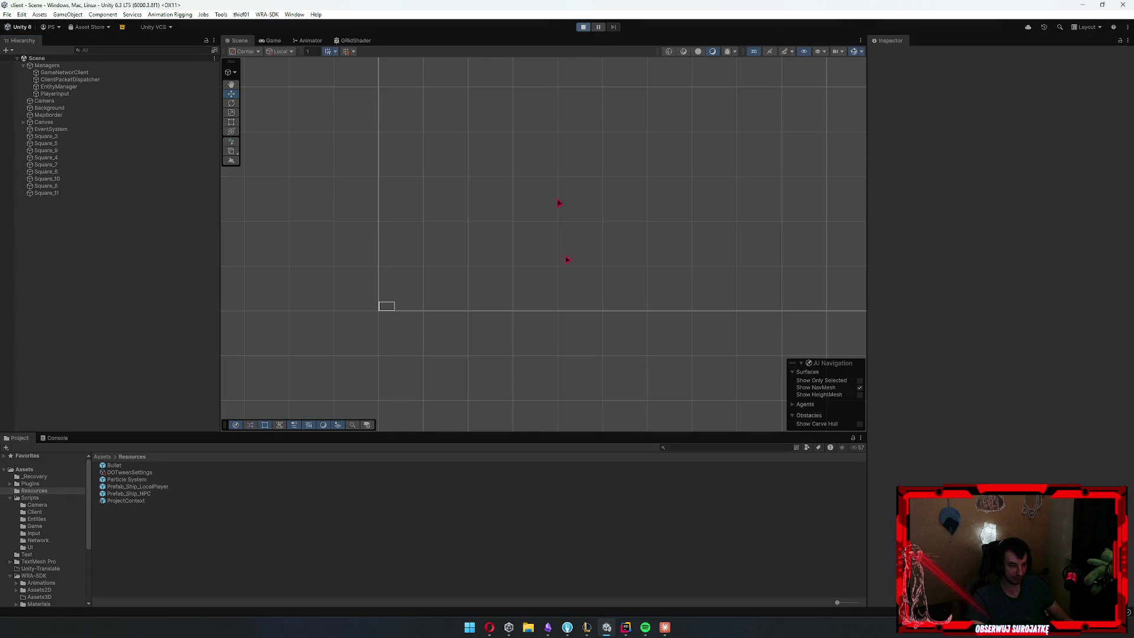
Stage both ship prefab files, commit them as 'fix prefabs', and minimize Fork
click(567, 627)
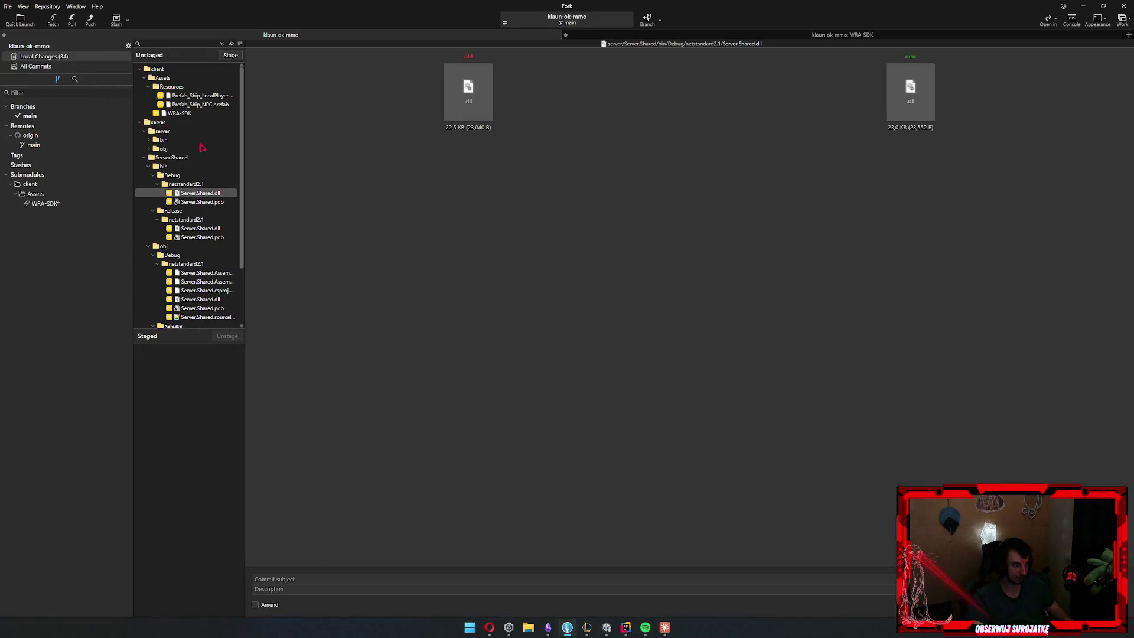
click(201, 104)
shift+click(201, 95)
click(230, 55)
click(372, 578)
text(fix prefabs)
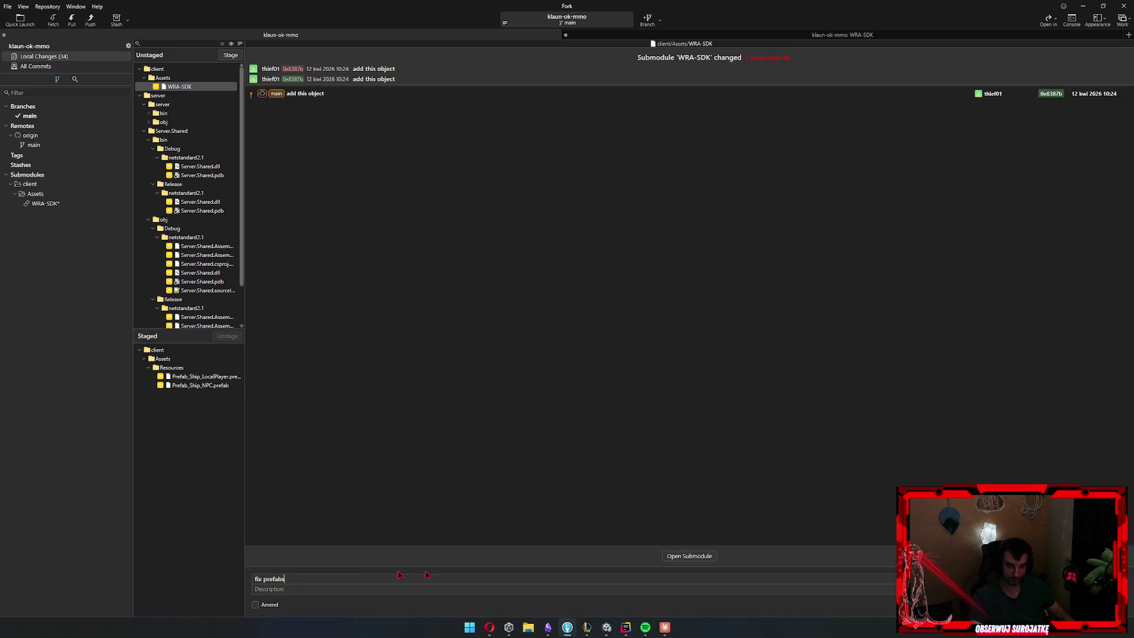
key(ctrl+Return)
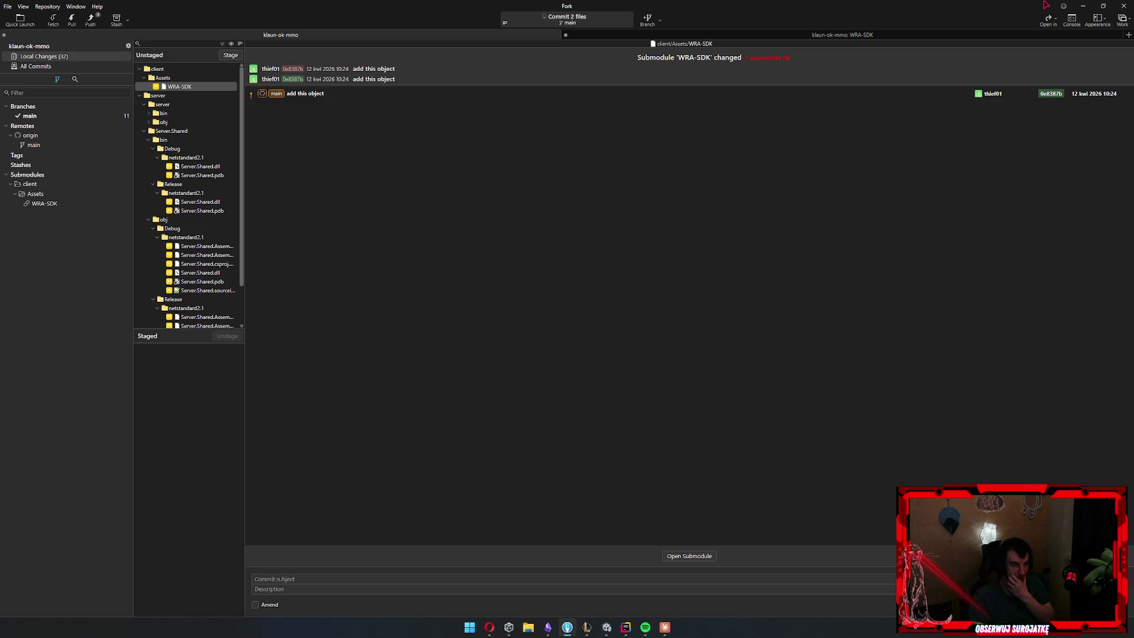
click(1090, 7)
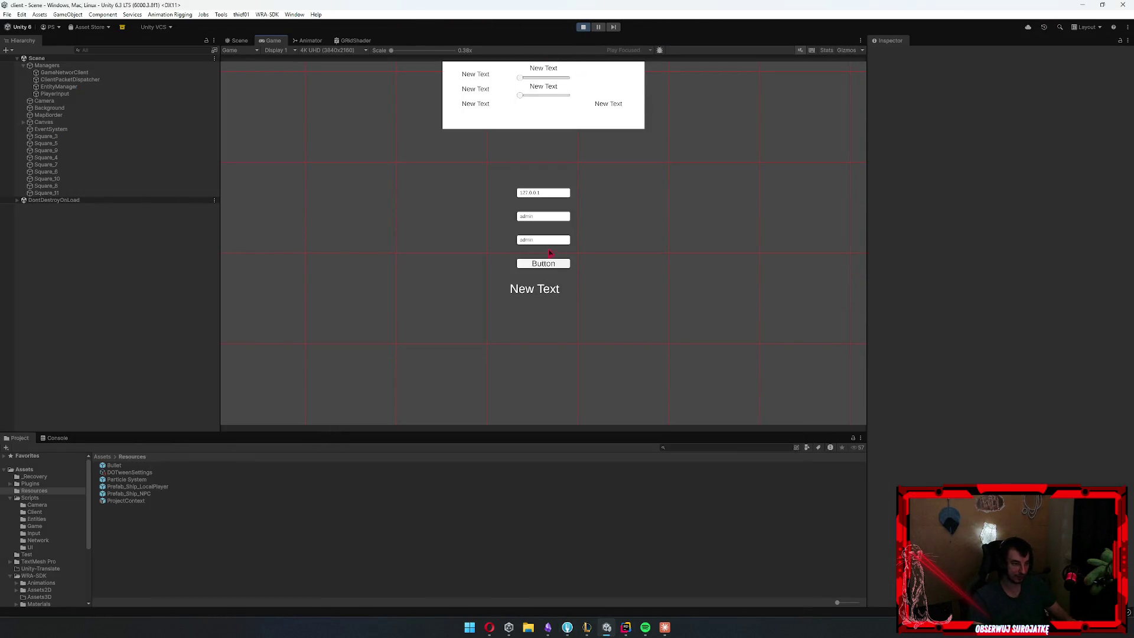
Log in, maximize the Game view and fly the ship down and right
click(554, 265)
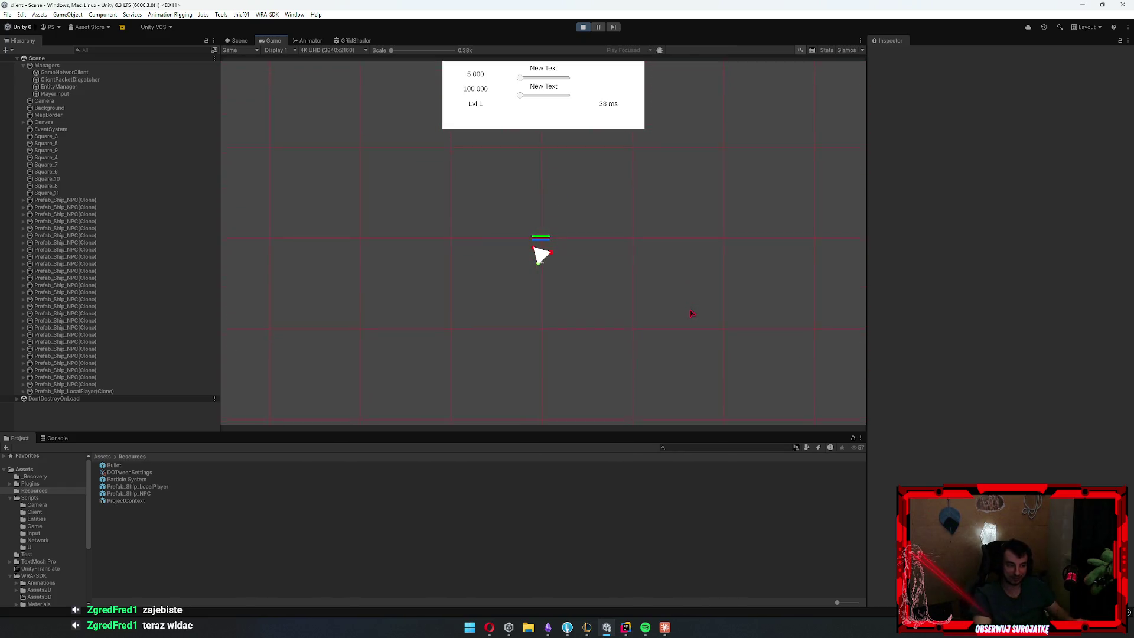
key(s)
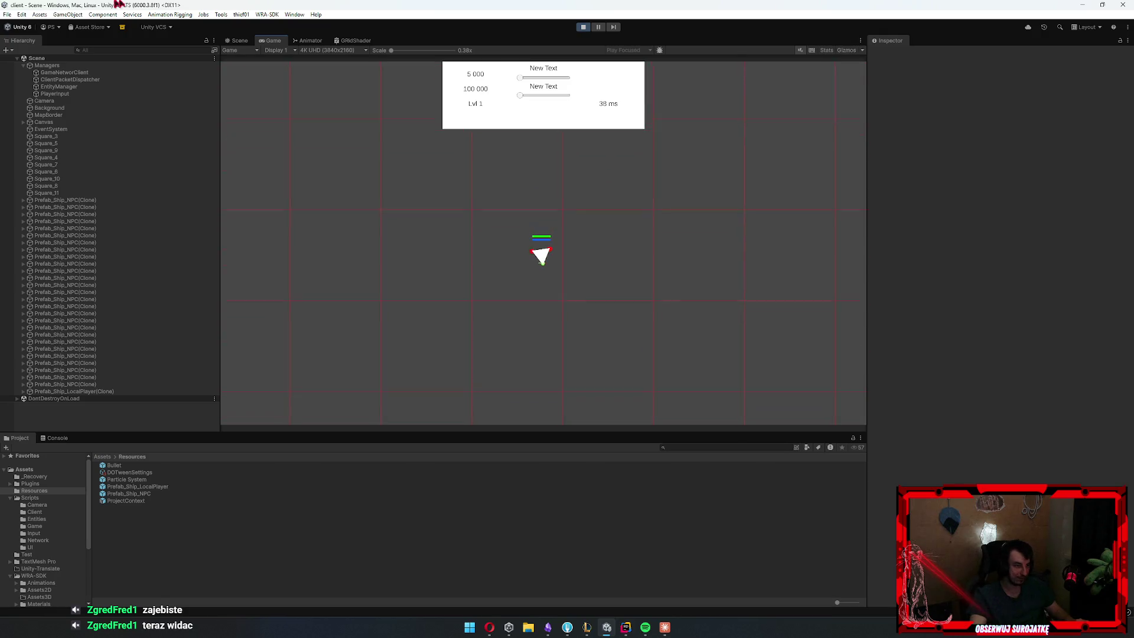
double_click(262, 41)
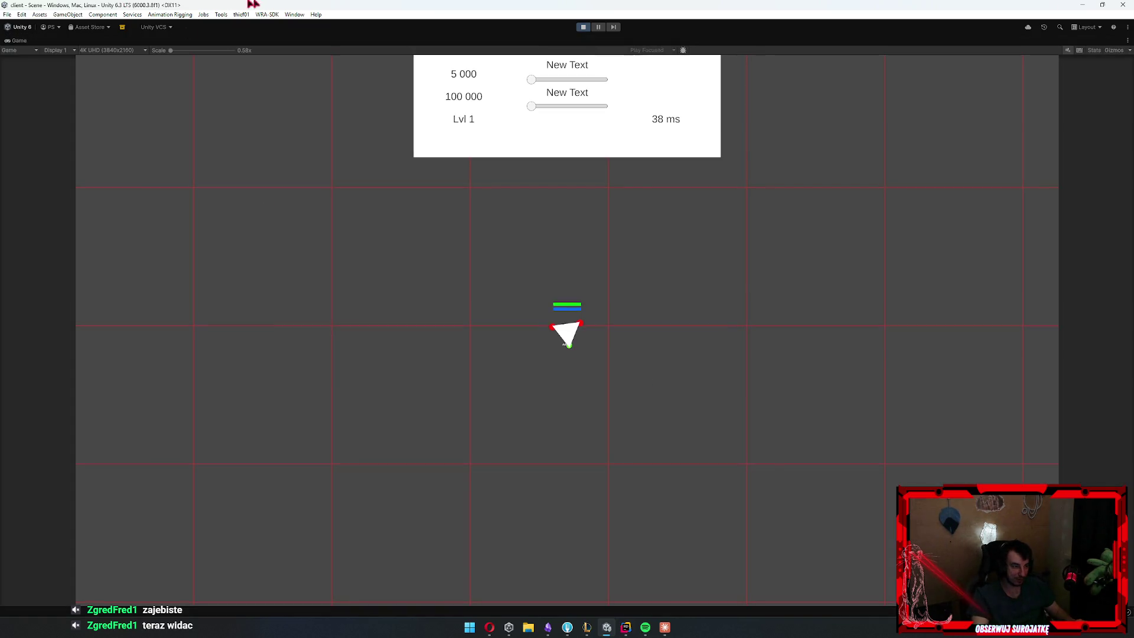
key(s)
key(d)
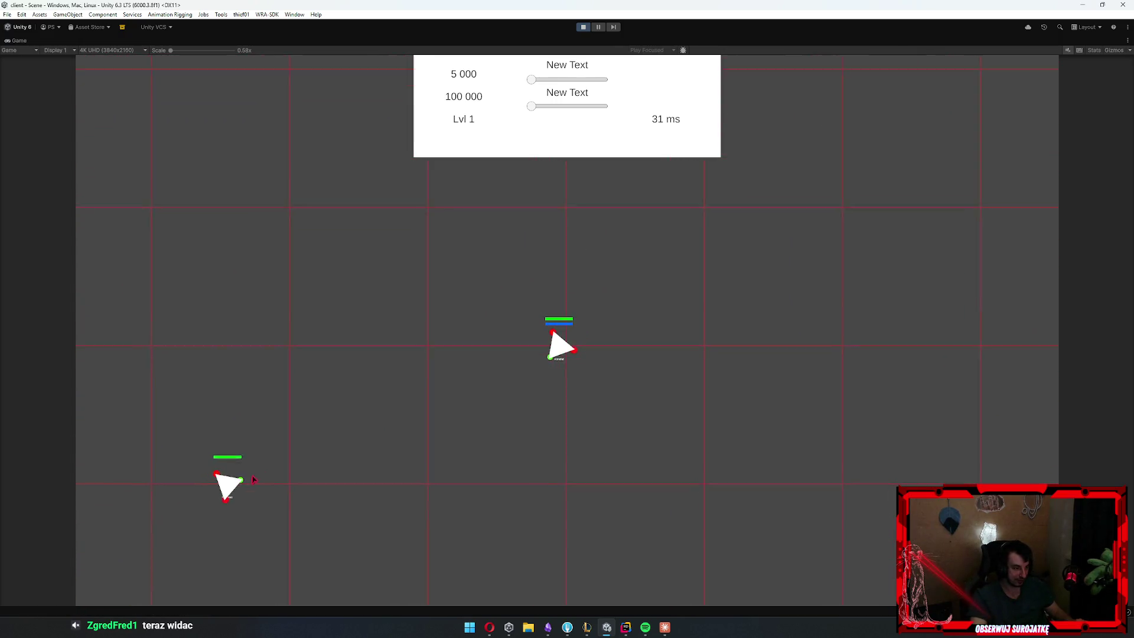
Fly the ship around the grid toward the other ship, then stop Play mode
key(a)
key(w)
key(a)
key(d)
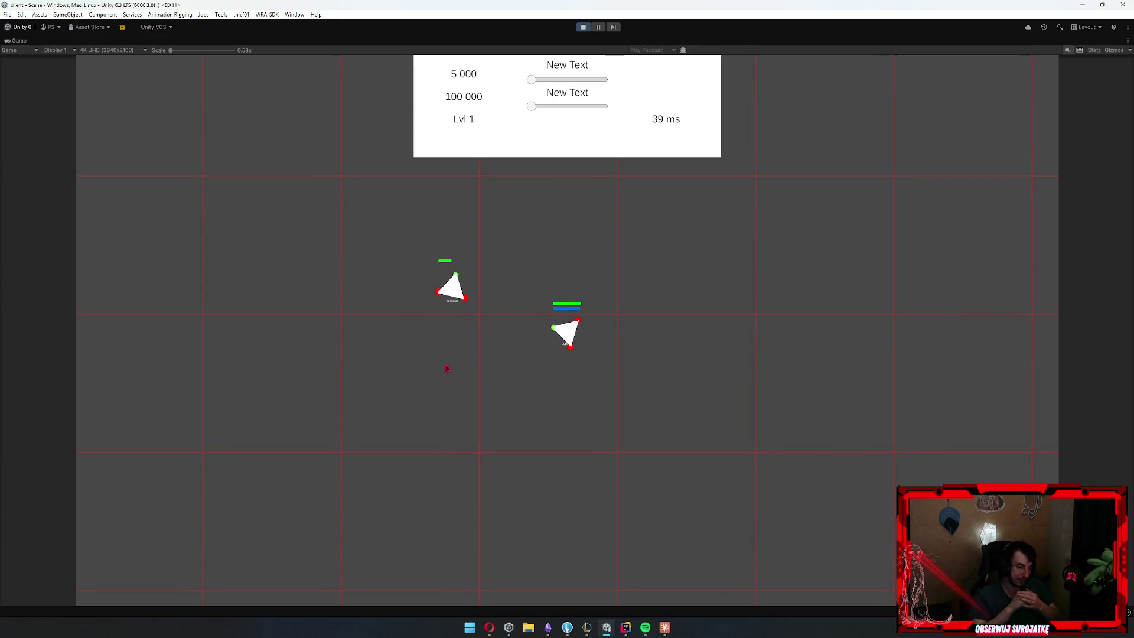
key(a)
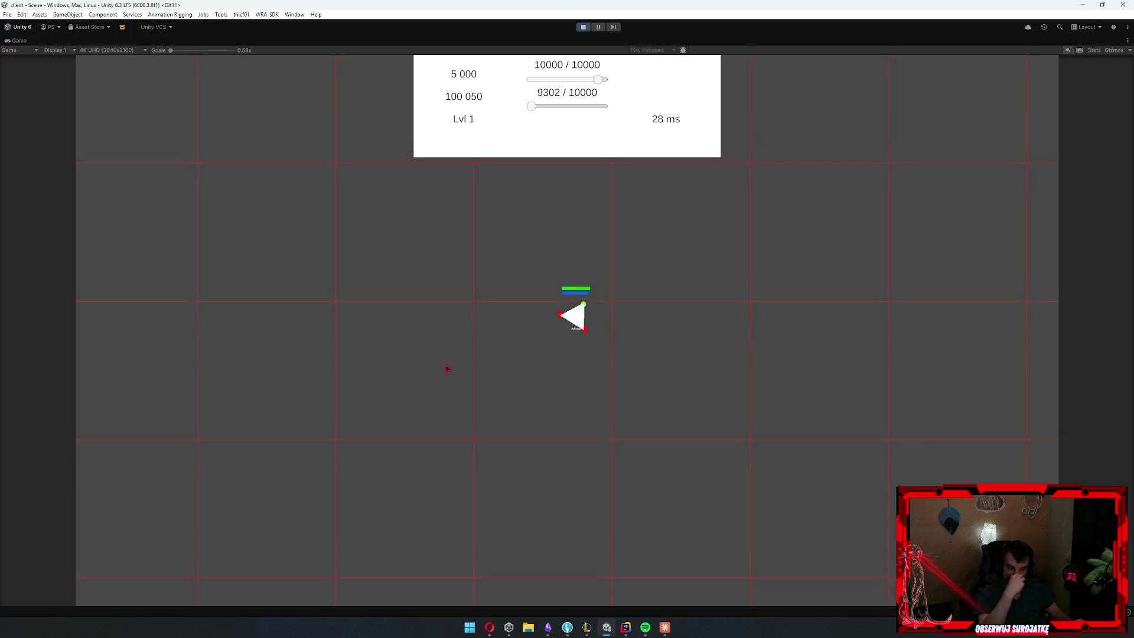
key(w)
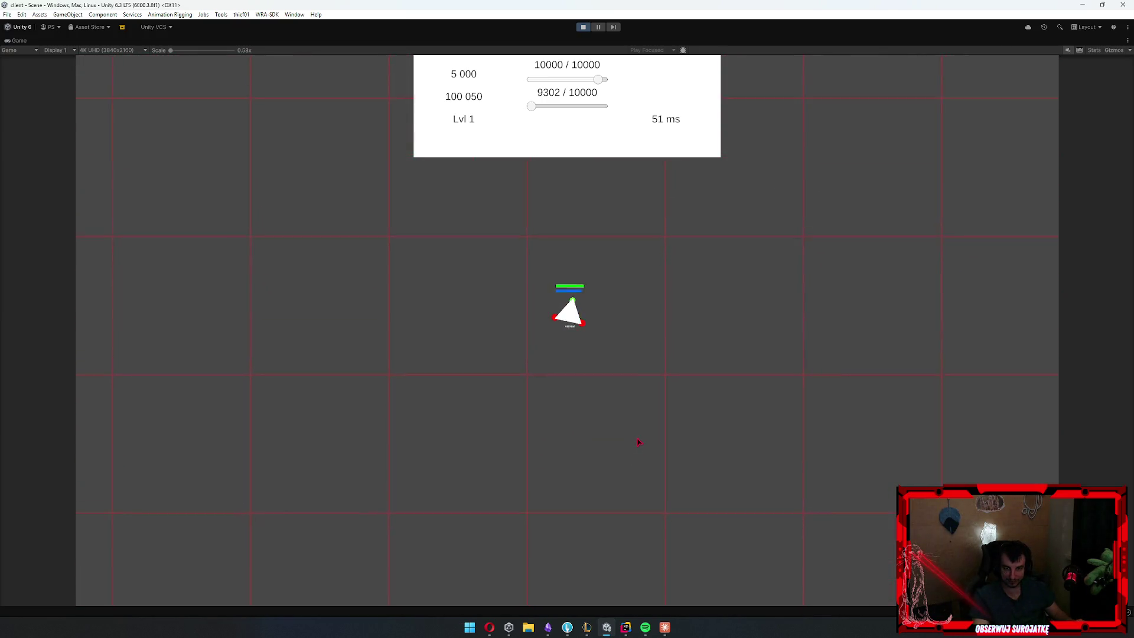
key(d)
key(w)
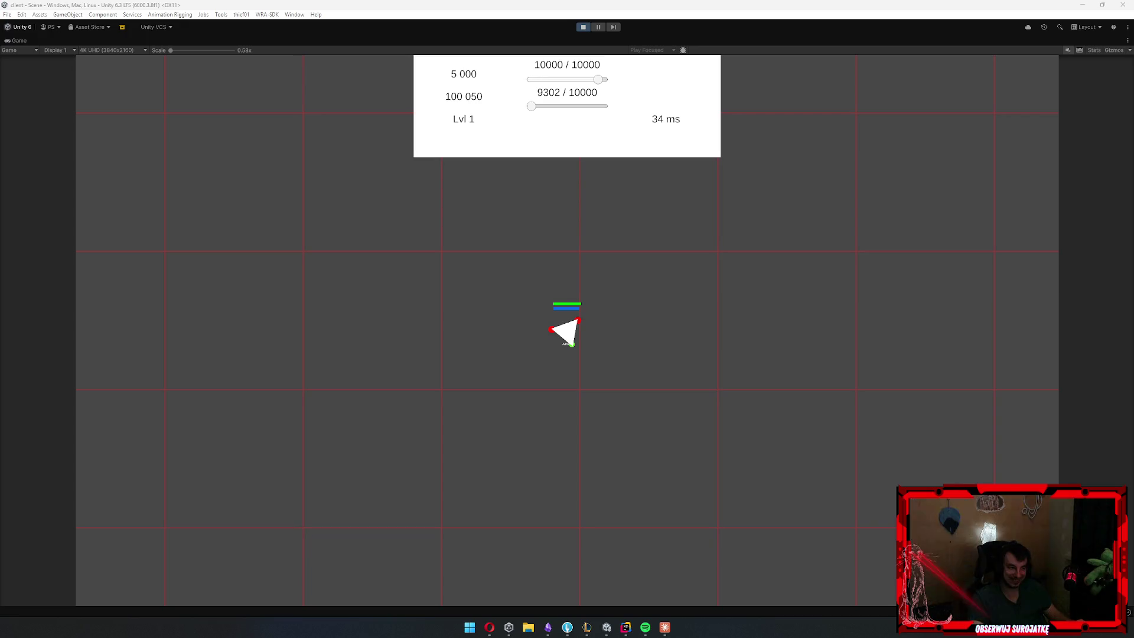
click(583, 26)
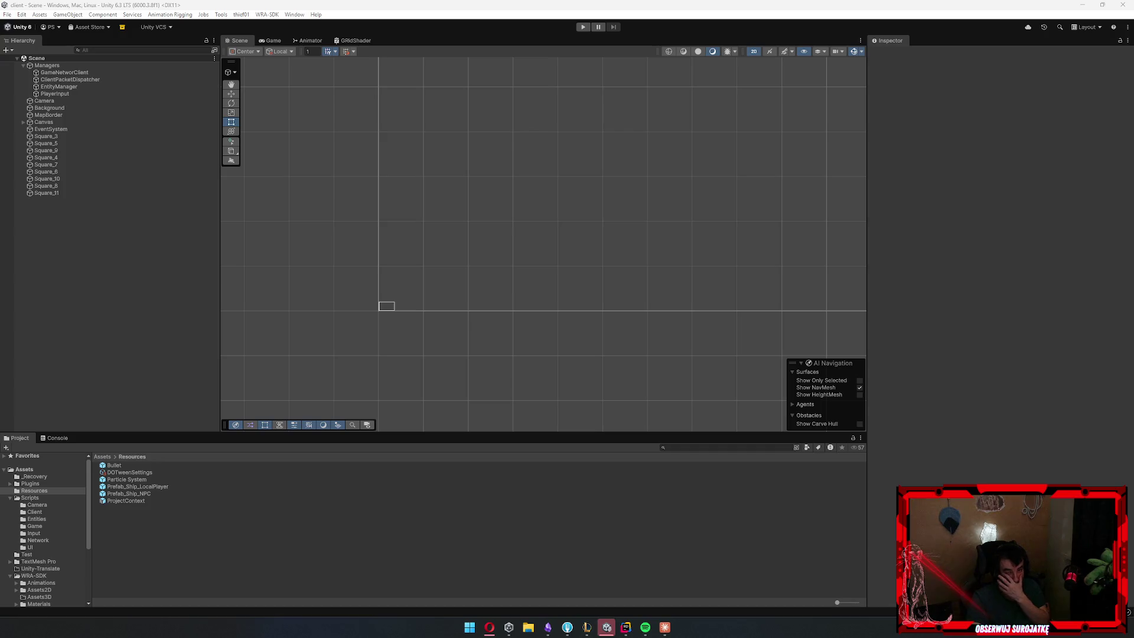
Drag the test texture file from Explorer into Assets/Resources
mouse_move(1133, 392)
mouse_down()
mouse_move(993, 392)
mouse_move(425, 555)
mouse_up()
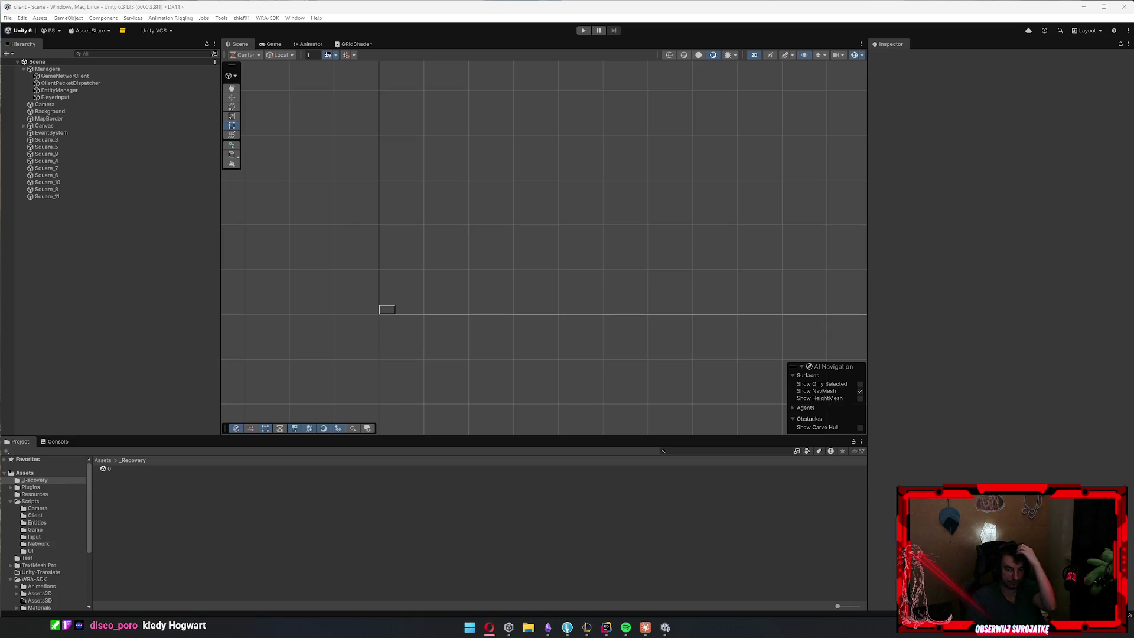
Start Play mode, log in, and zoom the Game view to inspect the clown-textured Admiral ship
click(586, 32)
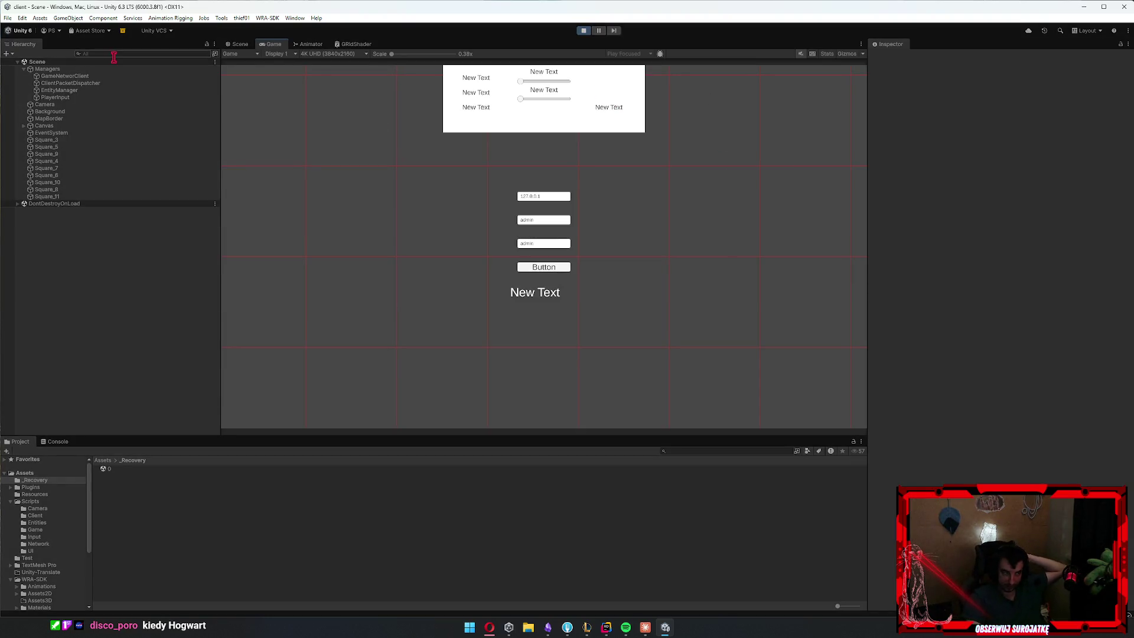
double_click(276, 47)
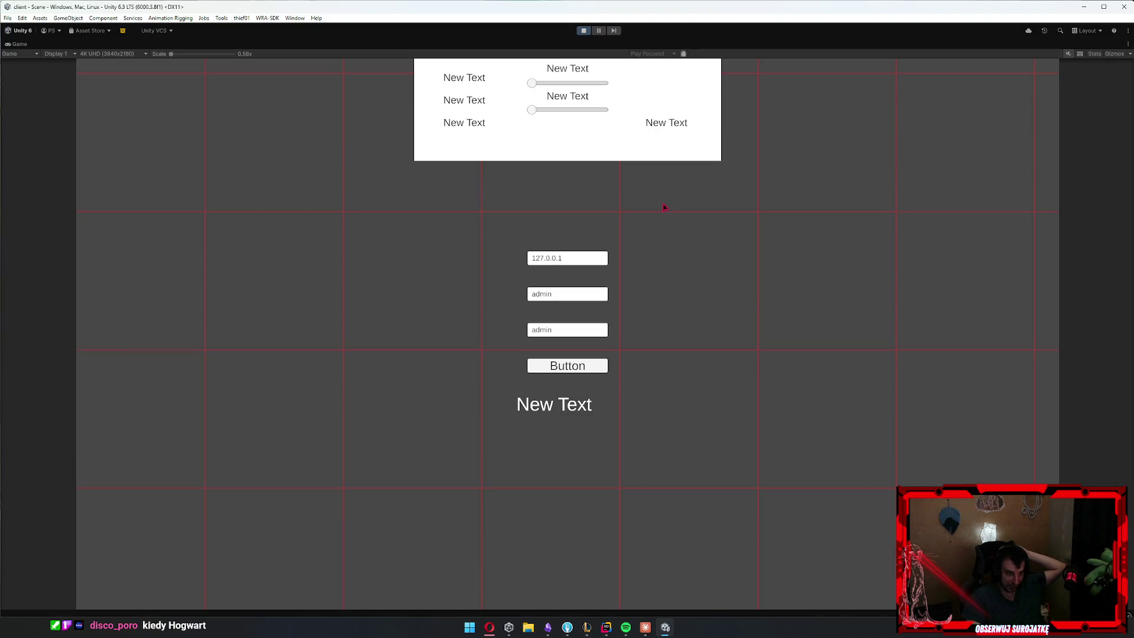
drag(176, 57, 197, 59)
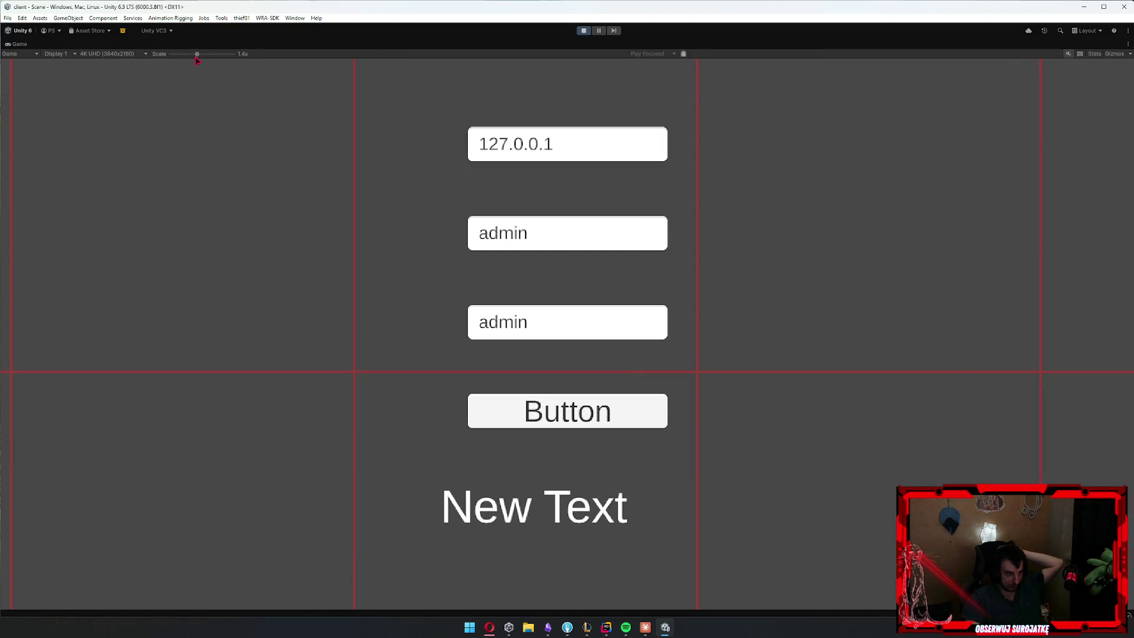
click(632, 422)
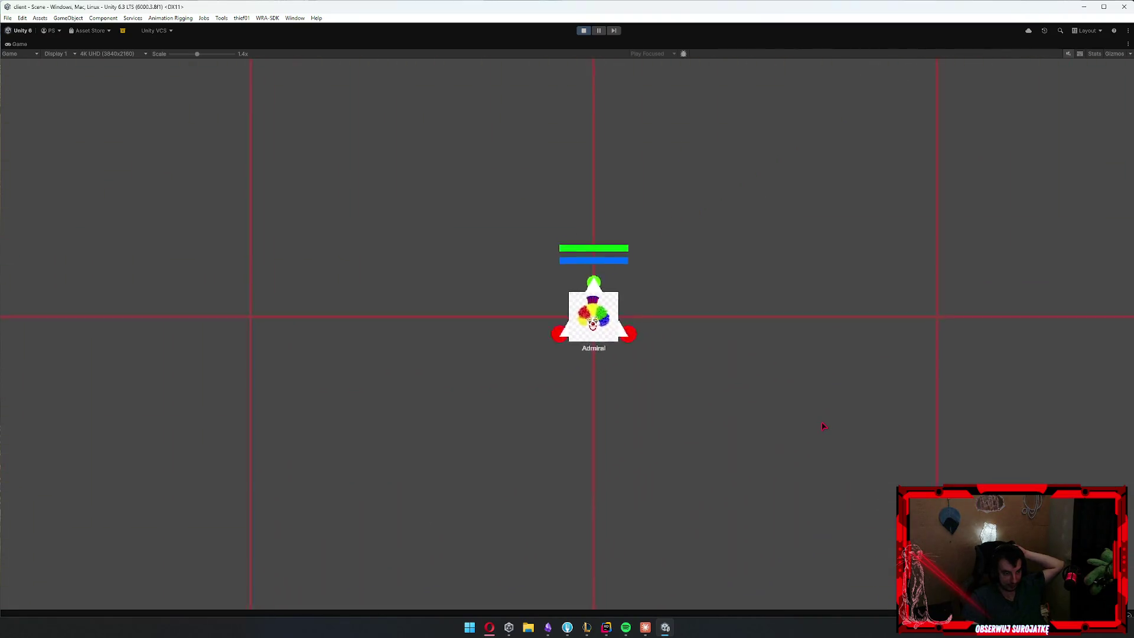
drag(195, 56, 237, 55)
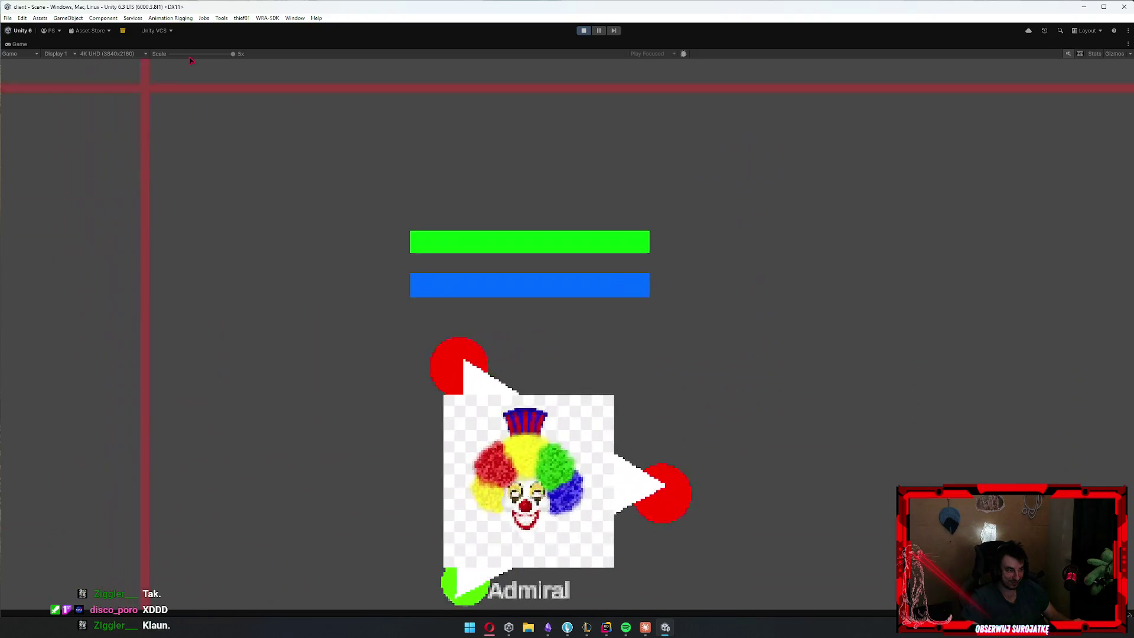
drag(233, 53, 156, 64)
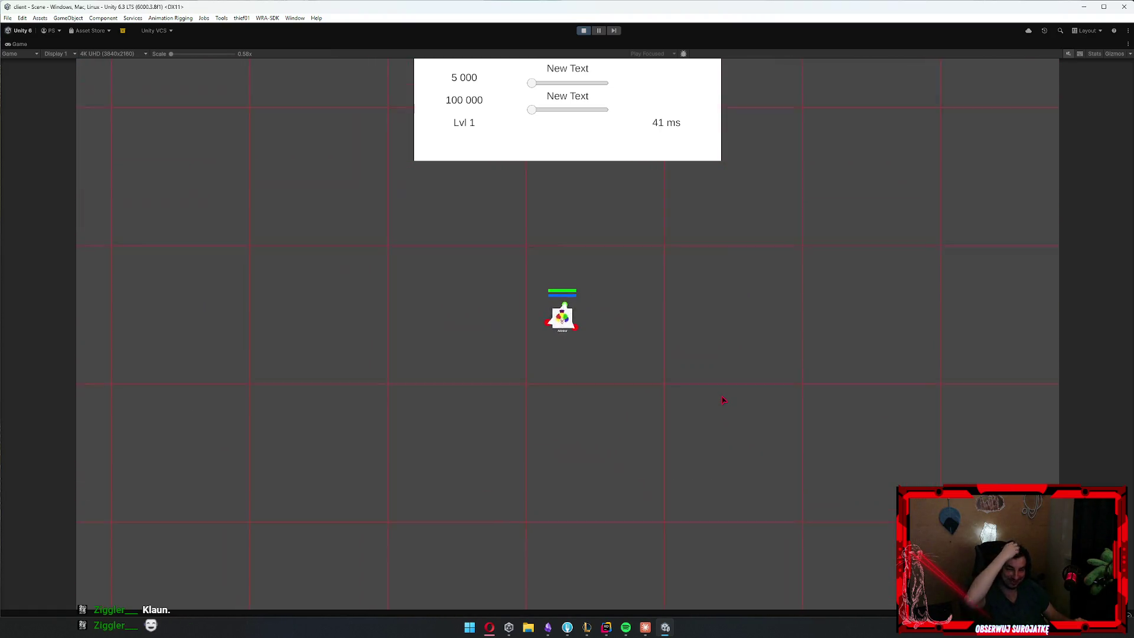
Restore the layout, check the Scene view, then return to a maximized Game view
double_click(21, 46)
click(238, 44)
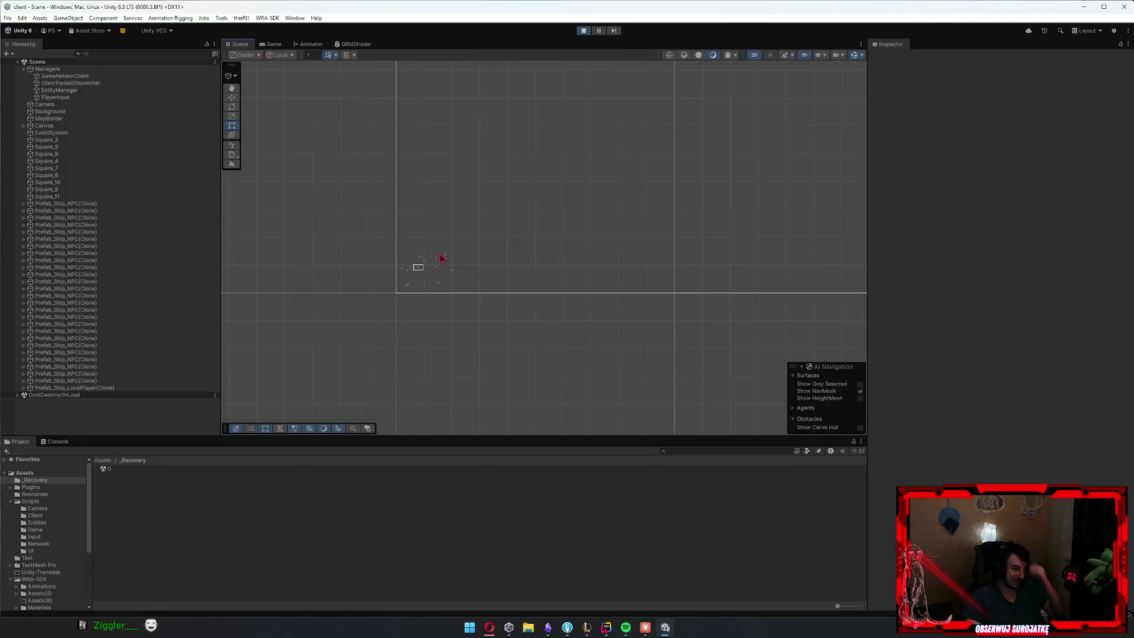
scroll(402, 281, up, 4)
scroll(367, 260, up, 5)
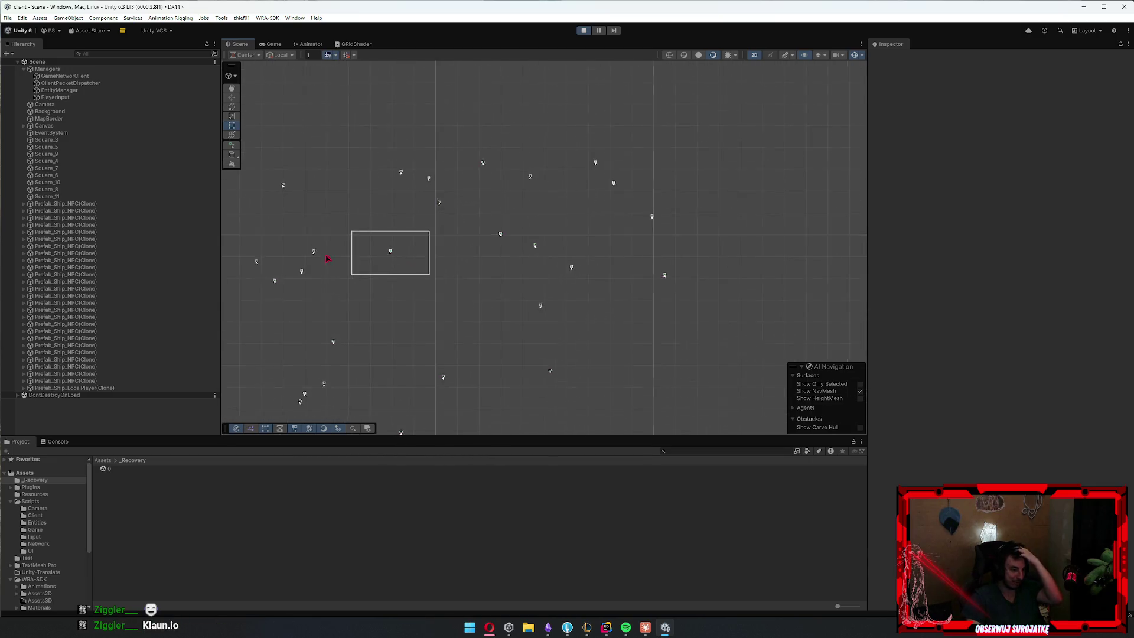
click(275, 44)
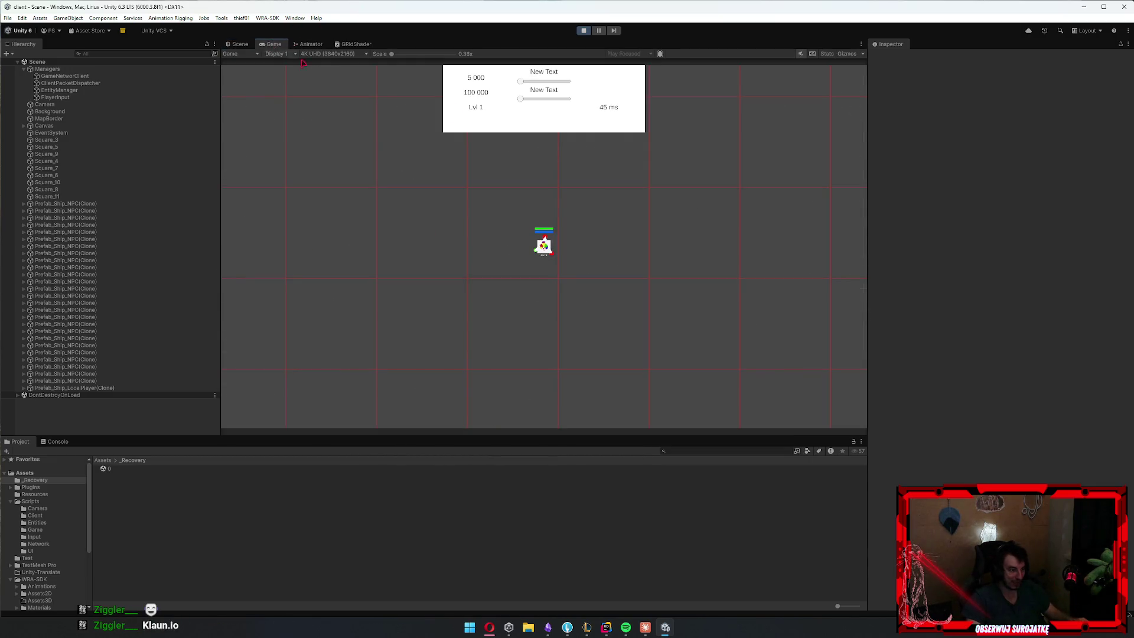
double_click(273, 44)
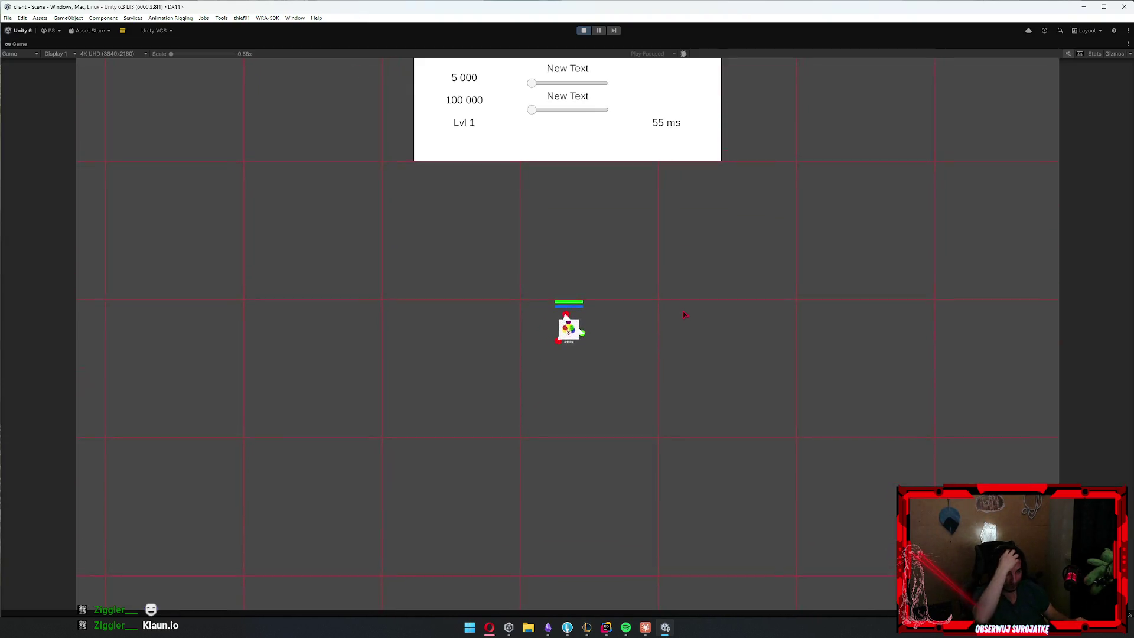